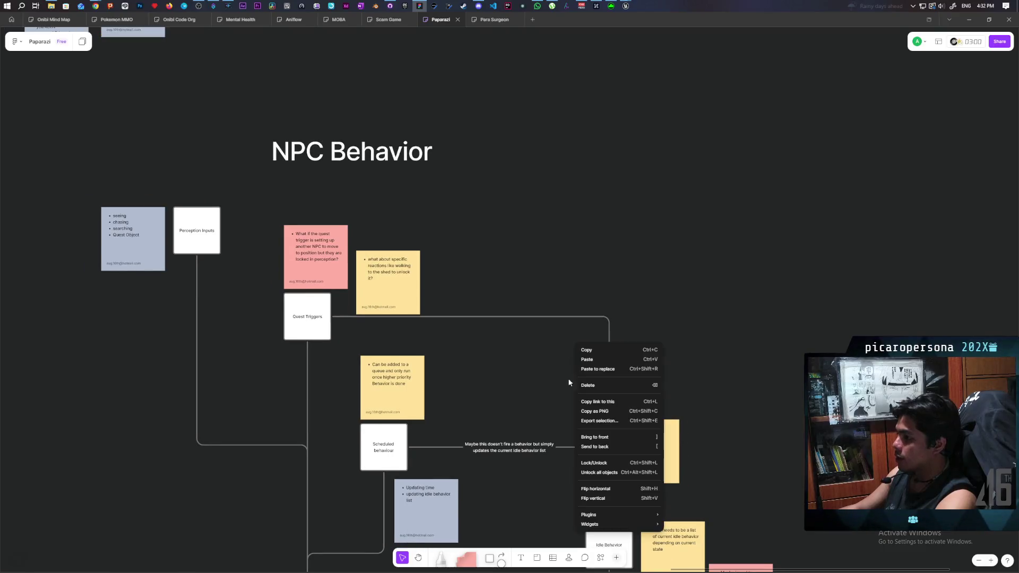
- Dismiss the context menu and inspect the connector lines around the Idle Behavior card
{"action": "left_click", "coordinate": [564, 332]}
{"action": "scroll", "coordinate": [674, 224], "scroll_direction": "down", "scroll_amount": 3}
{"action": "scroll", "coordinate": [674, 223], "scroll_direction": "down", "scroll_amount": 2}
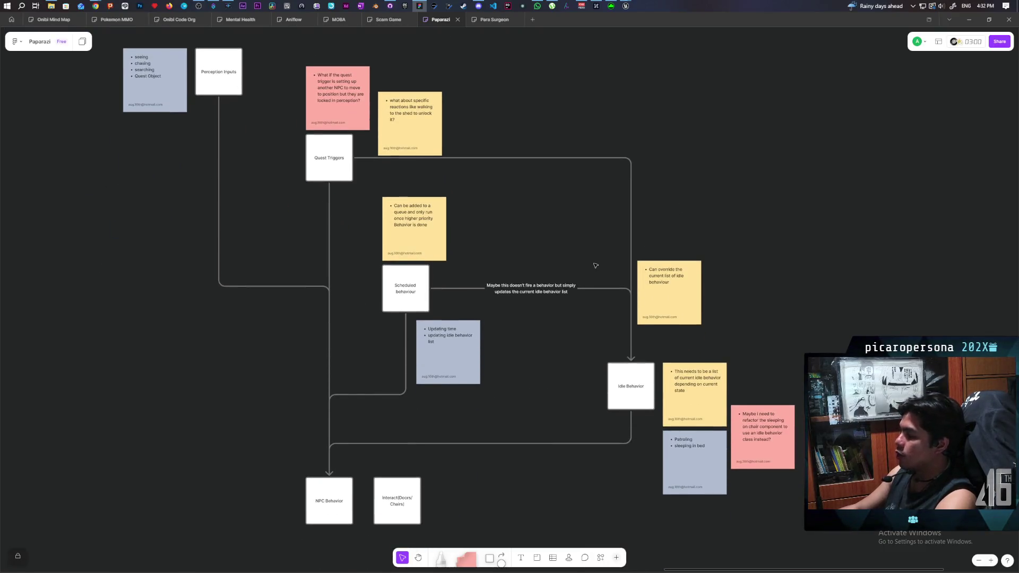
{"action": "scroll", "coordinate": [596, 264], "scroll_direction": "down", "scroll_amount": 2}
{"action": "scroll", "coordinate": [596, 264], "scroll_direction": "up", "scroll_amount": 2}
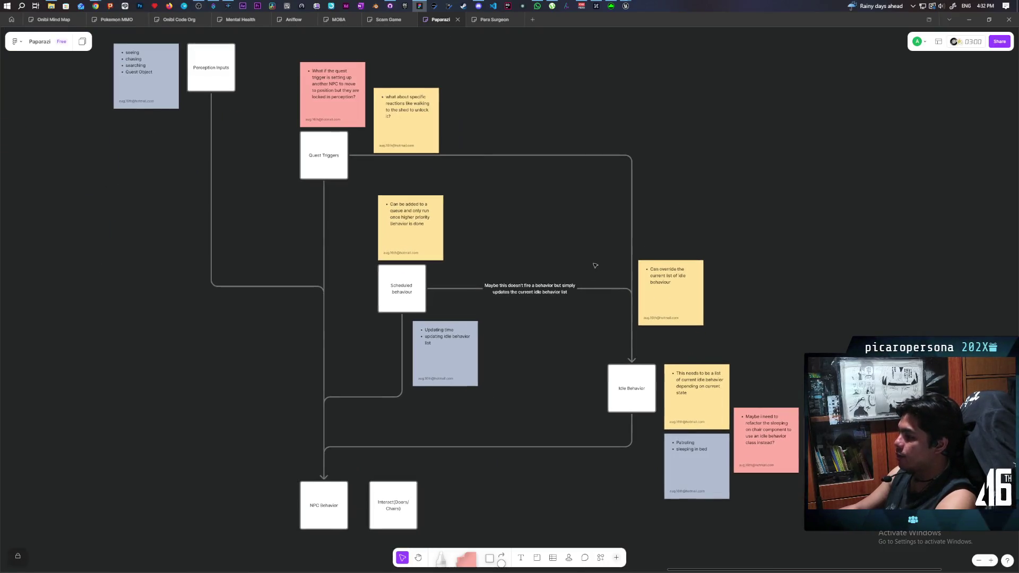
{"action": "left_click", "coordinate": [613, 398]}
{"action": "scroll", "coordinate": [552, 409], "scroll_direction": "up", "scroll_amount": 2}
{"action": "left_click", "coordinate": [333, 259]}
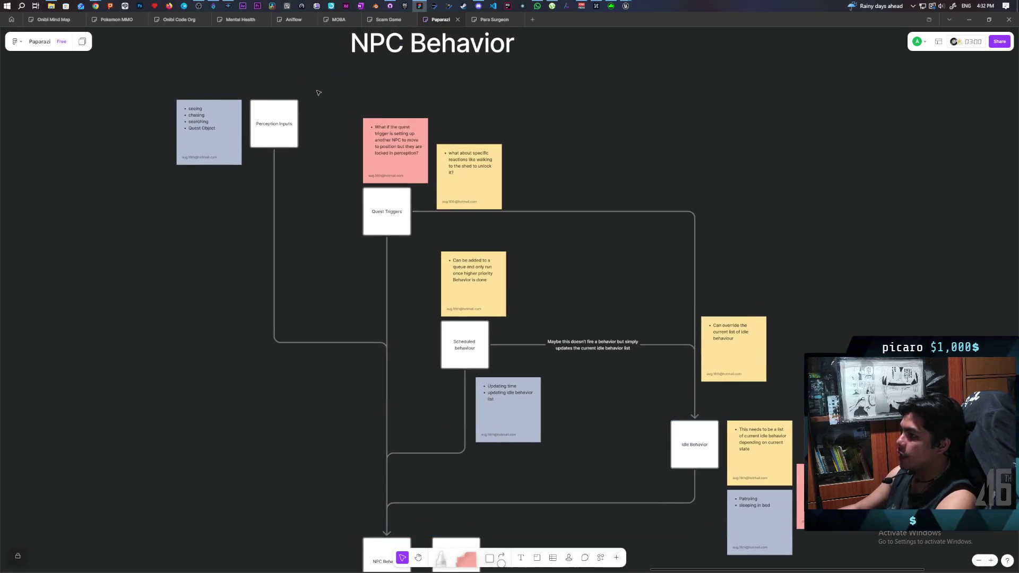
- Inspect the Perception Inputs connector and the NPC Behavior to Idle Behavior connector
{"action": "left_click", "coordinate": [273, 176]}
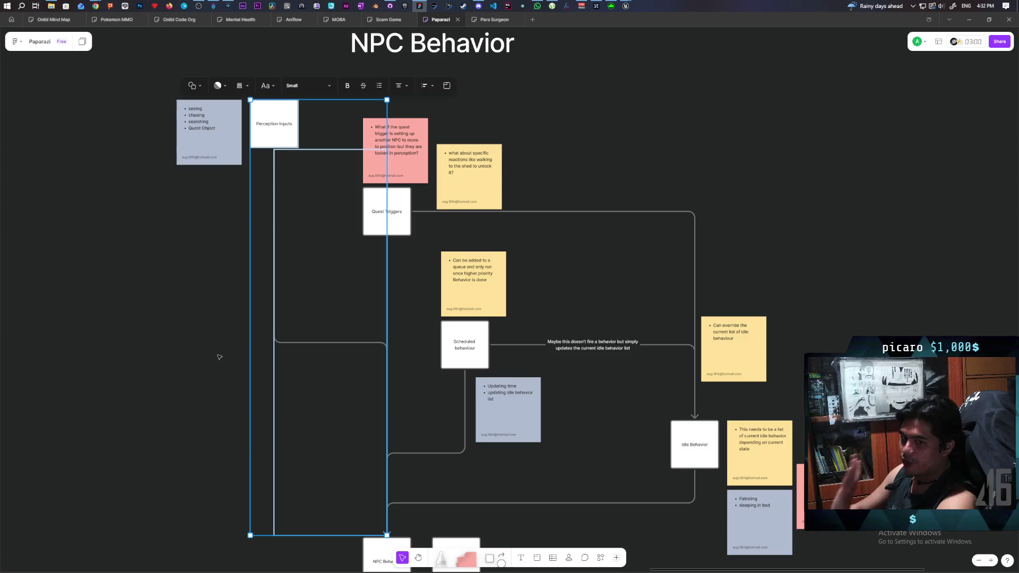
{"action": "left_click", "coordinate": [335, 340]}
{"action": "left_click", "coordinate": [274, 159]}
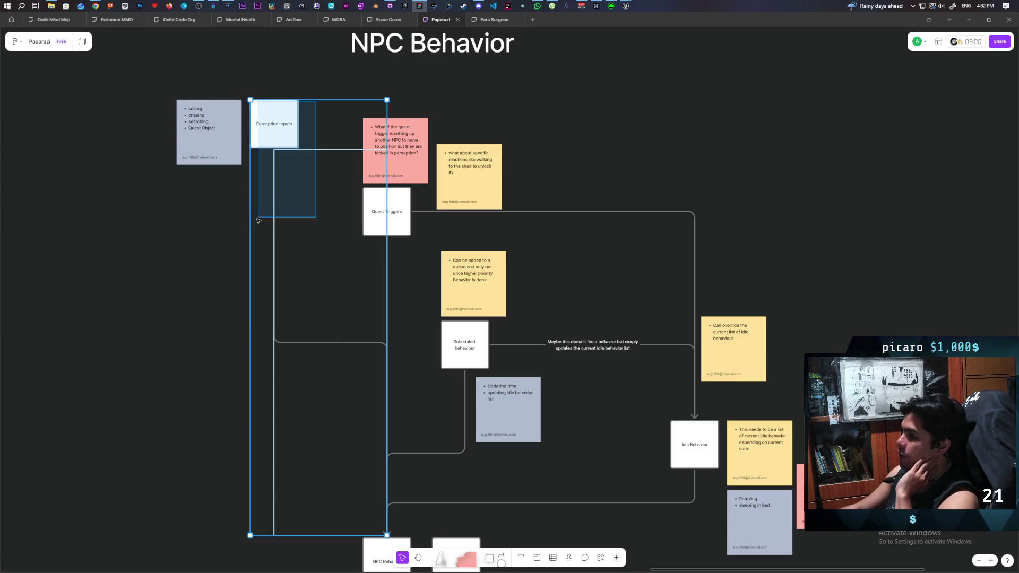
{"action": "scroll", "coordinate": [497, 341], "scroll_direction": "down", "scroll_amount": 3}
{"action": "left_click", "coordinate": [567, 358]}
{"action": "left_click", "coordinate": [567, 317]}
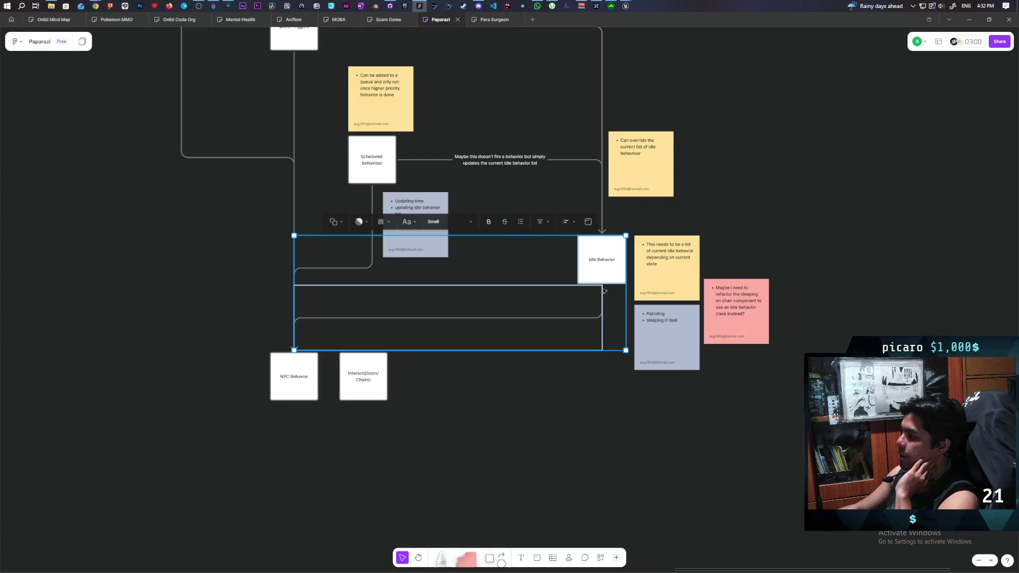
{"action": "scroll", "coordinate": [567, 319], "scroll_direction": "up", "scroll_amount": 2}
{"action": "scroll", "coordinate": [454, 96], "scroll_direction": "left", "scroll_amount": 4}
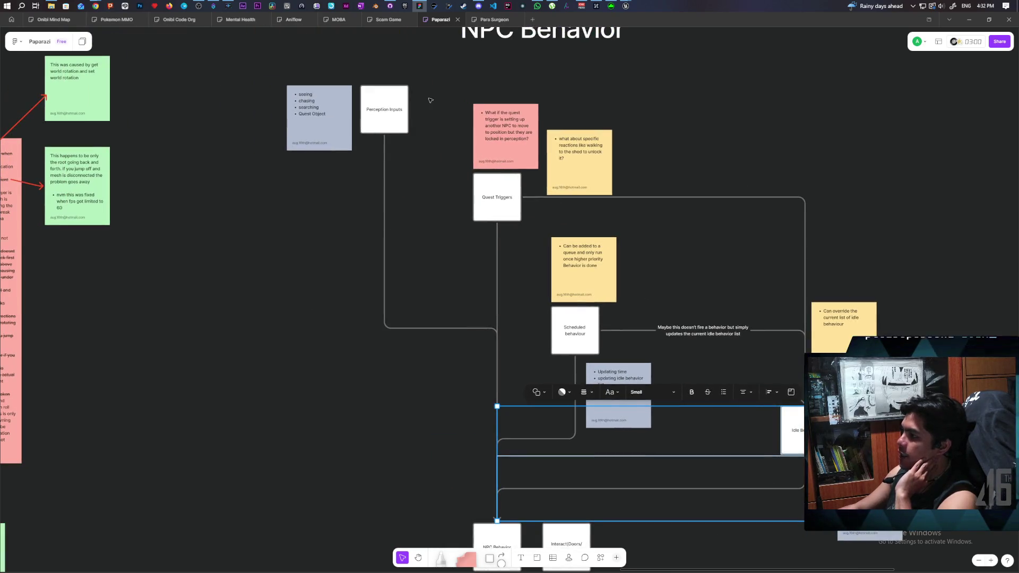
{"action": "left_click", "coordinate": [416, 193]}
- Box-select groups of notes and connectors, then toggle selection between Perception Inputs and Idle Behavior
{"action": "left_click_drag", "start_coordinate": [423, 73], "coordinate": [359, 400]}
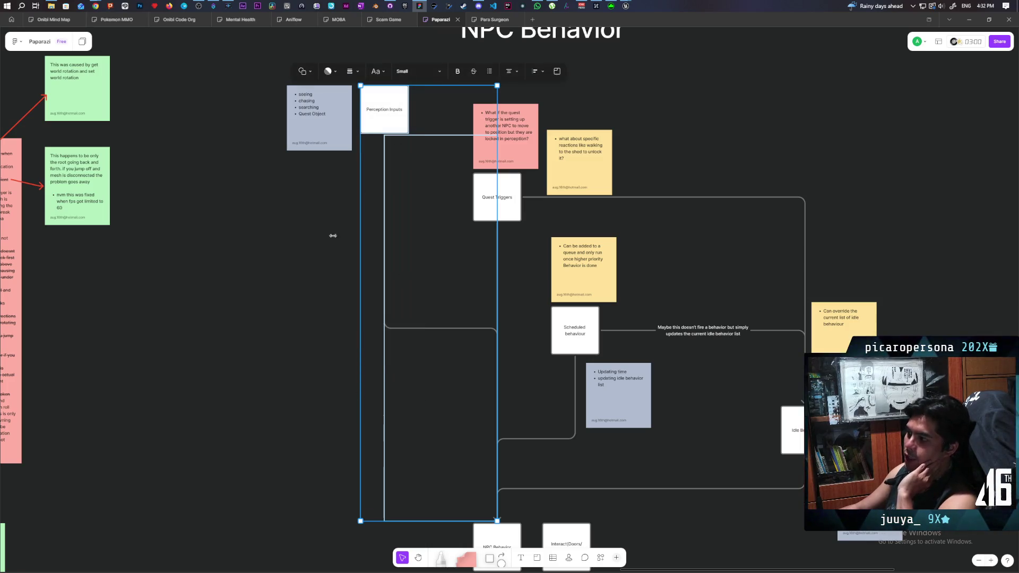
{"action": "left_click", "coordinate": [332, 234]}
{"action": "left_click_drag", "start_coordinate": [362, 57], "coordinate": [415, 367]}
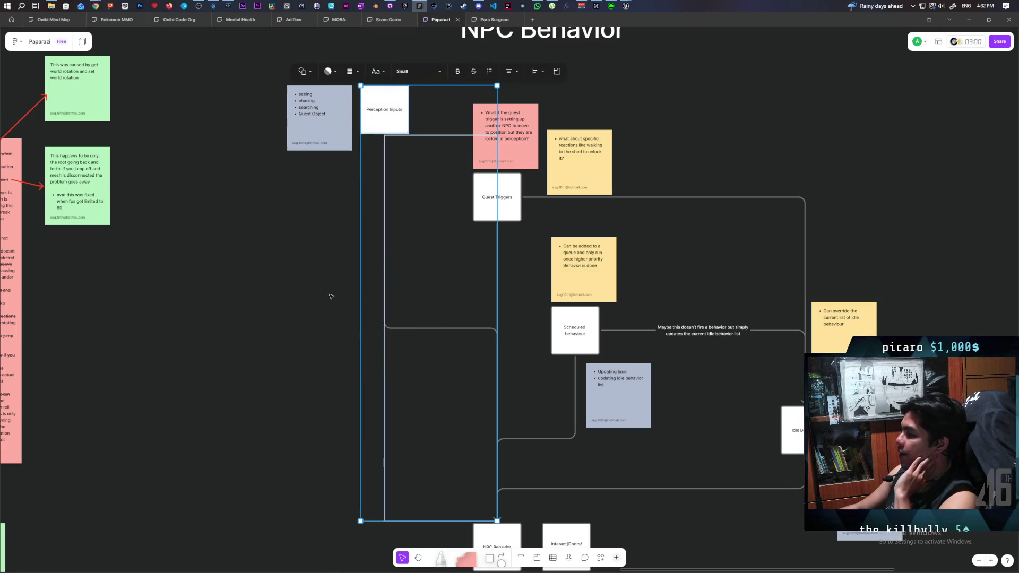
{"action": "left_click", "coordinate": [382, 121]}
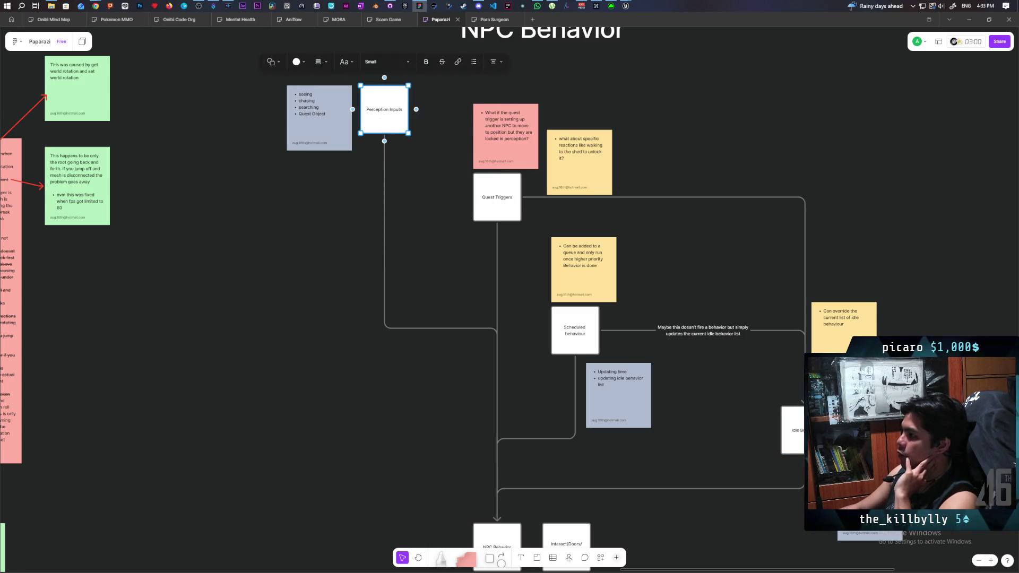
{"action": "left_click", "coordinate": [792, 430]}
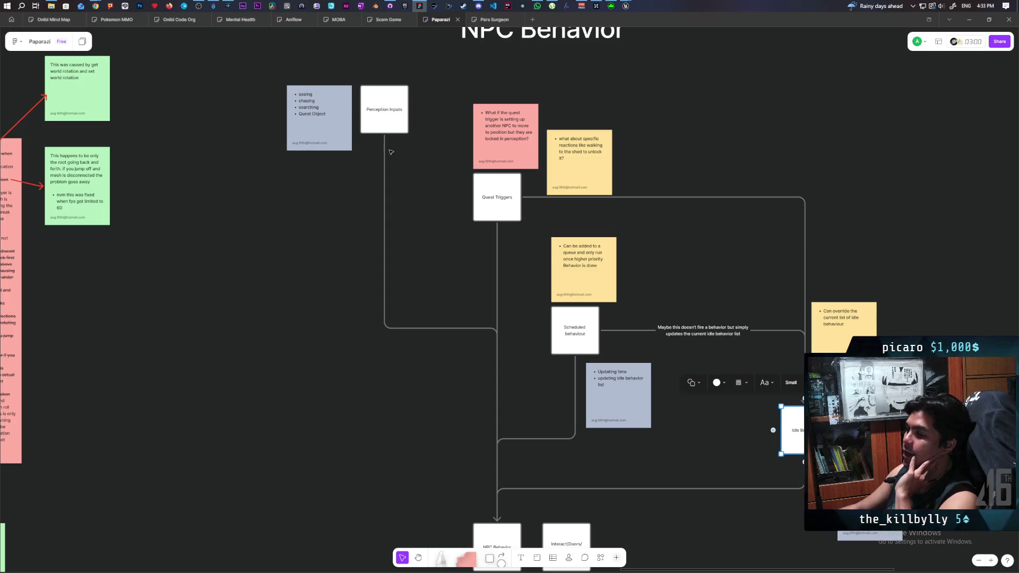
{"action": "key", "text": "ctrl+z"}
{"action": "key", "text": "ctrl+shift+z"}
{"action": "key", "text": "ctrl+z"}
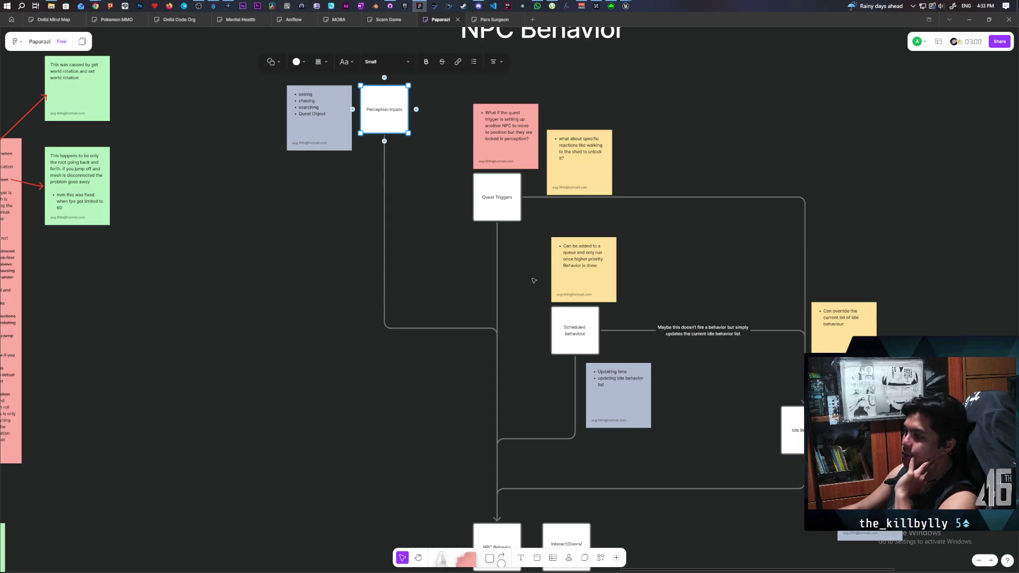
{"action": "key", "text": "ctrl+shift+z"}
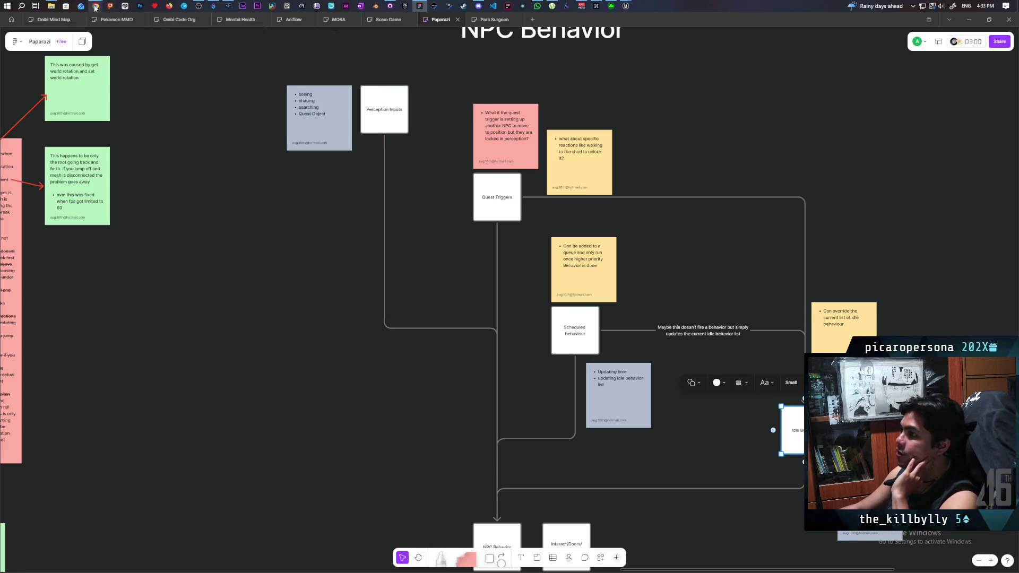
{"action": "mouse_move", "coordinate": [96, 7]}
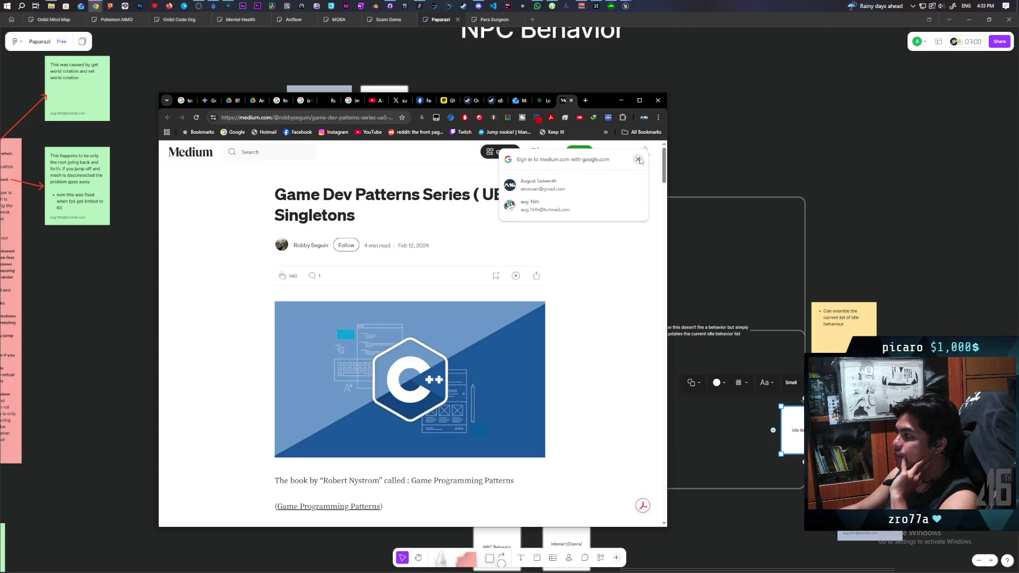
- Close the Google sign-in prompt and the Medium subscribe pop-up over the article
{"action": "left_click", "coordinate": [638, 160]}
{"action": "scroll", "coordinate": [582, 278], "scroll_direction": "down", "scroll_amount": 3}
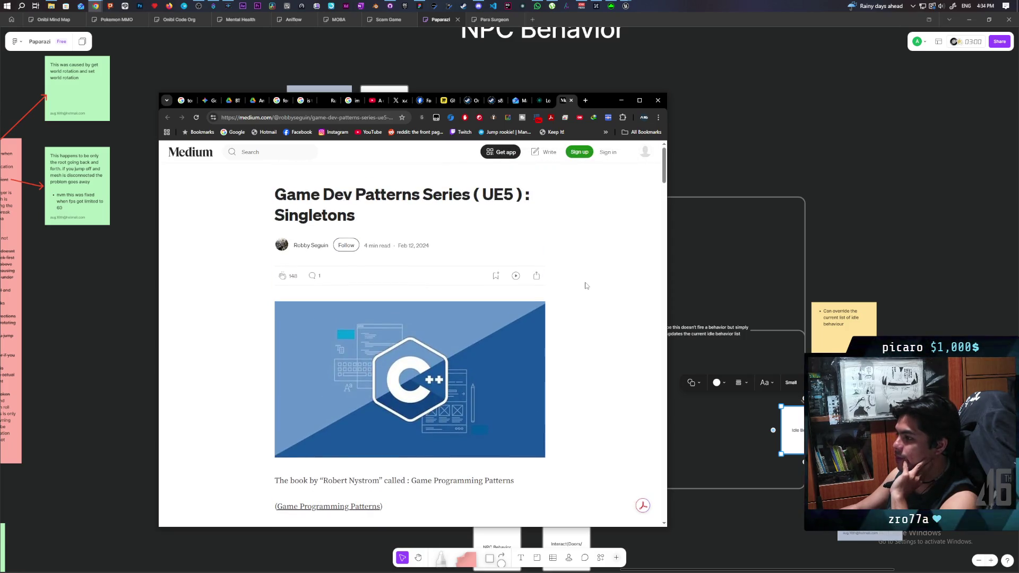
{"action": "scroll", "coordinate": [585, 287], "scroll_direction": "down", "scroll_amount": 5}
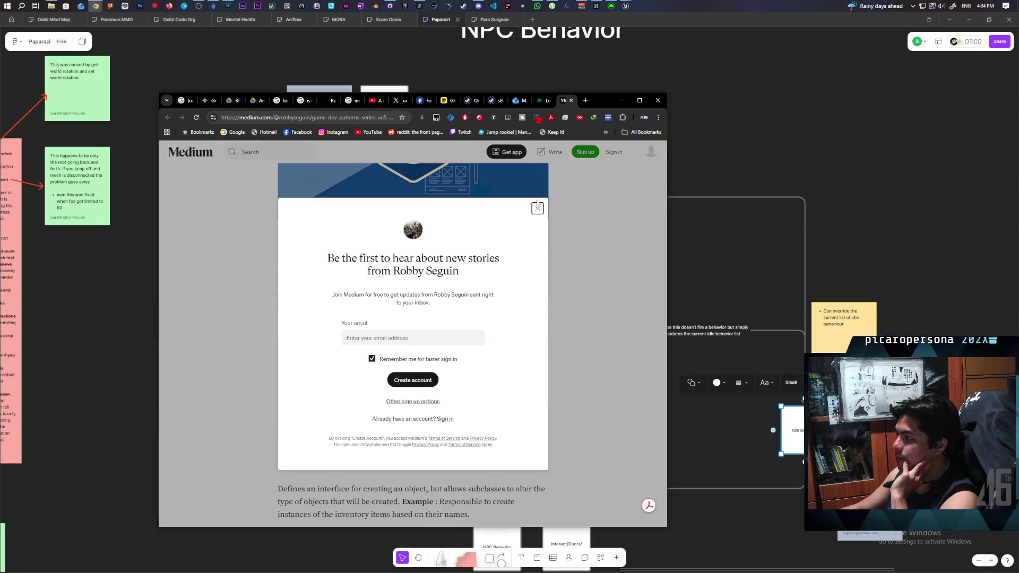
{"action": "left_click", "coordinate": [581, 256]}
- Scroll the Singletons article down to its Factory, Observer, State and Command patterns
{"action": "scroll", "coordinate": [564, 266], "scroll_direction": "down", "scroll_amount": 4}
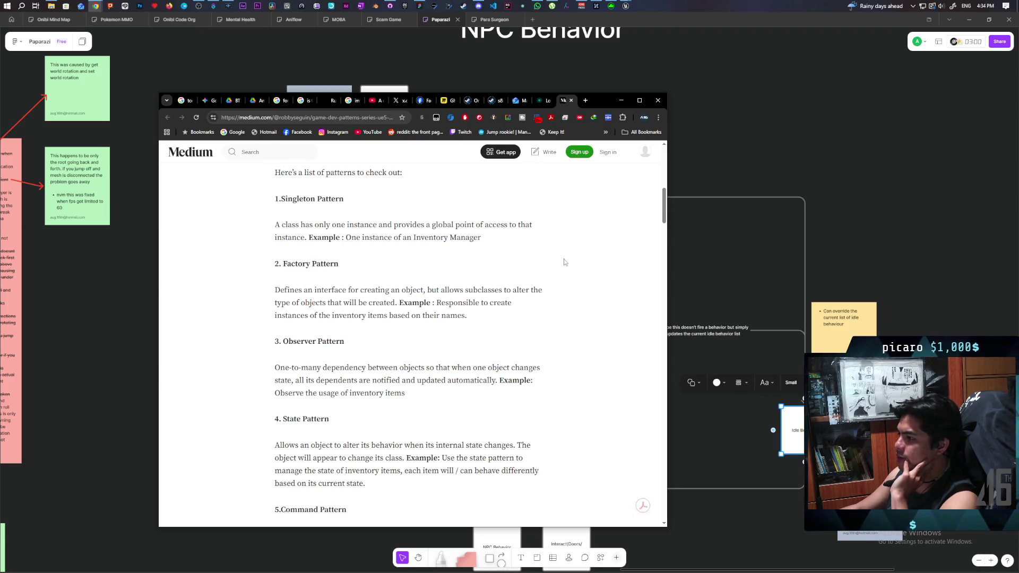
{"action": "scroll", "coordinate": [565, 263], "scroll_direction": "down", "scroll_amount": 2}
{"action": "scroll", "coordinate": [565, 263], "scroll_direction": "up", "scroll_amount": 3}
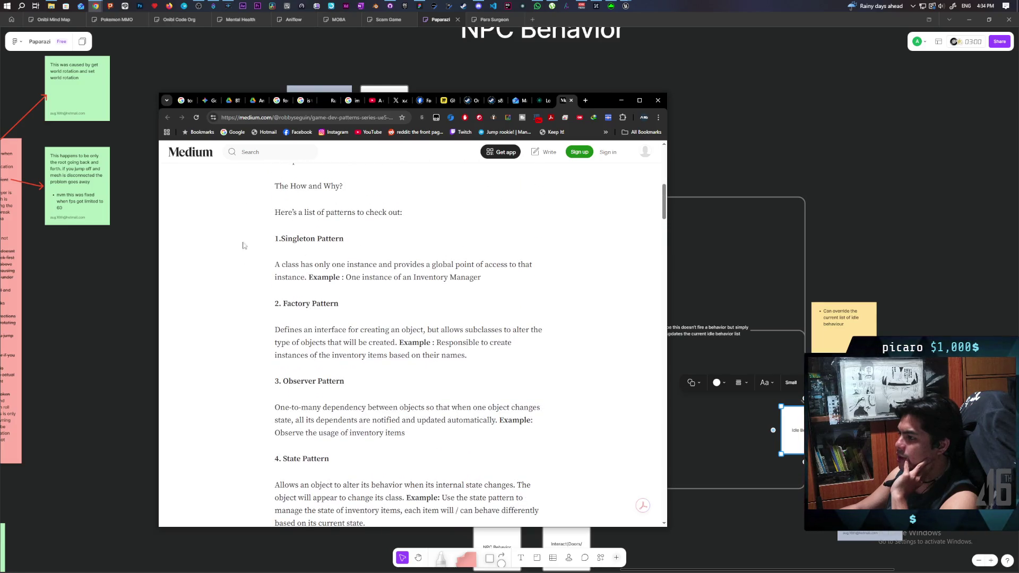
{"action": "scroll", "coordinate": [353, 250], "scroll_direction": "down", "scroll_amount": 2}
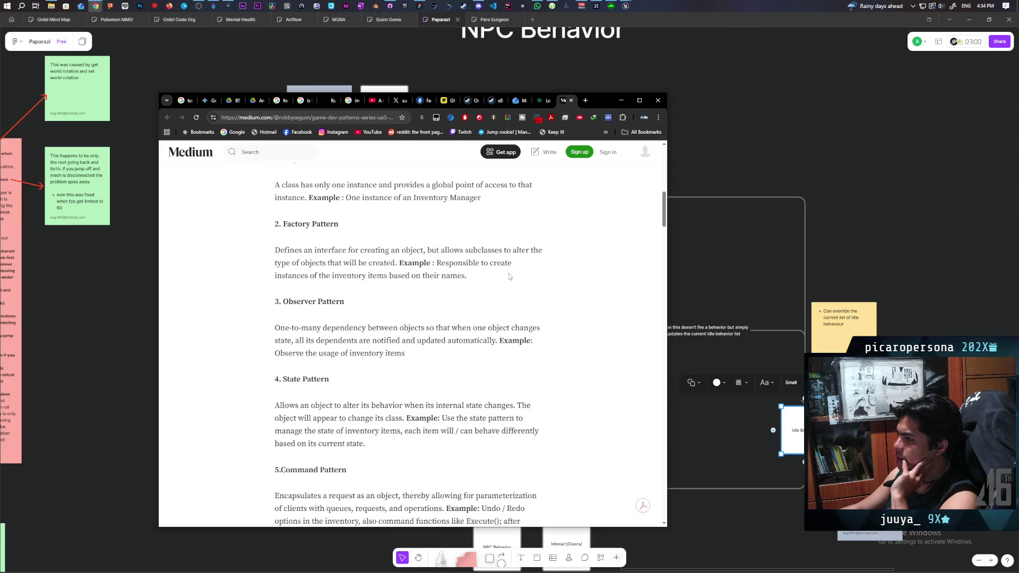
{"action": "scroll", "coordinate": [467, 278], "scroll_direction": "down", "scroll_amount": 2}
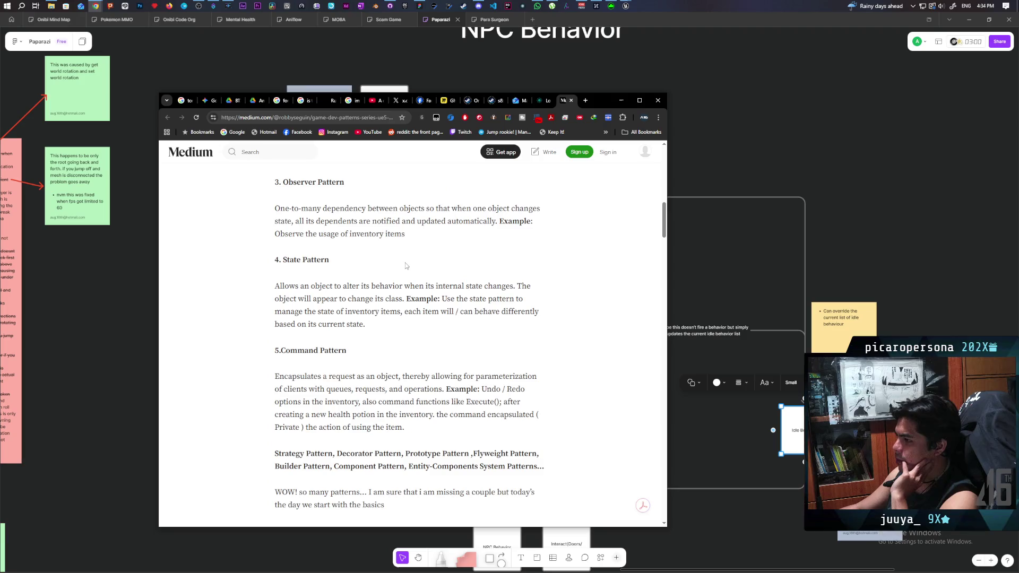
{"action": "scroll", "coordinate": [406, 265], "scroll_direction": "up", "scroll_amount": 1}
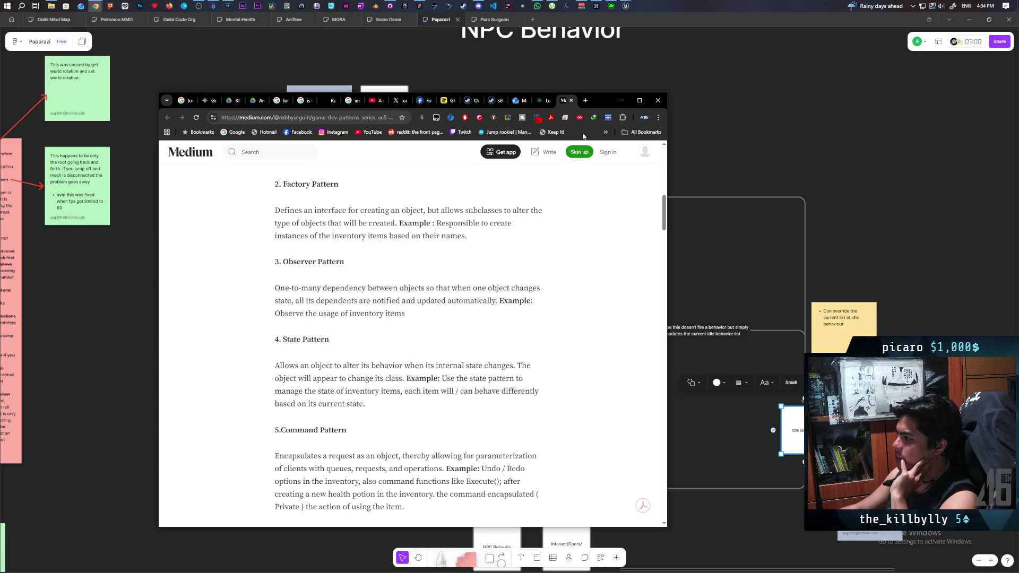
- Minimize Chrome and pan the canvas to recentre the NPC Behavior flowchart
{"action": "left_click", "coordinate": [621, 100]}
{"action": "scroll", "coordinate": [451, 249], "scroll_direction": "up", "scroll_amount": 3}
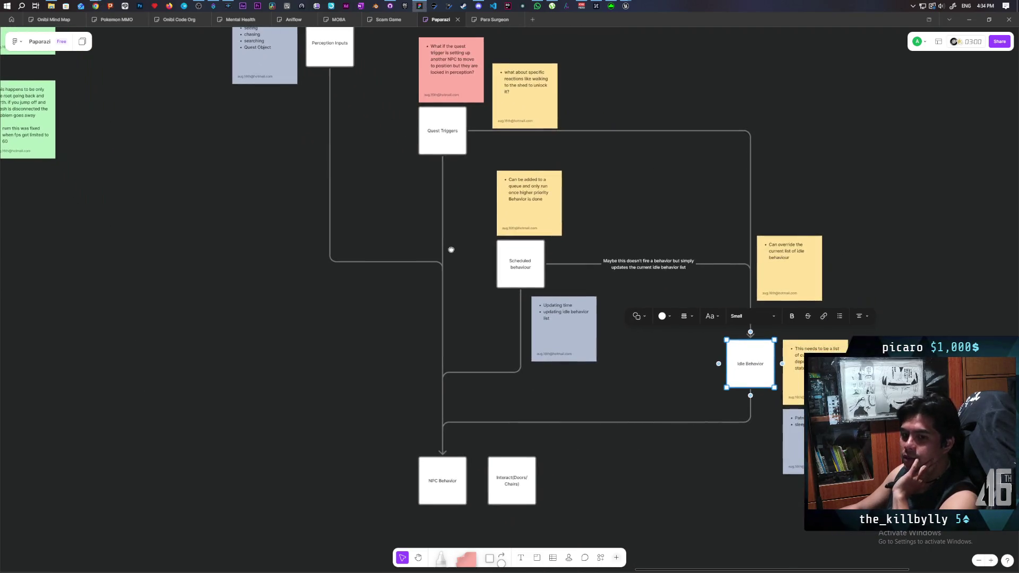
{"action": "left_click_drag", "start_coordinate": [451, 250], "coordinate": [447, 268]}
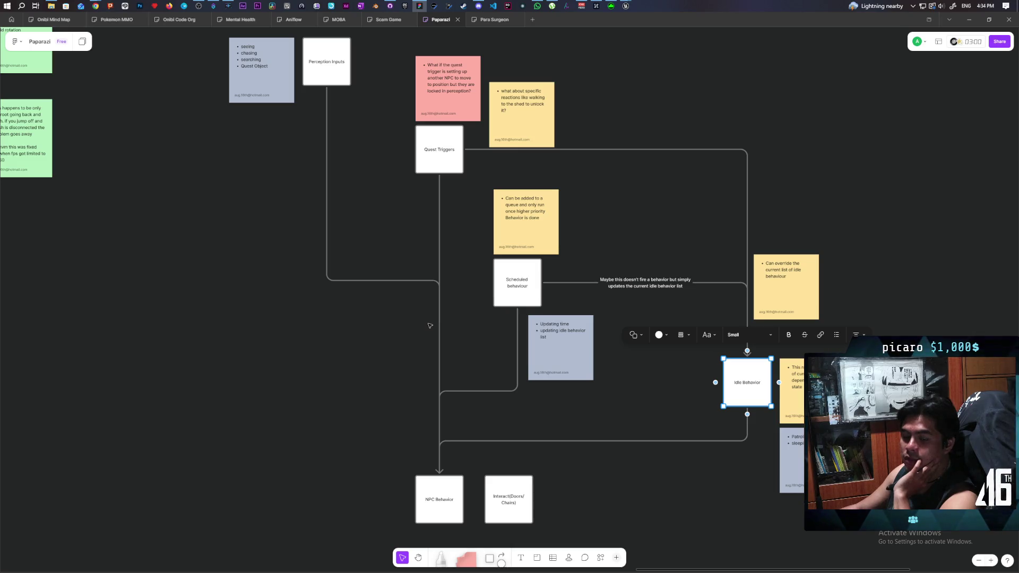
{"action": "mouse_move", "coordinate": [433, 327]}
{"action": "left_mouse_down"}
{"action": "mouse_move", "coordinate": [414, 359]}
{"action": "mouse_move", "coordinate": [399, 352]}
{"action": "left_mouse_up"}
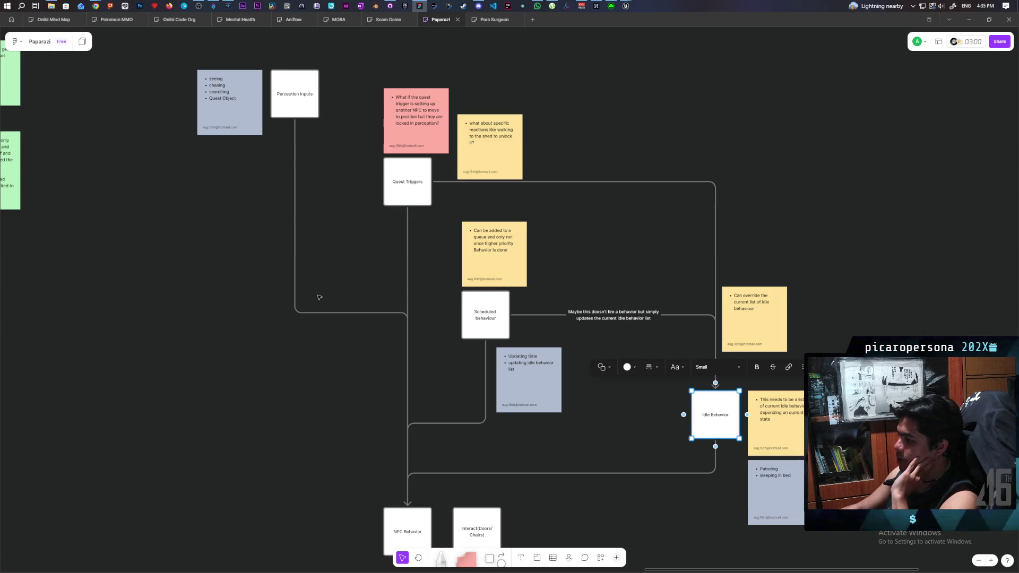
{"action": "scroll", "coordinate": [319, 297], "scroll_direction": "down", "scroll_amount": 1}
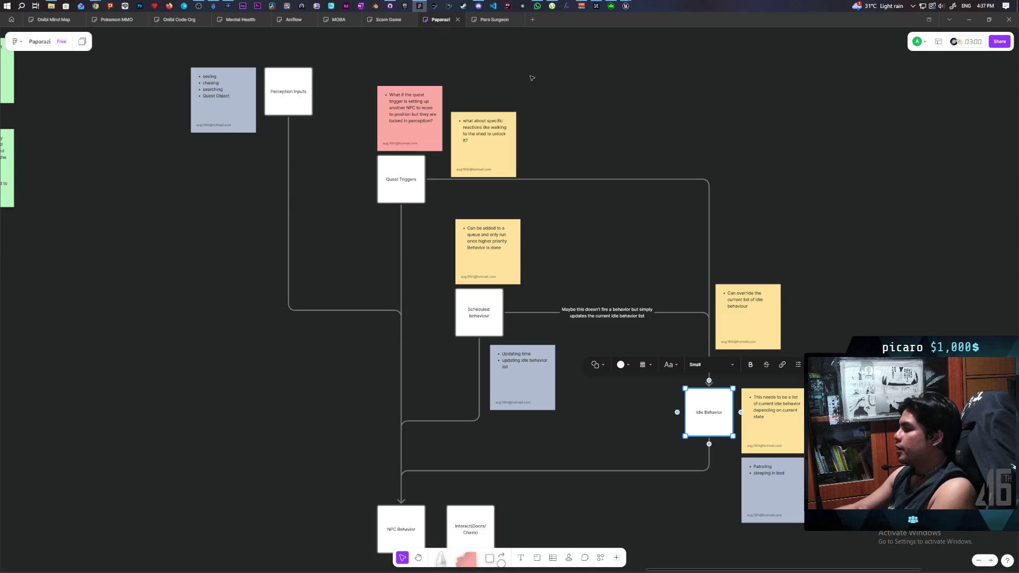
{"action": "scroll", "coordinate": [578, 223], "scroll_direction": "down", "scroll_amount": 2}
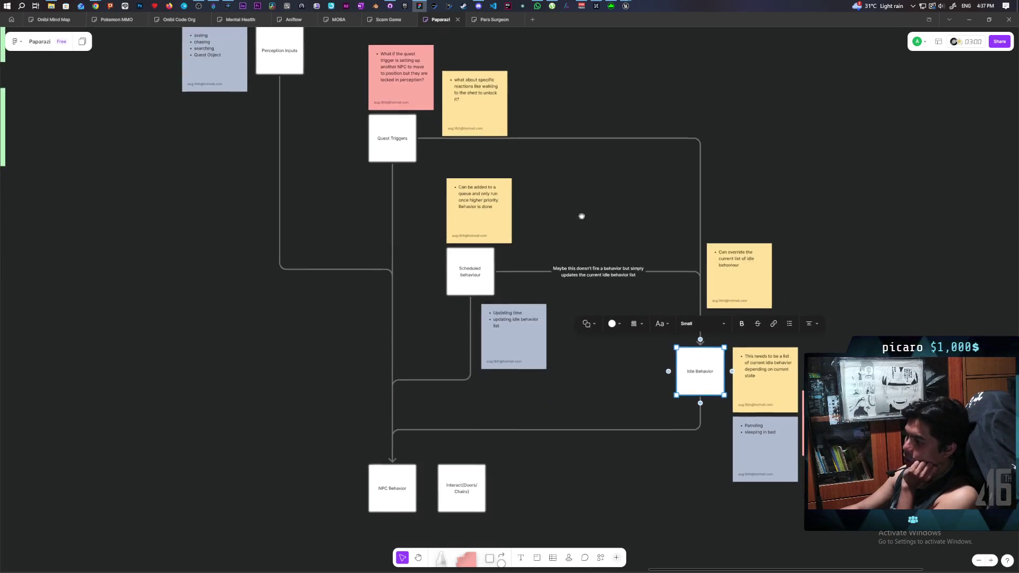
{"action": "left_click", "coordinate": [581, 214]}
{"action": "scroll", "coordinate": [576, 226], "scroll_direction": "up", "scroll_amount": 1}
{"action": "scroll", "coordinate": [605, 225], "scroll_direction": "left", "scroll_amount": 2}
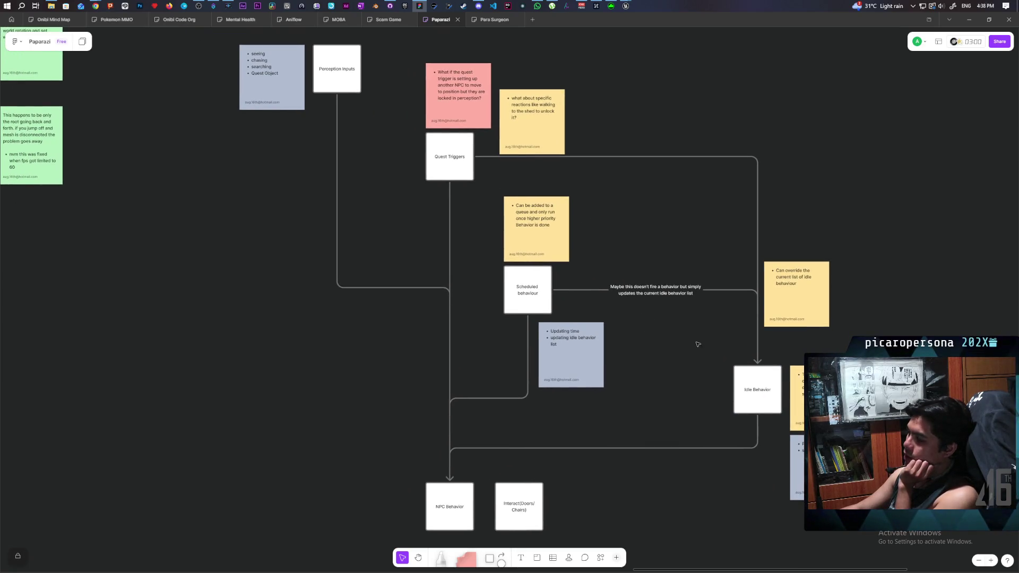
{"action": "left_click", "coordinate": [353, 83]}
{"action": "left_click", "coordinate": [759, 397]}
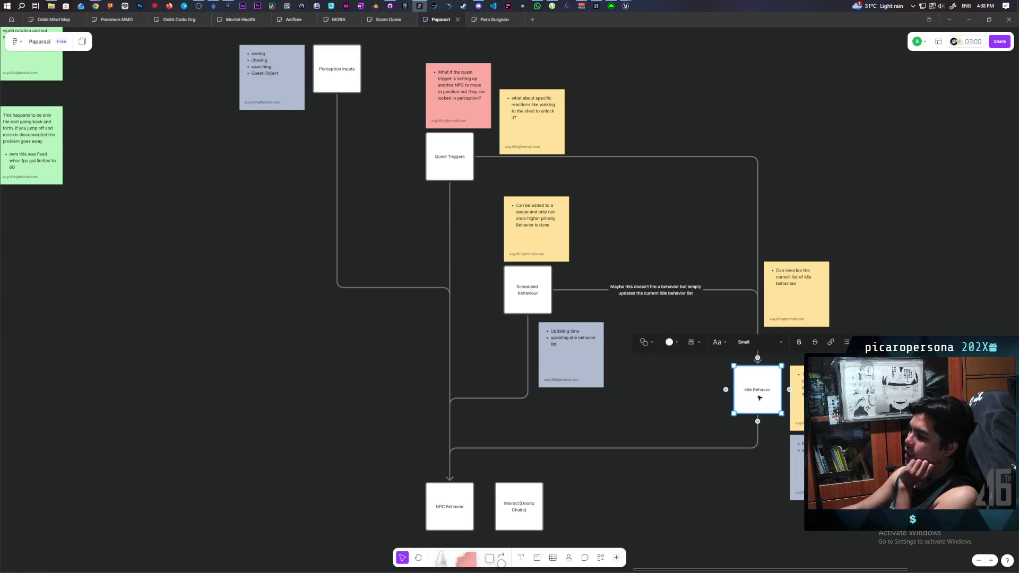
{"action": "left_click", "coordinate": [357, 86]}
{"action": "left_click", "coordinate": [765, 395]}
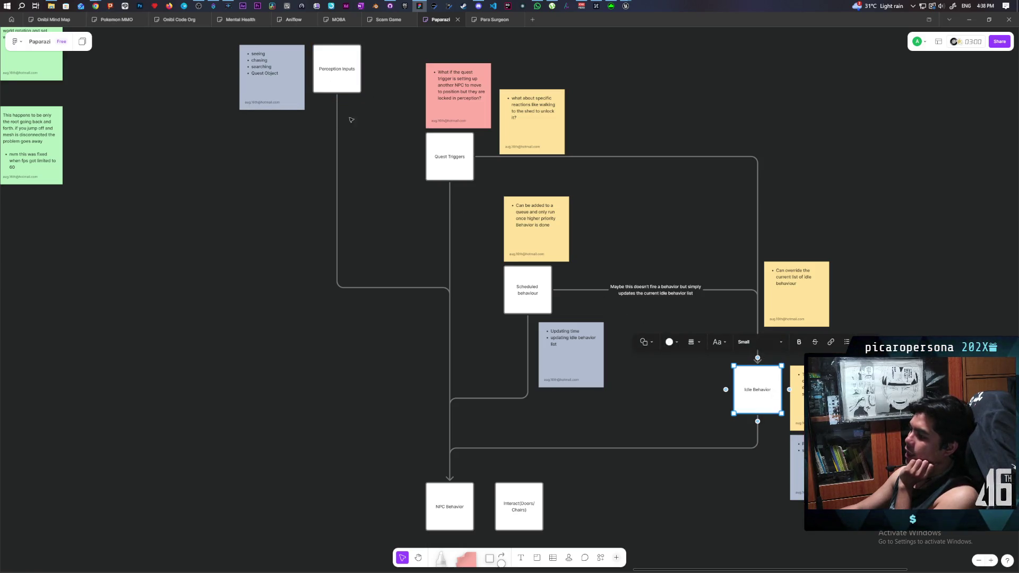
{"action": "left_click", "coordinate": [352, 120]}
{"action": "left_click", "coordinate": [759, 395]}
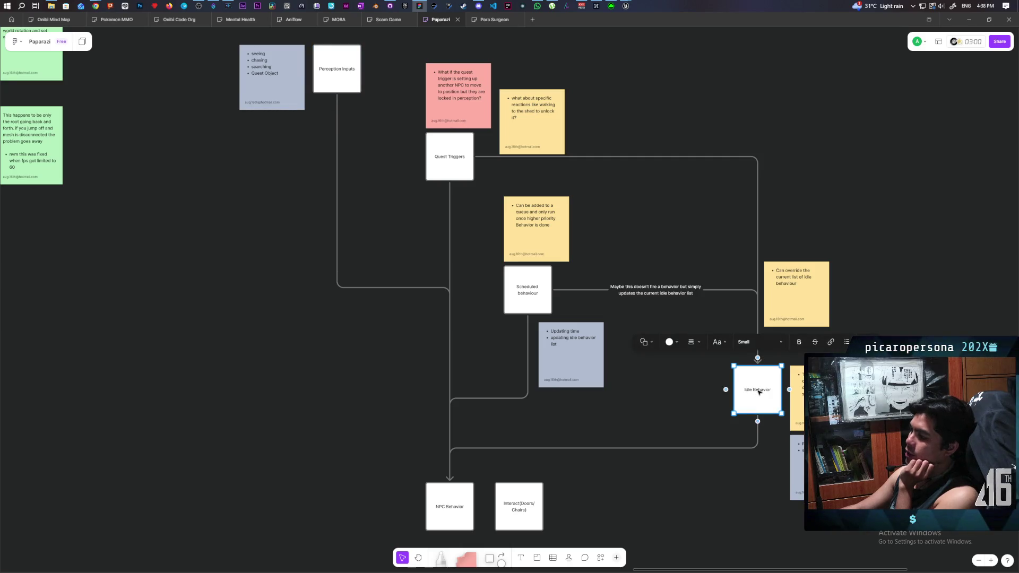
{"action": "left_click", "coordinate": [684, 409]}
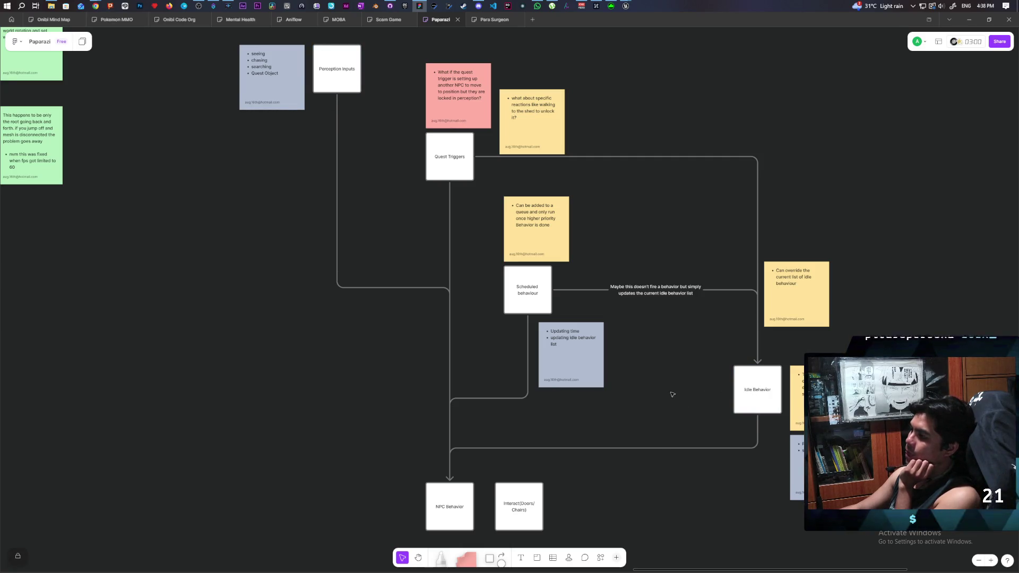
{"action": "mouse_move", "coordinate": [409, 163]}
{"action": "left_mouse_down"}
{"action": "mouse_move", "coordinate": [496, 307]}
{"action": "mouse_move", "coordinate": [552, 337]}
{"action": "left_mouse_up"}
{"action": "key", "text": "Escape"}
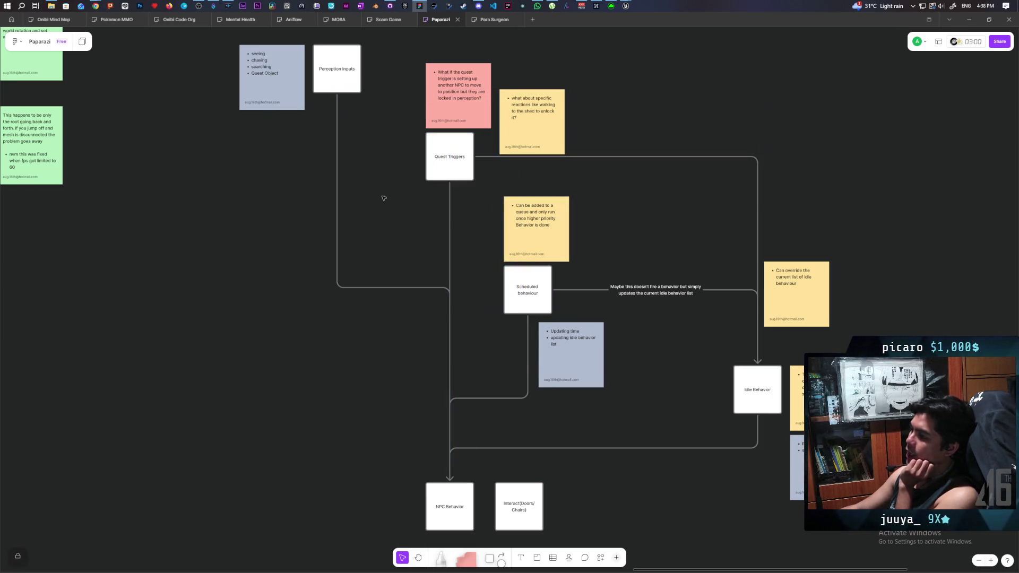
{"action": "mouse_move", "coordinate": [399, 160]}
{"action": "left_mouse_down"}
{"action": "mouse_move", "coordinate": [438, 218]}
{"action": "mouse_move", "coordinate": [528, 297]}
{"action": "mouse_move", "coordinate": [535, 269]}
{"action": "left_mouse_up"}
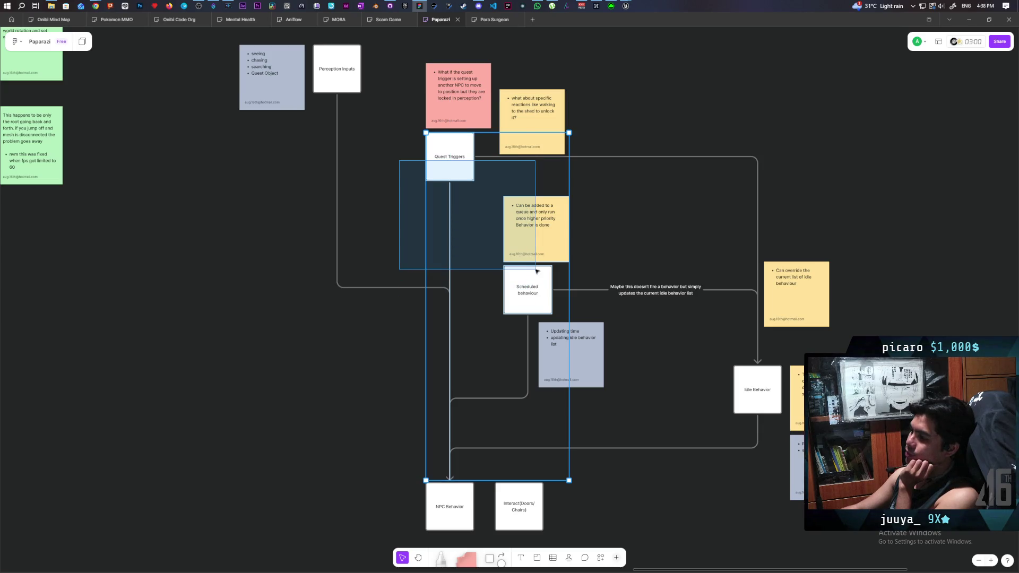
{"action": "mouse_move", "coordinate": [390, 158]}
{"action": "left_mouse_down"}
{"action": "mouse_move", "coordinate": [541, 282]}
{"action": "mouse_move", "coordinate": [525, 275]}
{"action": "left_mouse_up"}
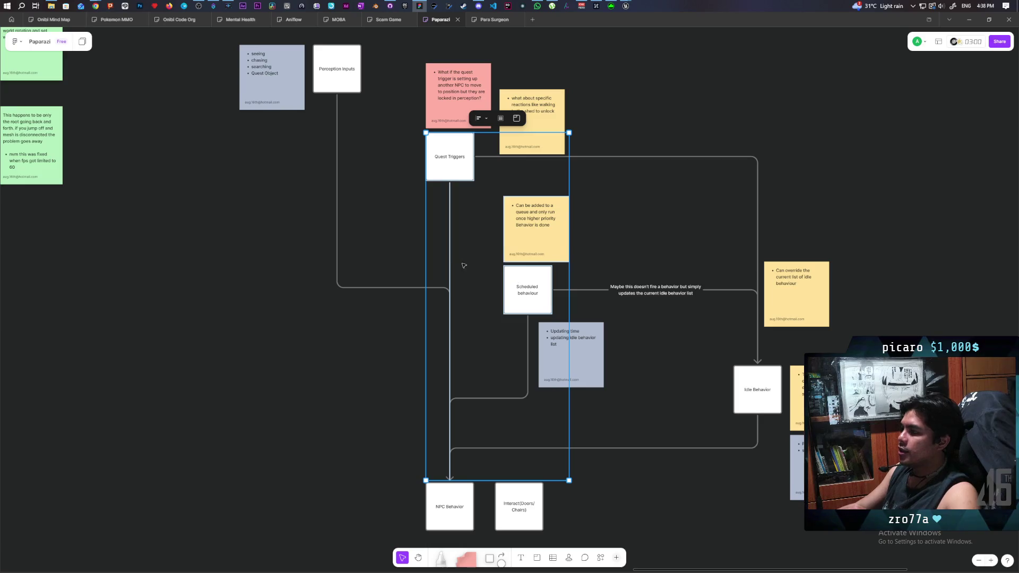
{"action": "left_click", "coordinate": [407, 216]}
{"action": "mouse_move", "coordinate": [408, 159]}
{"action": "left_mouse_down"}
{"action": "mouse_move", "coordinate": [456, 186]}
{"action": "mouse_move", "coordinate": [459, 177]}
{"action": "left_mouse_up"}
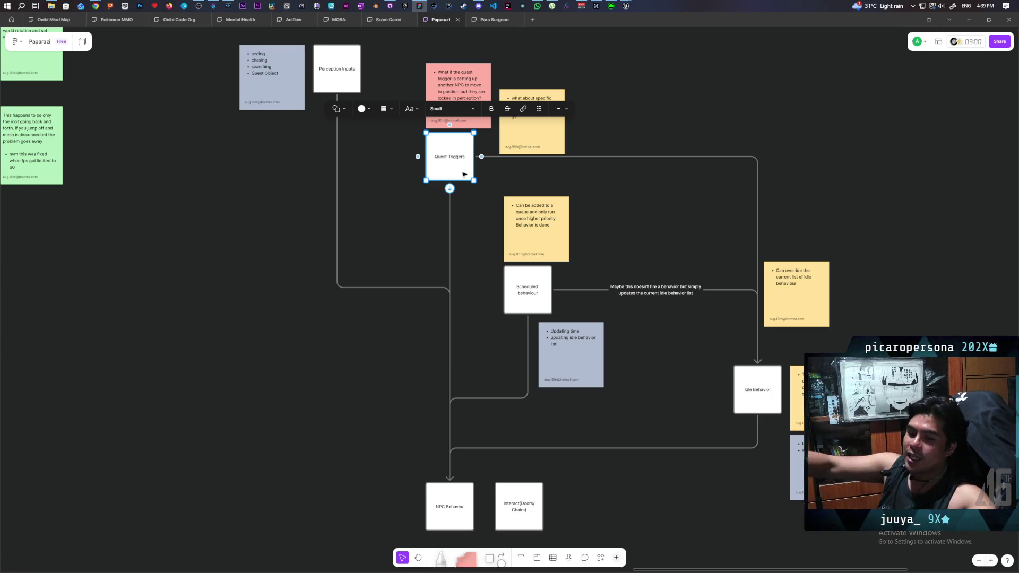
{"action": "left_click", "coordinate": [588, 291]}
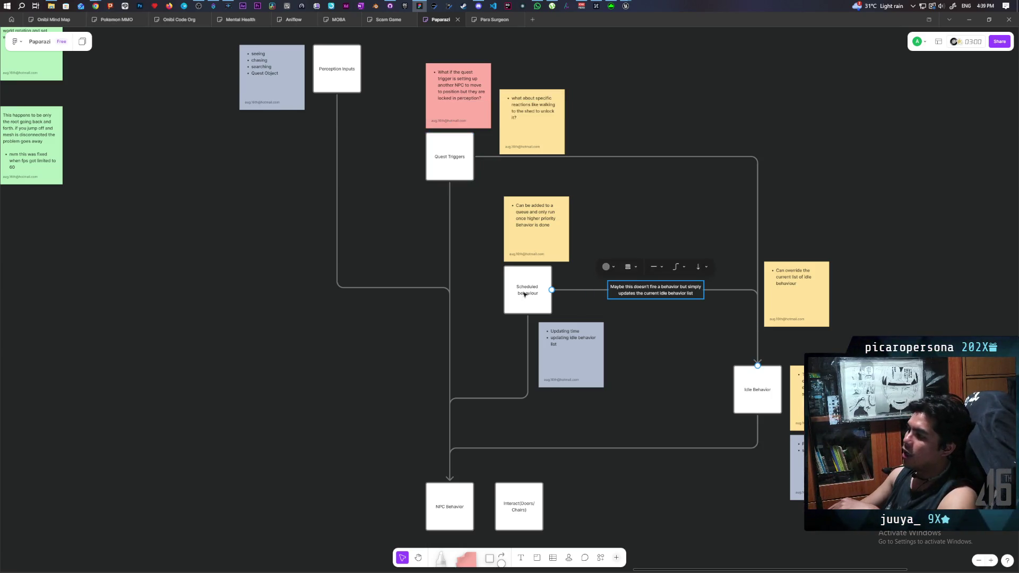
{"action": "left_click", "coordinate": [484, 288]}
{"action": "left_click", "coordinate": [527, 292]}
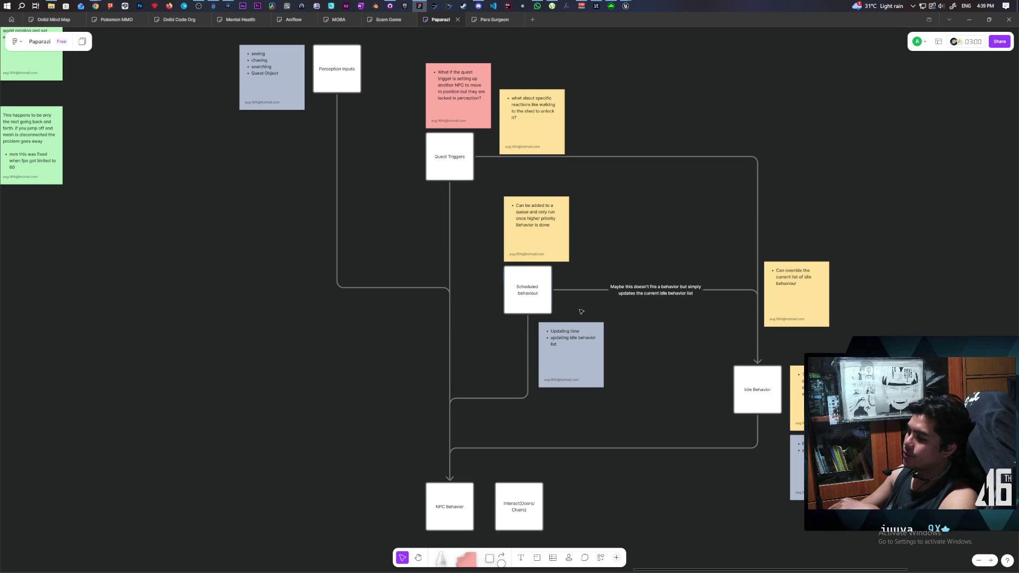
{"action": "left_click_drag", "start_coordinate": [488, 276], "coordinate": [569, 305]}
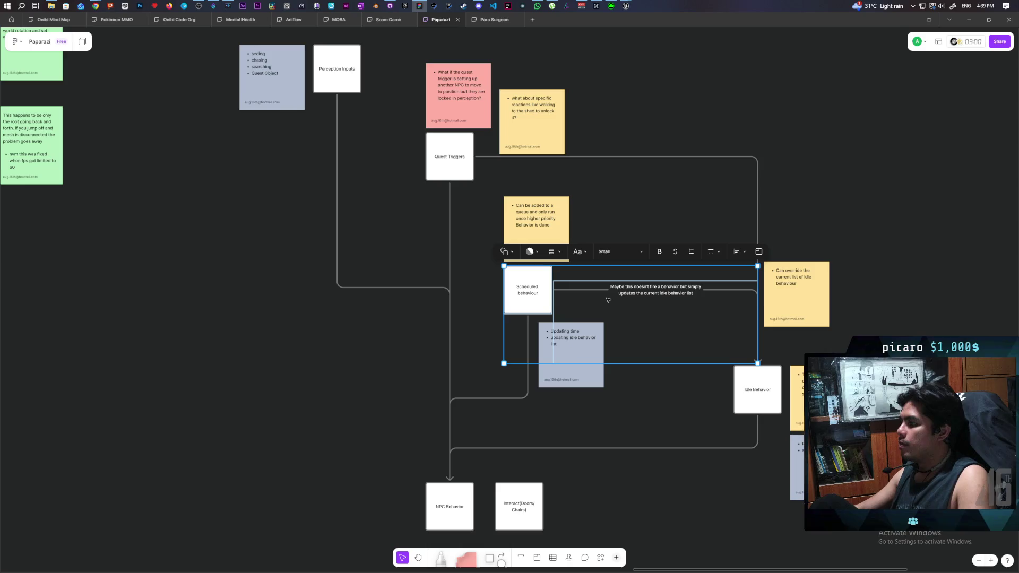
{"action": "left_click", "coordinate": [726, 410]}
{"action": "left_click_drag", "start_coordinate": [709, 385], "coordinate": [786, 399]}
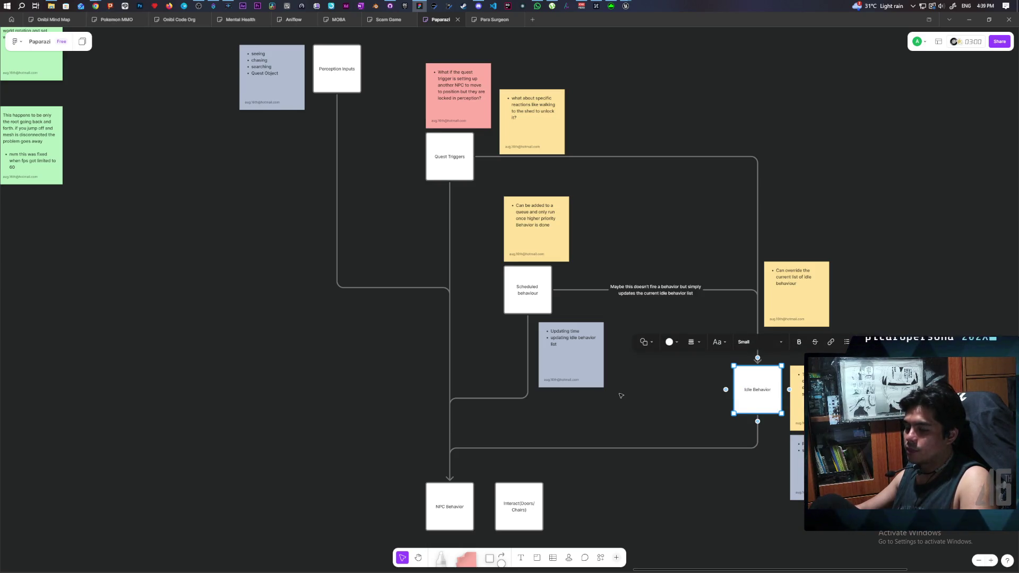
{"action": "left_click", "coordinate": [484, 301]}
{"action": "mouse_move", "coordinate": [476, 280]}
{"action": "left_mouse_down"}
{"action": "mouse_move", "coordinate": [604, 361]}
{"action": "mouse_move", "coordinate": [552, 315]}
{"action": "mouse_move", "coordinate": [478, 281]}
{"action": "left_mouse_up"}
{"action": "left_click_drag", "start_coordinate": [714, 389], "coordinate": [776, 397]}
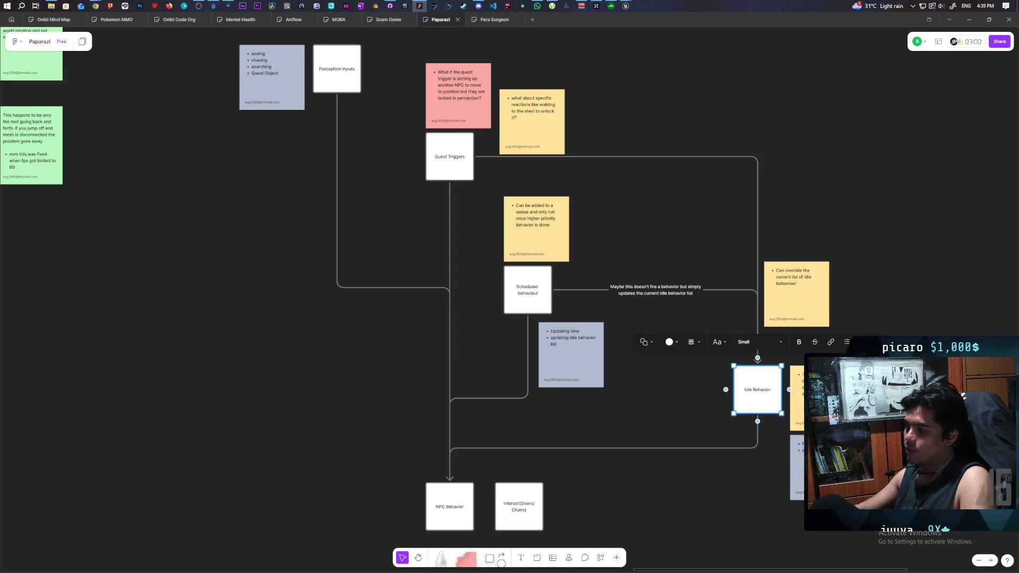
{"action": "left_click", "coordinate": [522, 295]}
{"action": "left_click_drag", "start_coordinate": [474, 280], "coordinate": [757, 363]}
{"action": "left_click", "coordinate": [519, 336]}
{"action": "left_click", "coordinate": [525, 297]}
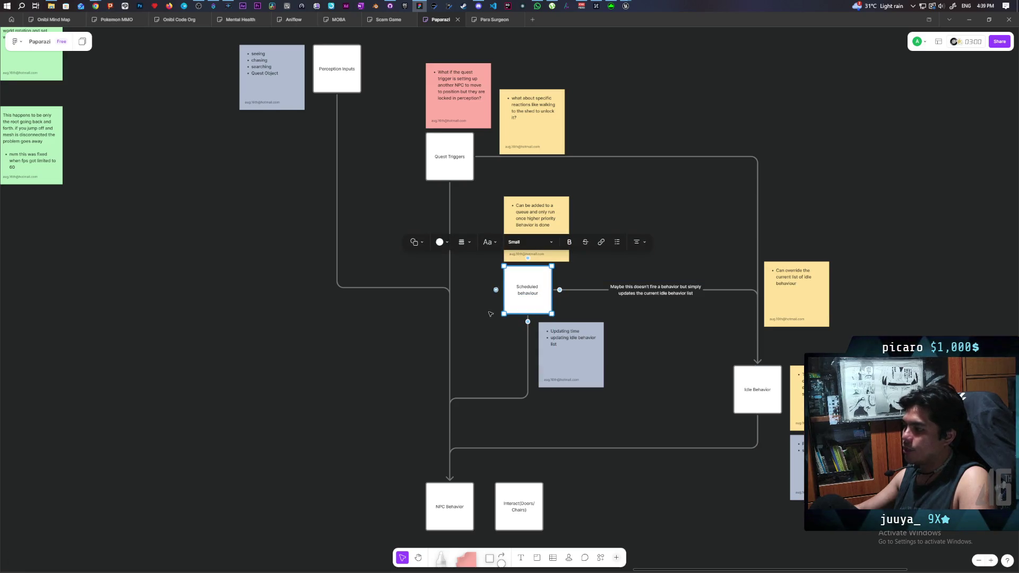
{"action": "left_click", "coordinate": [478, 332]}
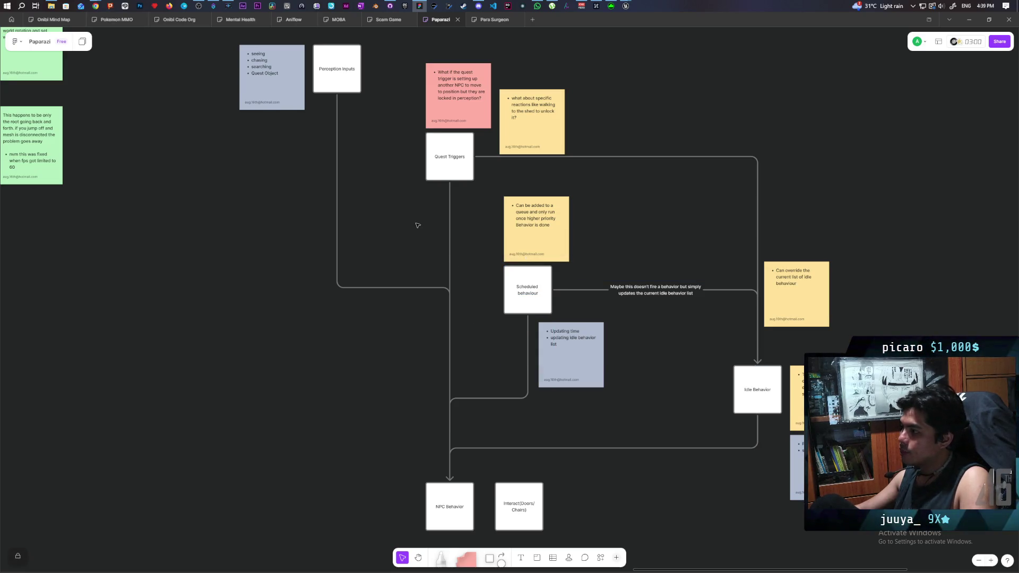
{"action": "left_click_drag", "start_coordinate": [405, 138], "coordinate": [452, 167]}
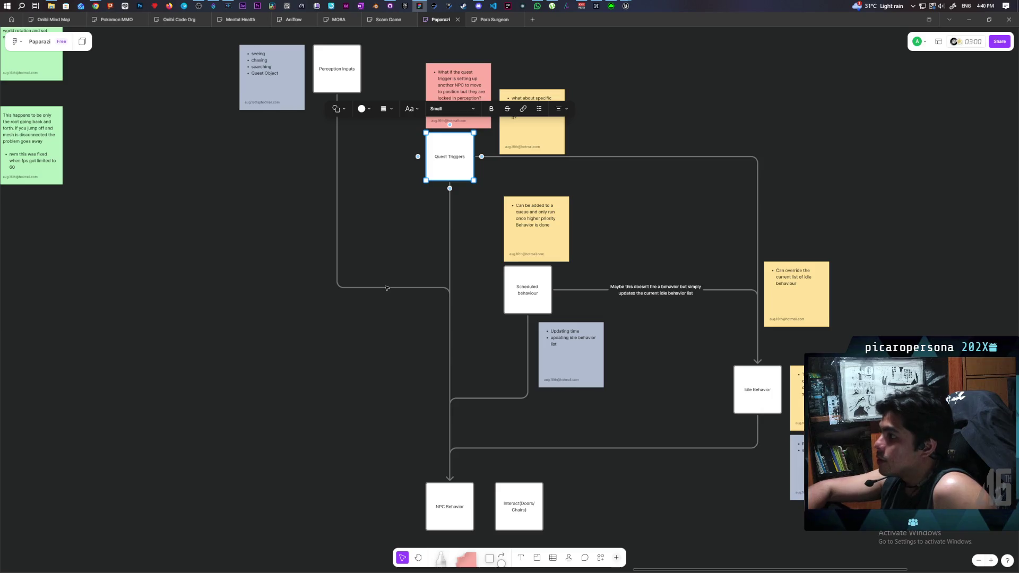
{"action": "left_click", "coordinate": [380, 284]}
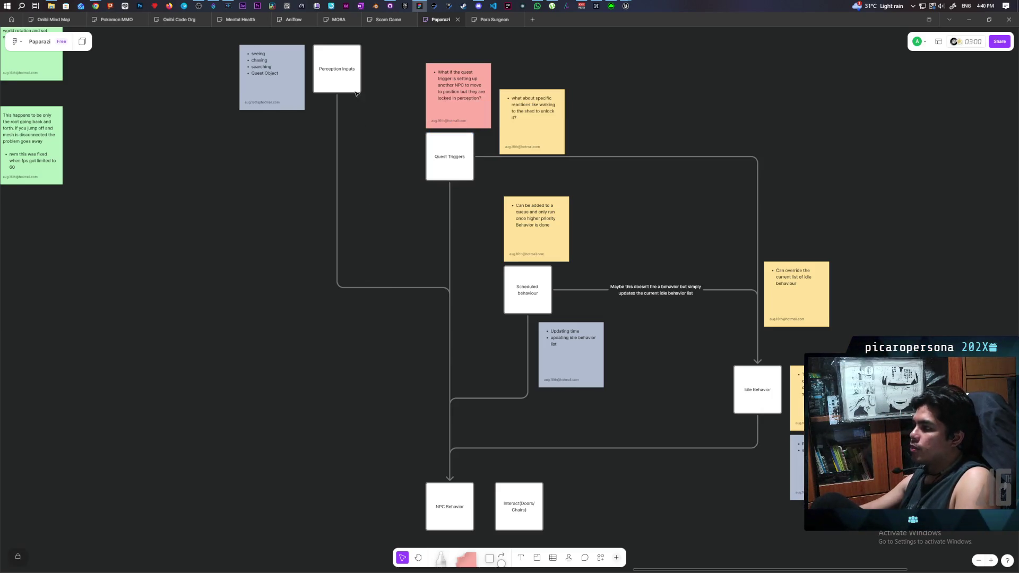
{"action": "left_click", "coordinate": [359, 80]}
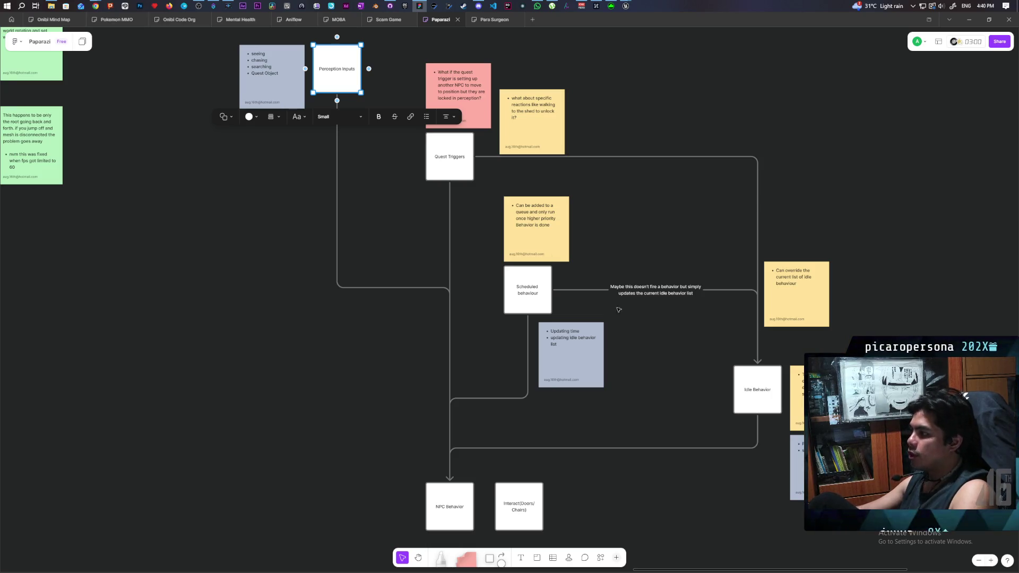
{"action": "left_click", "coordinate": [416, 276]}
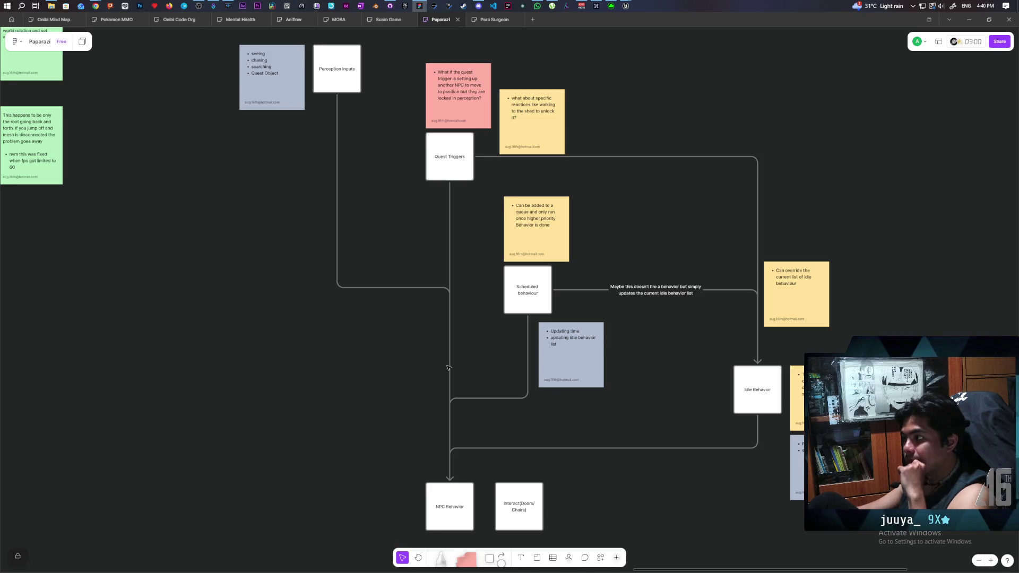
{"action": "mouse_move", "coordinate": [400, 402]}
{"action": "left_mouse_down"}
{"action": "mouse_move", "coordinate": [376, 359]}
{"action": "mouse_move", "coordinate": [375, 412]}
{"action": "left_mouse_up"}
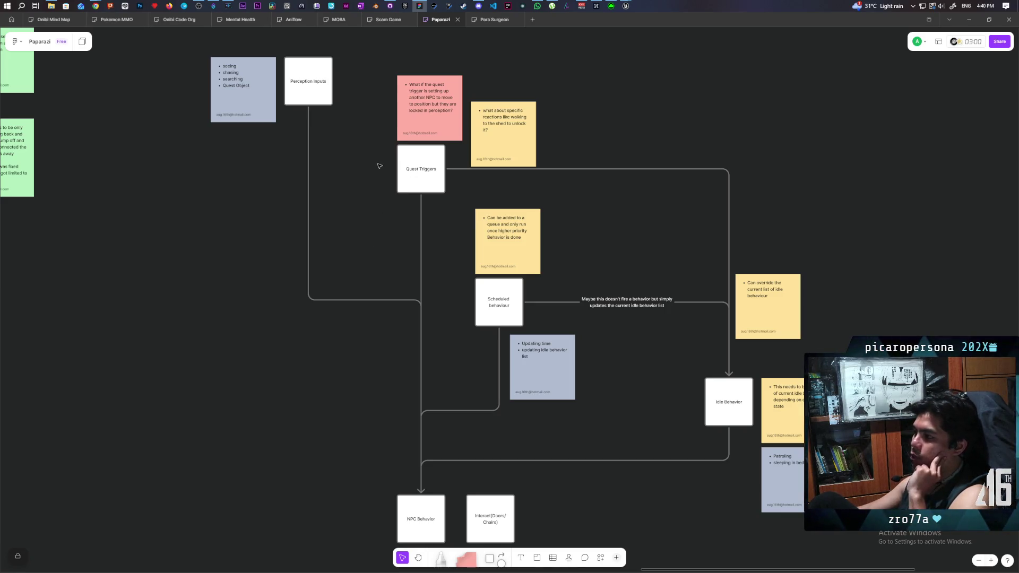
{"action": "left_click_drag", "start_coordinate": [377, 164], "coordinate": [441, 179]}
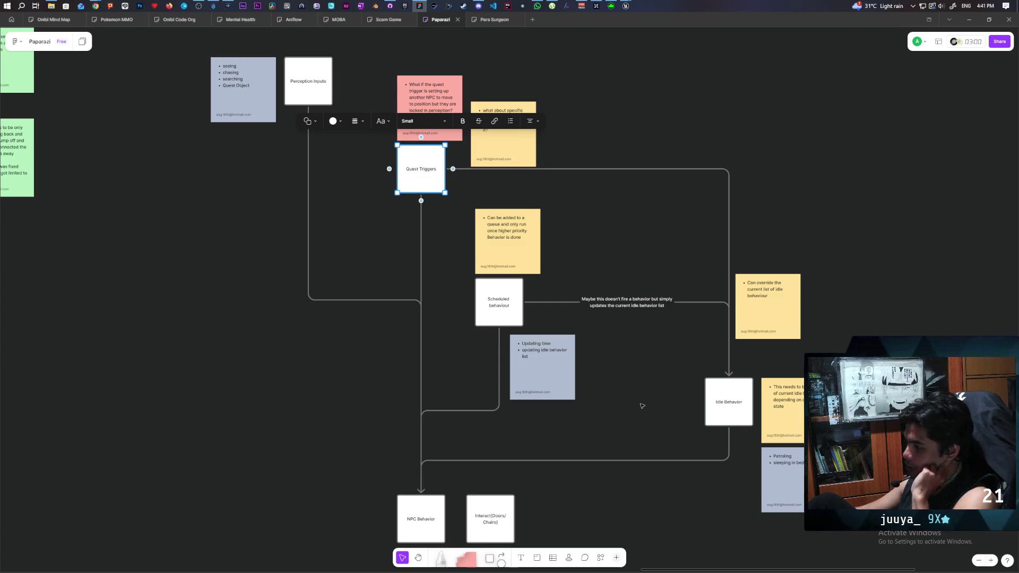
{"action": "mouse_move", "coordinate": [642, 406]}
{"action": "left_mouse_down"}
{"action": "mouse_move", "coordinate": [600, 341]}
{"action": "mouse_move", "coordinate": [573, 400]}
{"action": "mouse_move", "coordinate": [567, 391]}
{"action": "mouse_move", "coordinate": [591, 391]}
{"action": "left_mouse_up"}
{"action": "left_click", "coordinate": [564, 397]}
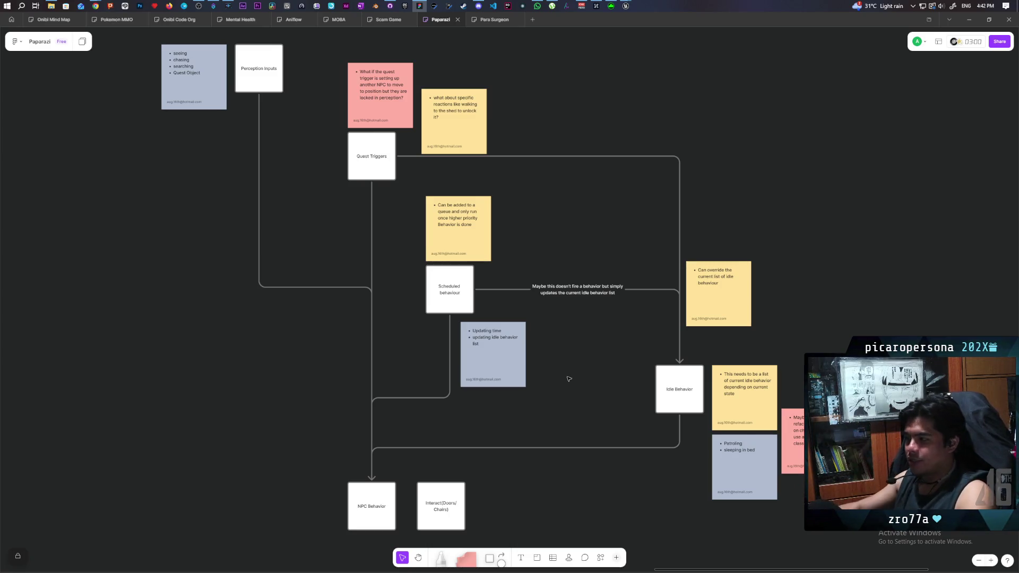
{"action": "mouse_move", "coordinate": [542, 236]}
{"action": "left_mouse_down"}
{"action": "mouse_move", "coordinate": [566, 311]}
{"action": "mouse_move", "coordinate": [516, 223]}
{"action": "mouse_move", "coordinate": [494, 251]}
{"action": "left_mouse_up"}
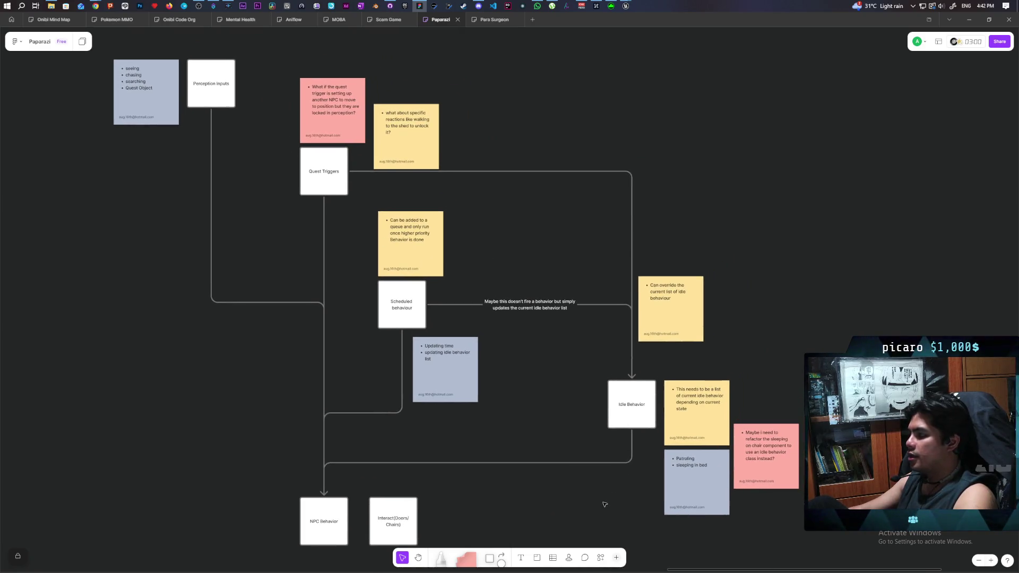
{"action": "left_click_drag", "start_coordinate": [605, 505], "coordinate": [545, 347]}
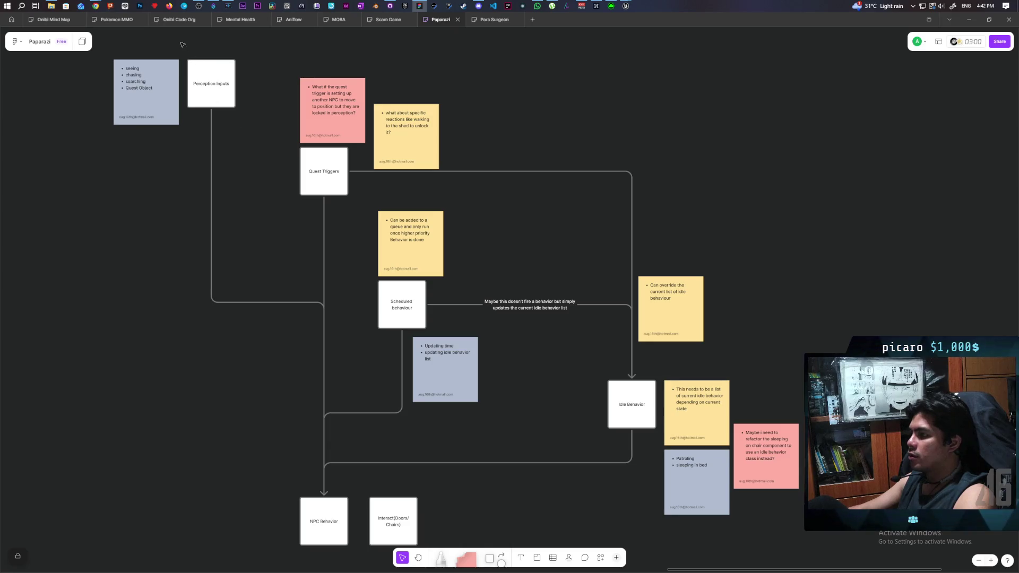
{"action": "mouse_move", "coordinate": [183, 44]}
{"action": "left_mouse_down"}
{"action": "mouse_move", "coordinate": [391, 432]}
{"action": "mouse_move", "coordinate": [485, 494]}
{"action": "left_mouse_up"}
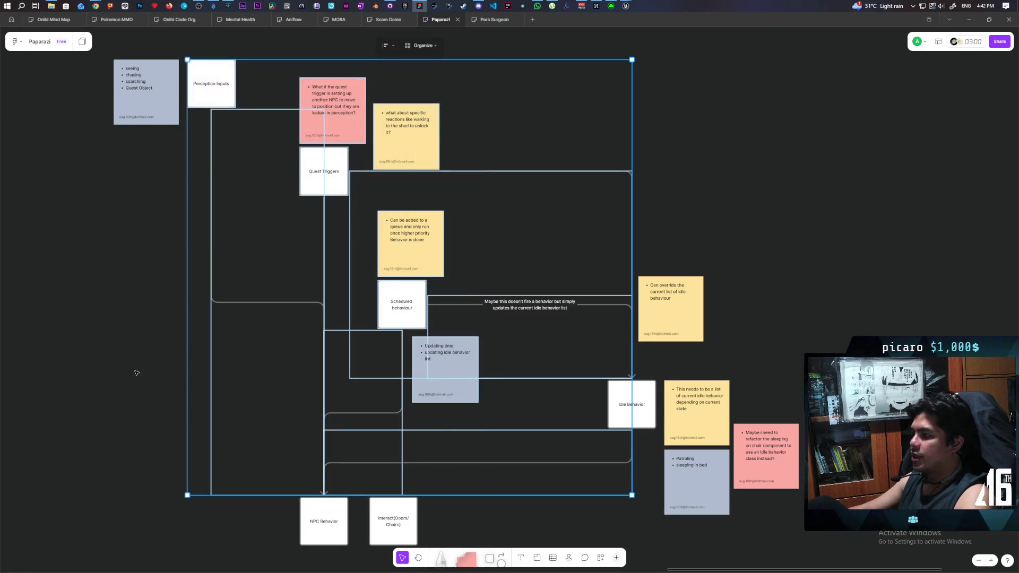
{"action": "left_click", "coordinate": [121, 363]}
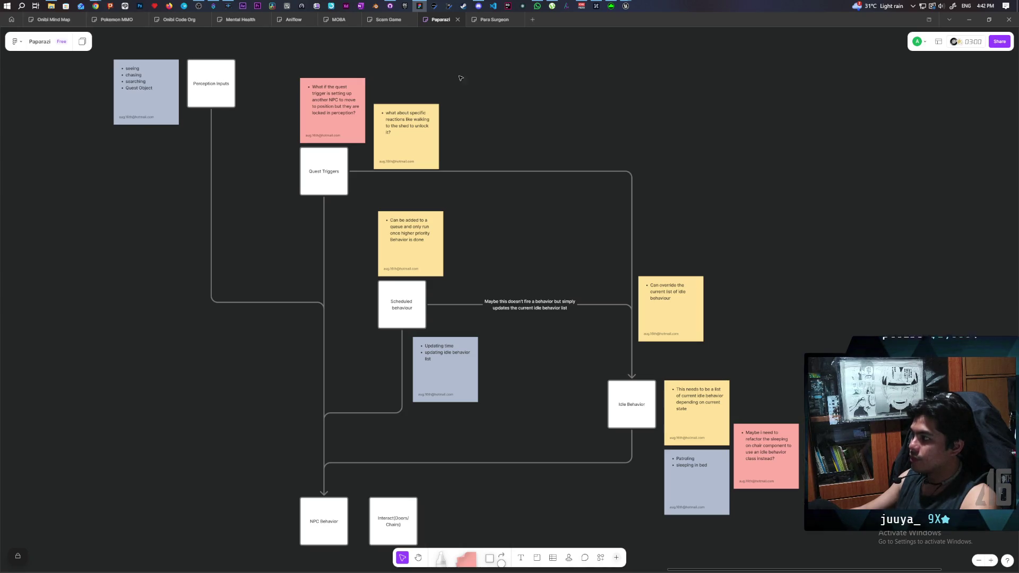
{"action": "mouse_move", "coordinate": [627, 6]}
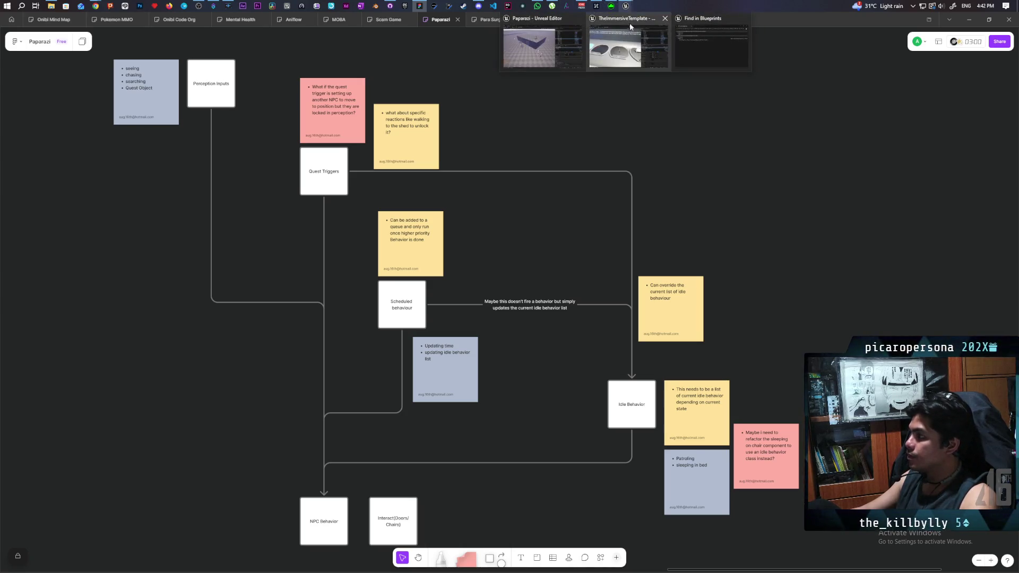
{"action": "left_click", "coordinate": [558, 40]}
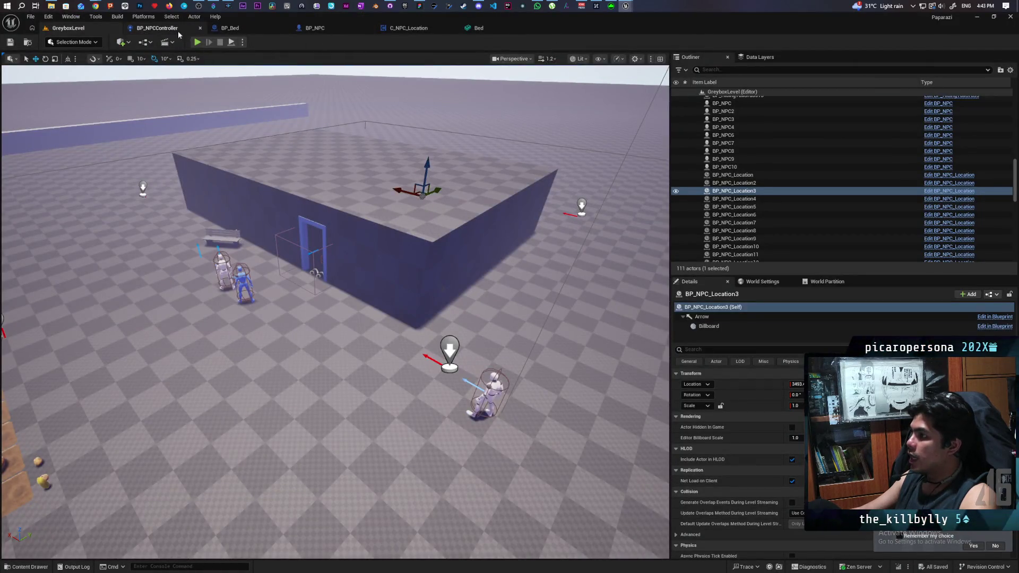
{"action": "left_click", "coordinate": [157, 28]}
{"action": "scroll", "coordinate": [282, 249], "scroll_direction": "down", "scroll_amount": 5}
{"action": "scroll", "coordinate": [282, 249], "scroll_direction": "up", "scroll_amount": 7}
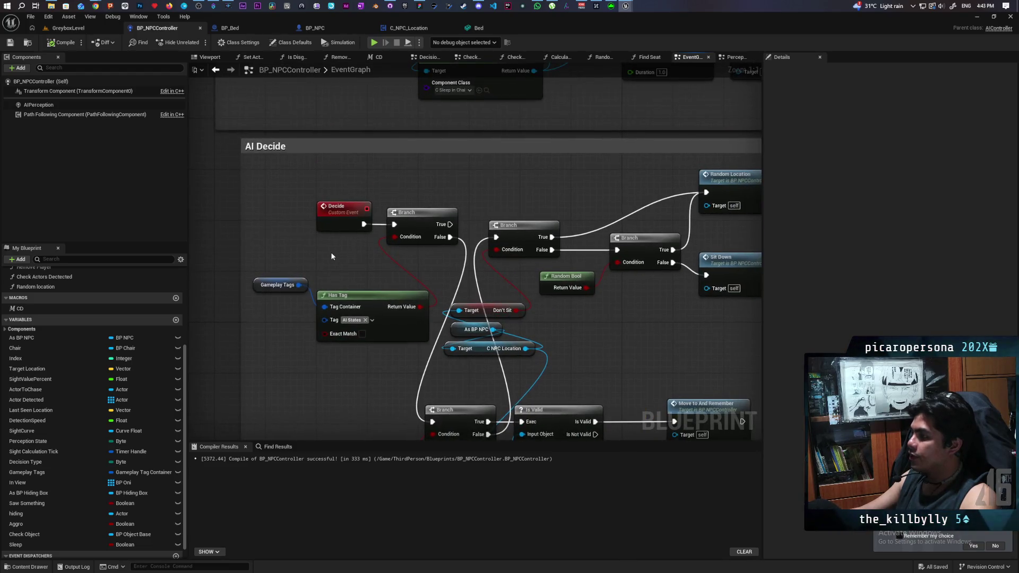
{"action": "scroll", "coordinate": [324, 305], "scroll_direction": "down", "scroll_amount": 10}
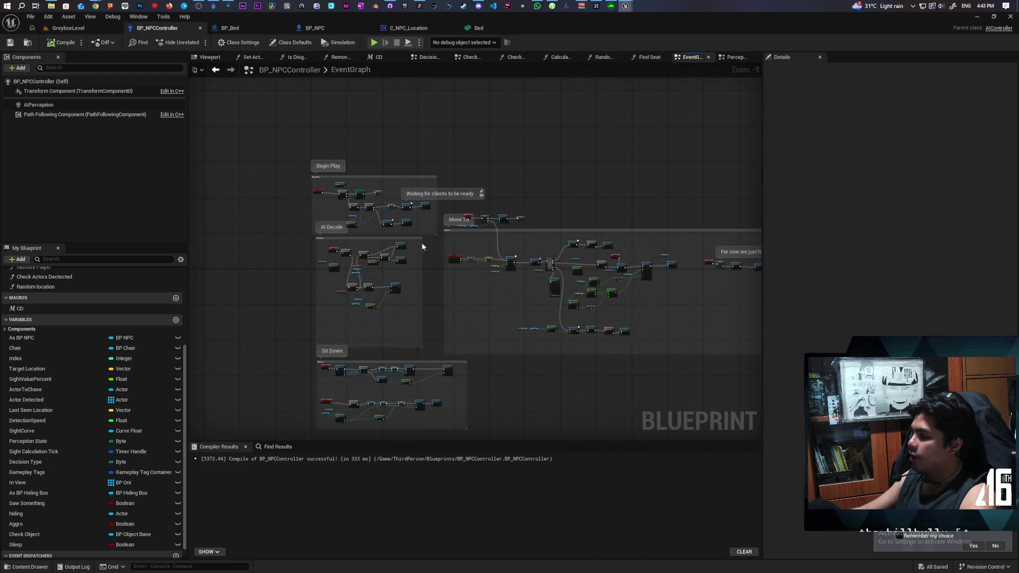
{"action": "scroll", "coordinate": [323, 249], "scroll_direction": "up", "scroll_amount": 10}
{"action": "left_click", "coordinate": [256, 250]}
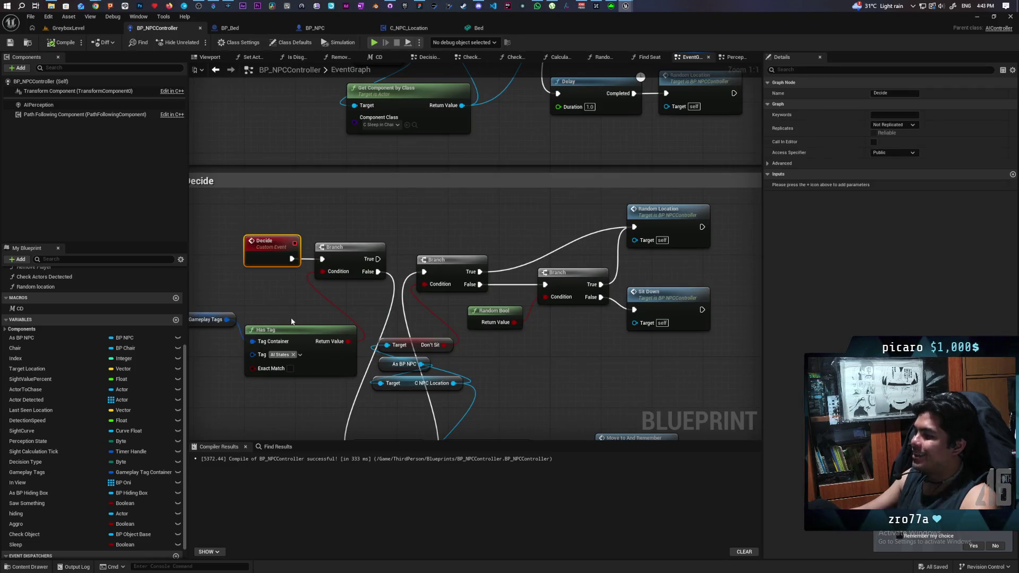
{"action": "left_click", "coordinate": [237, 252]}
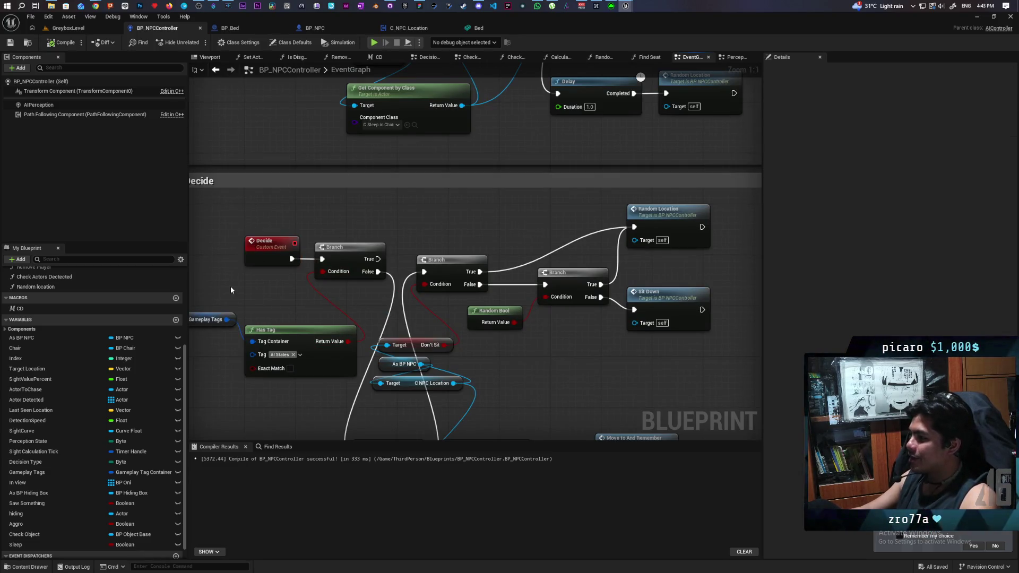
{"action": "left_click_drag", "start_coordinate": [230, 286], "coordinate": [346, 276]}
{"action": "left_click_drag", "start_coordinate": [333, 217], "coordinate": [390, 279]}
{"action": "left_click", "coordinate": [373, 268]}
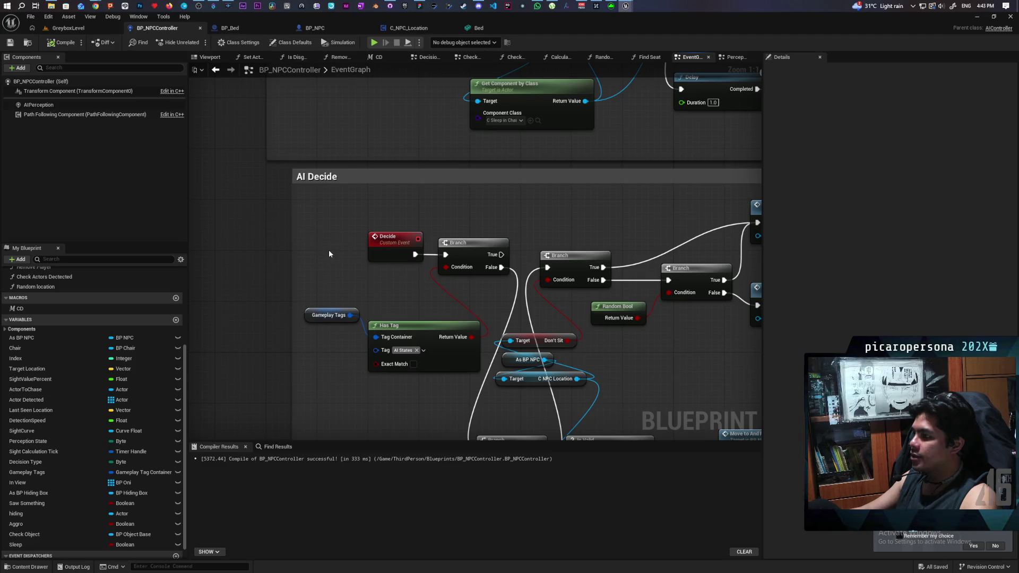
{"action": "scroll", "coordinate": [329, 256], "scroll_direction": "down", "scroll_amount": 5}
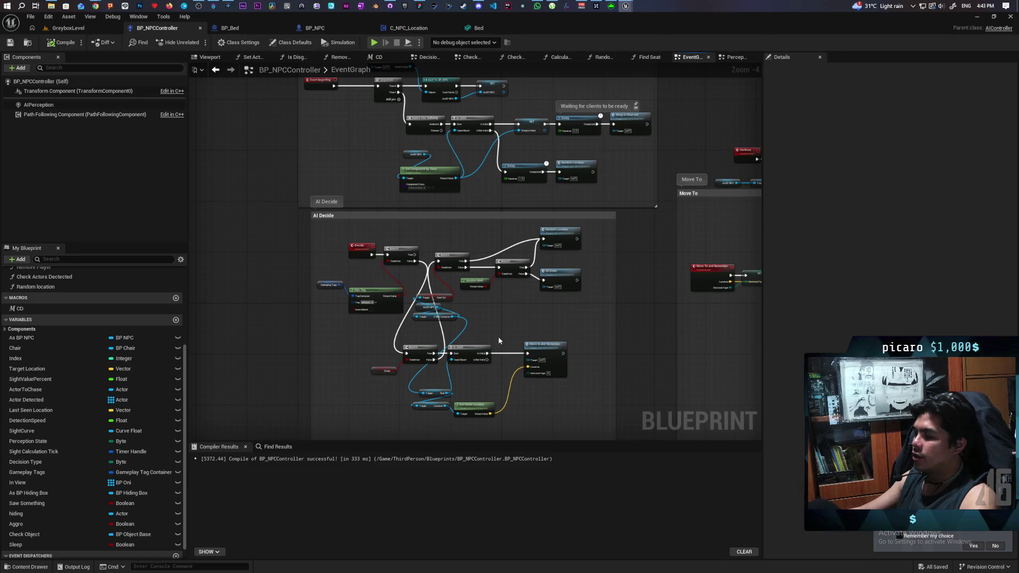
{"action": "scroll", "coordinate": [374, 324], "scroll_direction": "up", "scroll_amount": 3}
- Select the Decide custom event in the AI Decide graph, then clear the selection
{"action": "scroll", "coordinate": [316, 256], "scroll_direction": "up", "scroll_amount": 1}
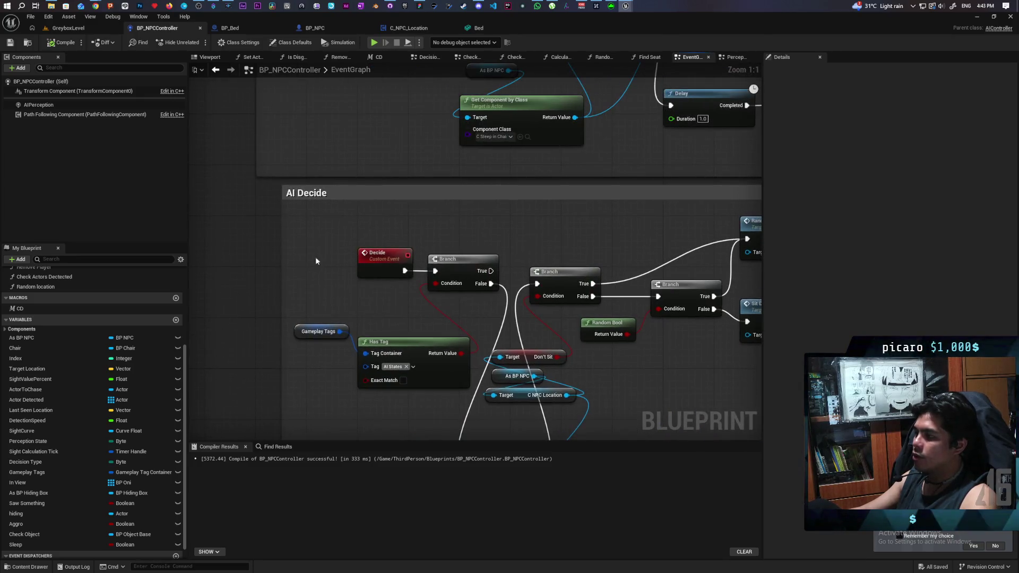
{"action": "left_click", "coordinate": [382, 260]}
{"action": "left_click", "coordinate": [371, 312]}
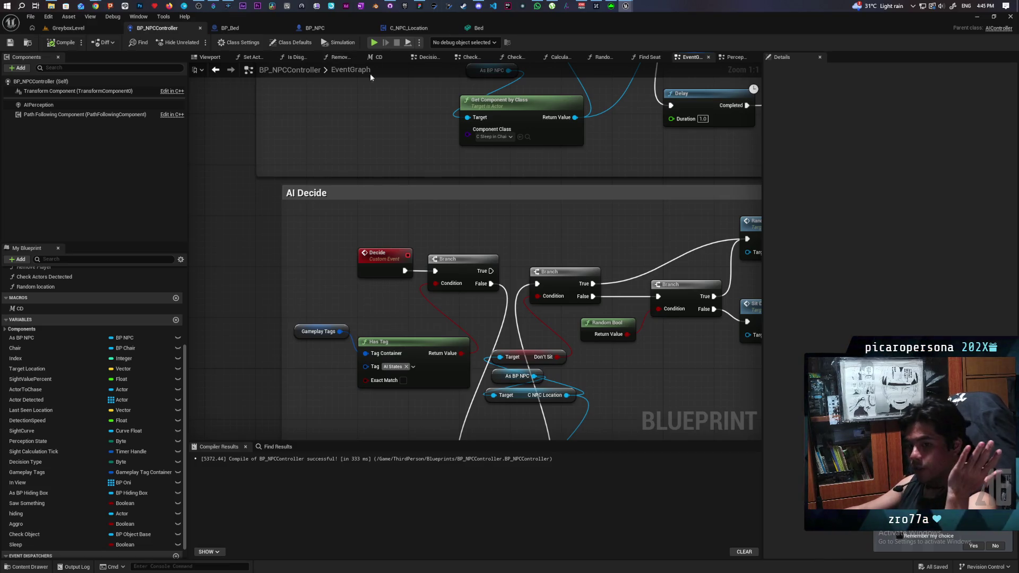
- Switch to the Paparazi planning whiteboard and pan around the board
{"action": "left_click", "coordinate": [419, 5]}
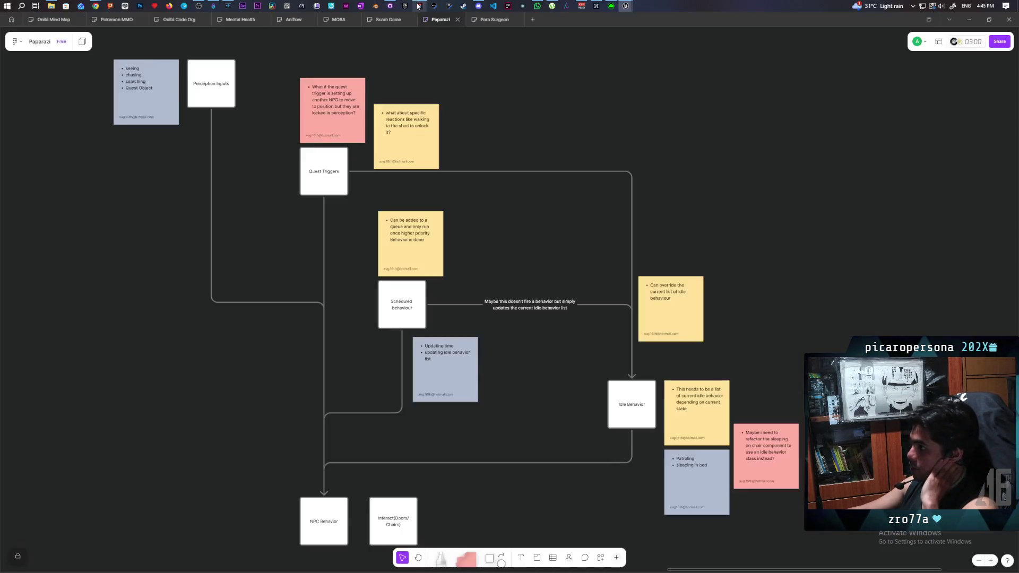
{"action": "scroll", "coordinate": [253, 350], "scroll_direction": "left", "scroll_amount": 3}
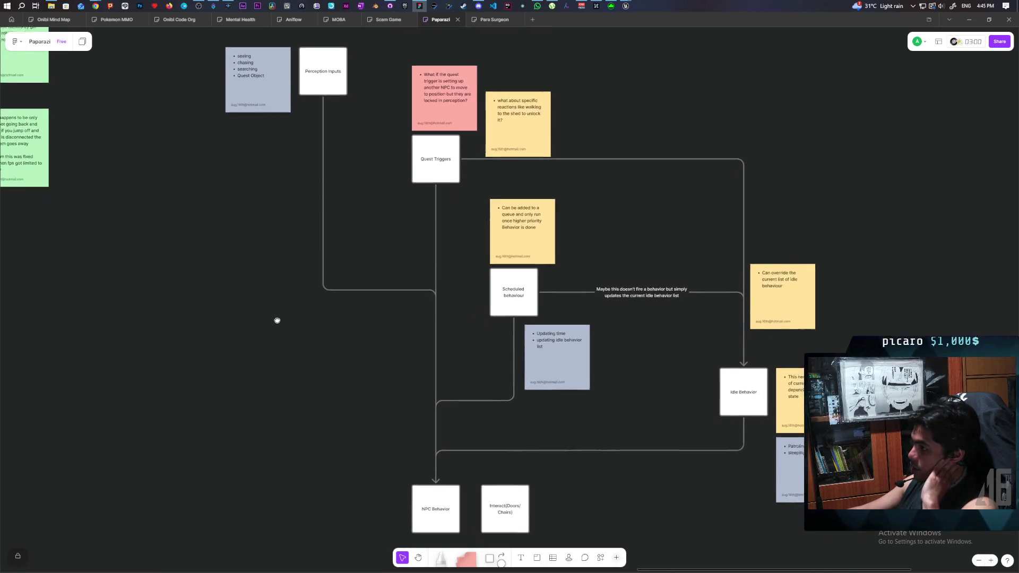
{"action": "scroll", "coordinate": [255, 316], "scroll_direction": "up", "scroll_amount": 2}
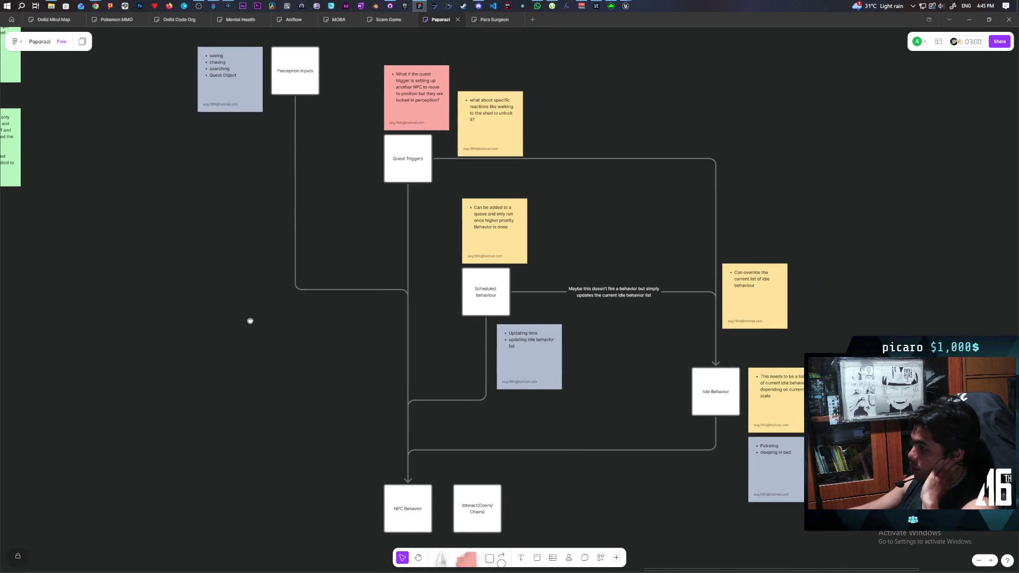
{"action": "scroll", "coordinate": [250, 321], "scroll_direction": "down", "scroll_amount": 1}
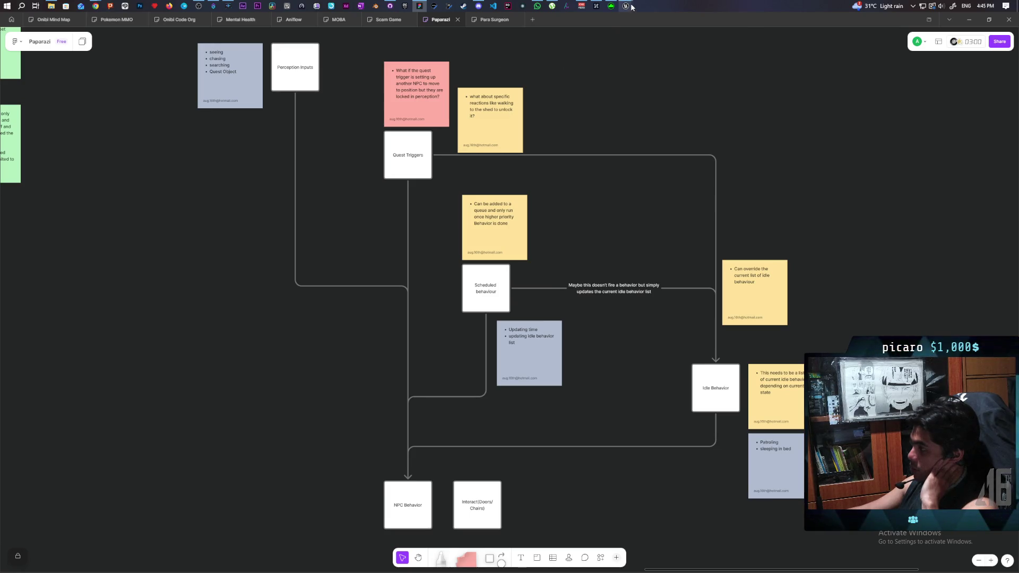
- Return to the Paparazi Unreal Editor and bring the Sleep branch and Move To node into view
{"action": "mouse_move", "coordinate": [632, 7]}
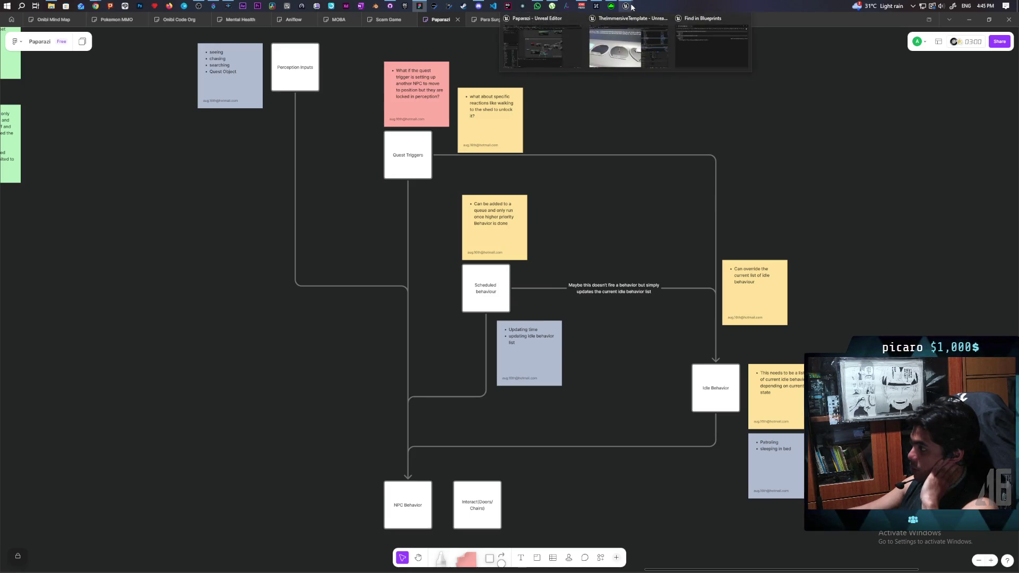
{"action": "left_click", "coordinate": [543, 60]}
{"action": "left_click", "coordinate": [449, 202]}
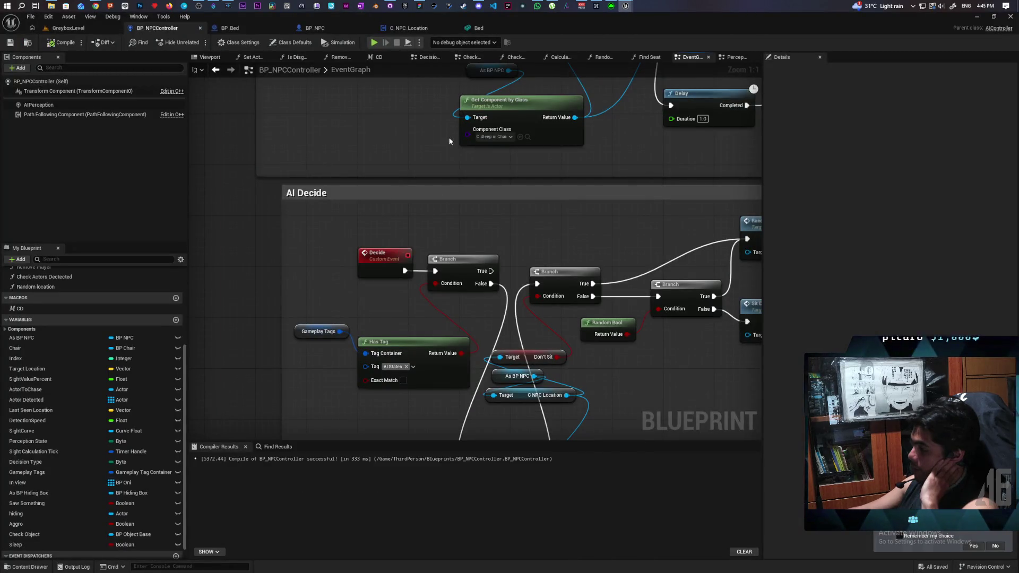
{"action": "left_click_drag", "start_coordinate": [646, 425], "coordinate": [529, 271]}
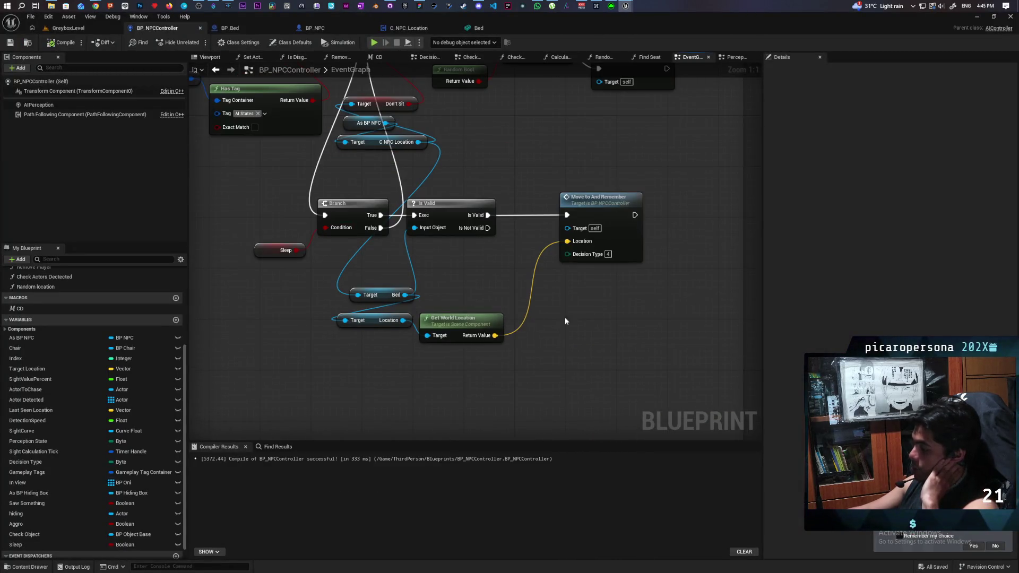
{"action": "left_click_drag", "start_coordinate": [491, 151], "coordinate": [516, 260]}
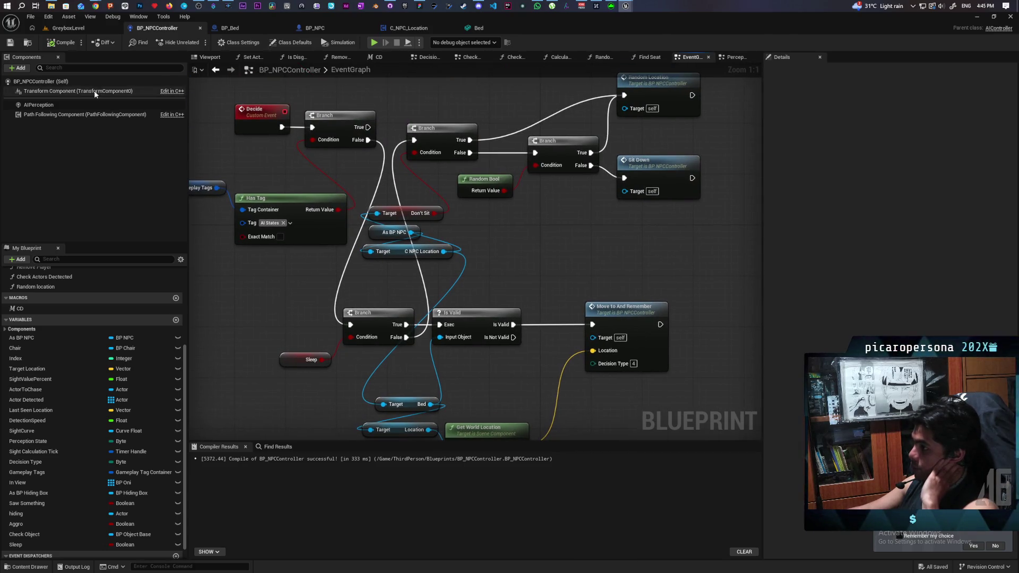
- Wire Is Valid's Is Not Valid output into the second Branch, then compile and save BP_NPCController
{"action": "left_click", "coordinate": [305, 359]}
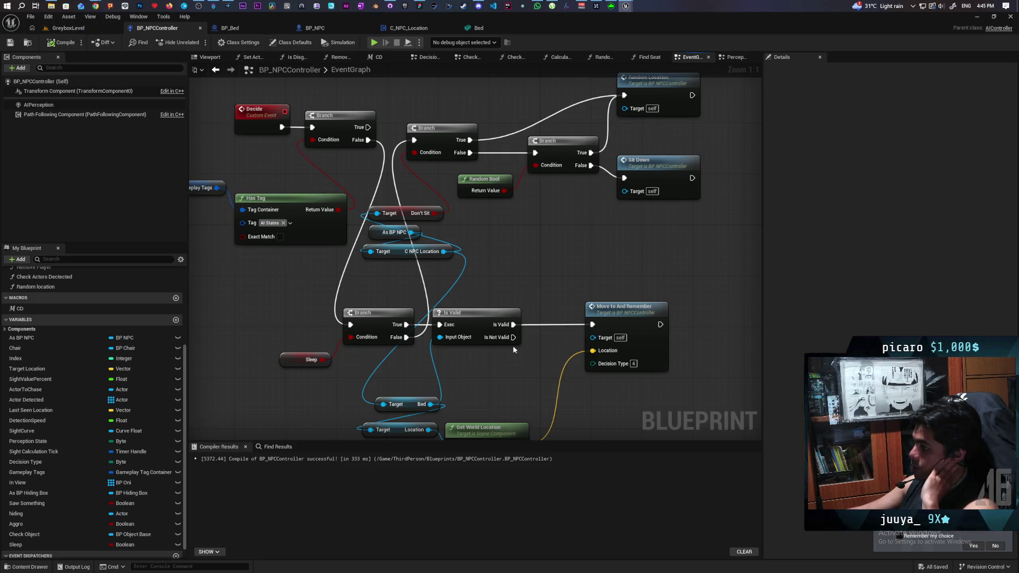
{"action": "mouse_move", "coordinate": [514, 337]}
{"action": "left_mouse_down"}
{"action": "mouse_move", "coordinate": [571, 307]}
{"action": "mouse_move", "coordinate": [414, 140]}
{"action": "left_mouse_up"}
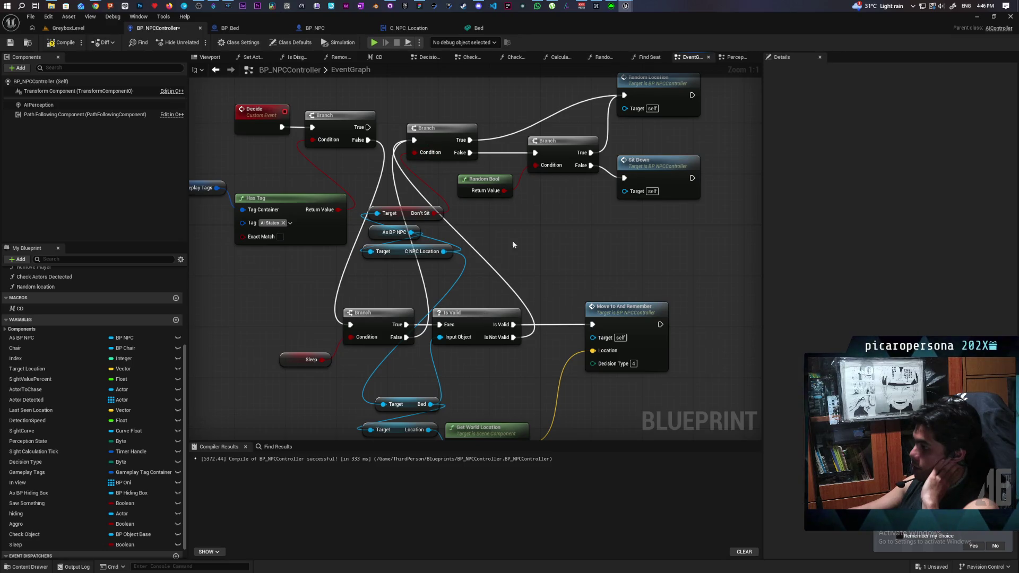
{"action": "left_click", "coordinate": [60, 43]}
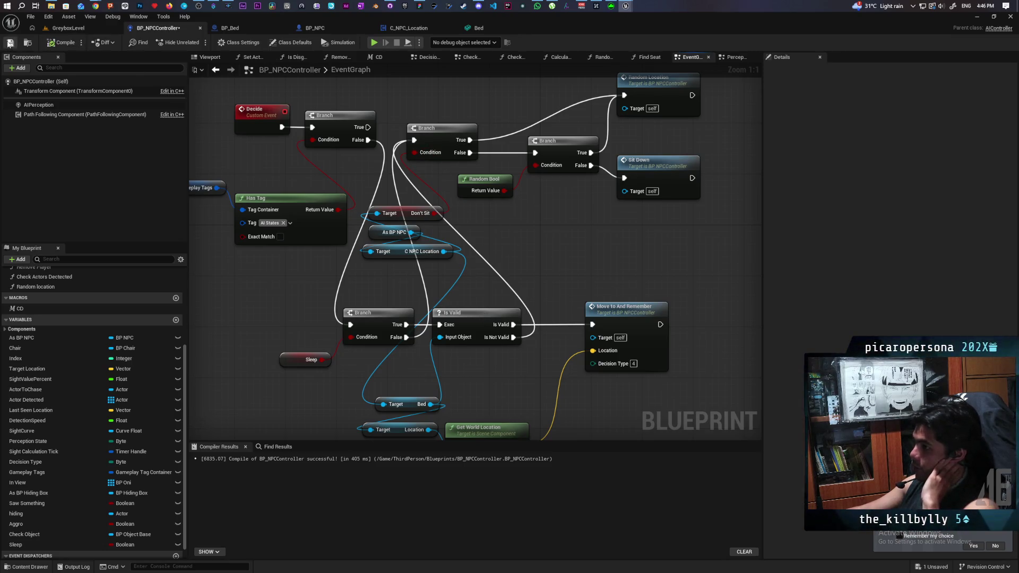
{"action": "left_click", "coordinate": [10, 43]}
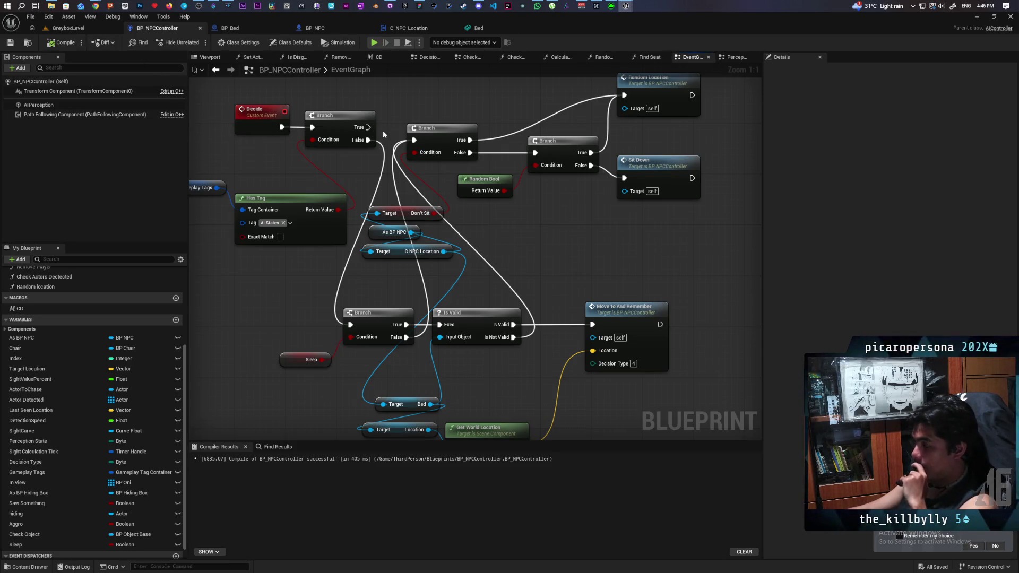
{"action": "scroll", "coordinate": [578, 267], "scroll_direction": "down", "scroll_amount": 7}
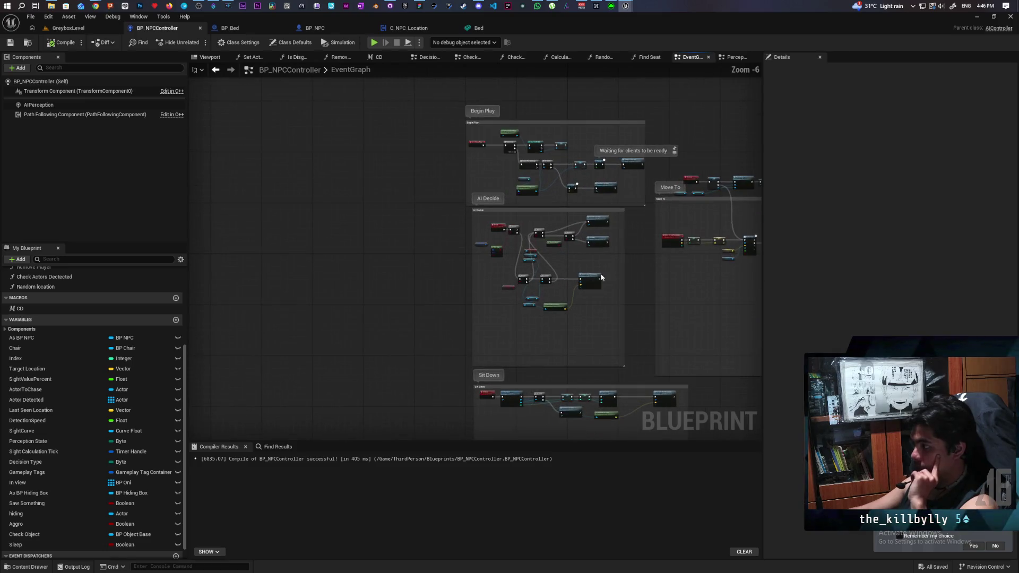
{"action": "scroll", "coordinate": [600, 276], "scroll_direction": "up", "scroll_amount": 5}
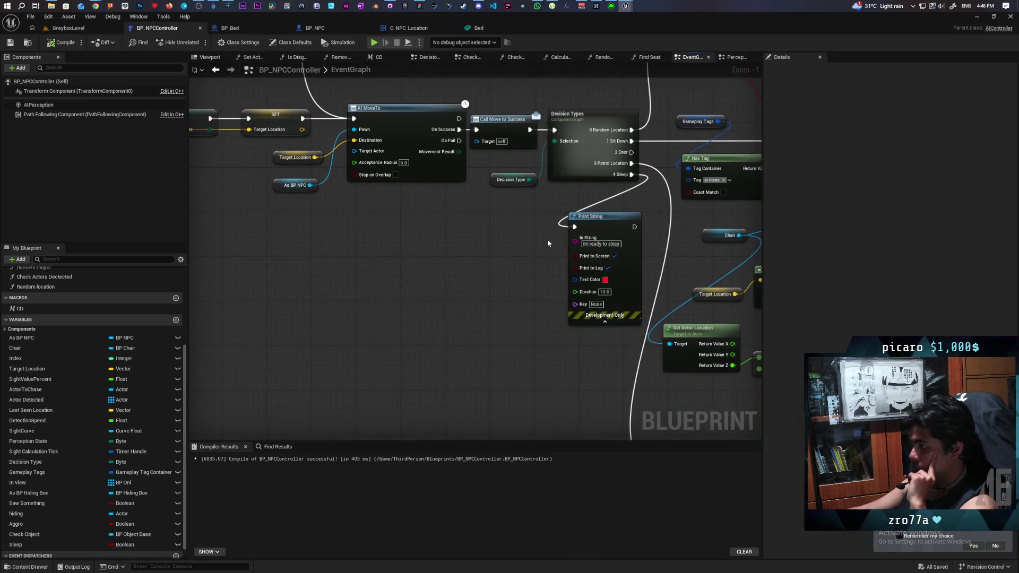
{"action": "left_click", "coordinate": [578, 244]}
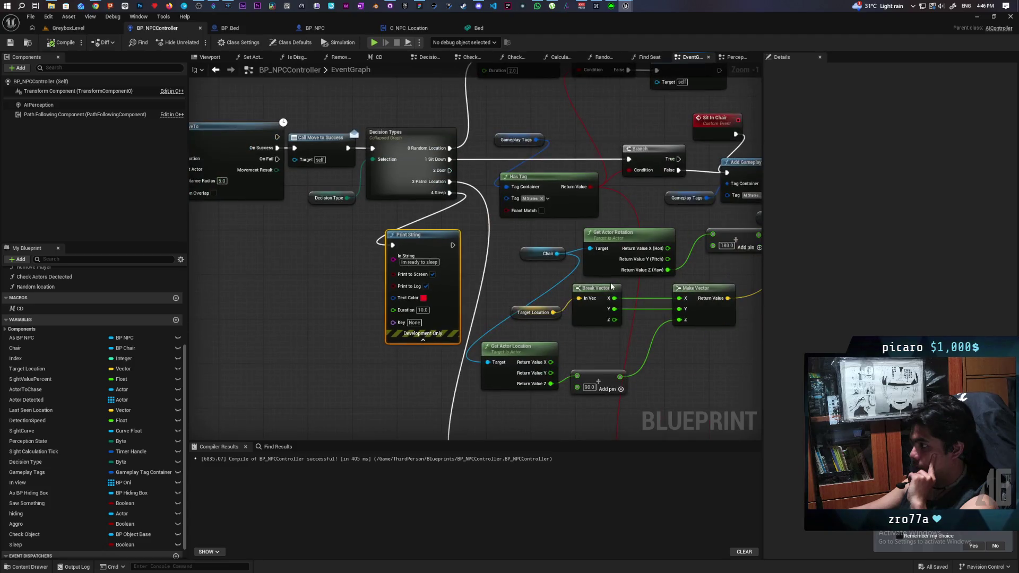
{"action": "mouse_move", "coordinate": [510, 290]}
{"action": "left_mouse_down"}
{"action": "mouse_move", "coordinate": [363, 281]}
{"action": "mouse_move", "coordinate": [254, 311]}
{"action": "left_mouse_up"}
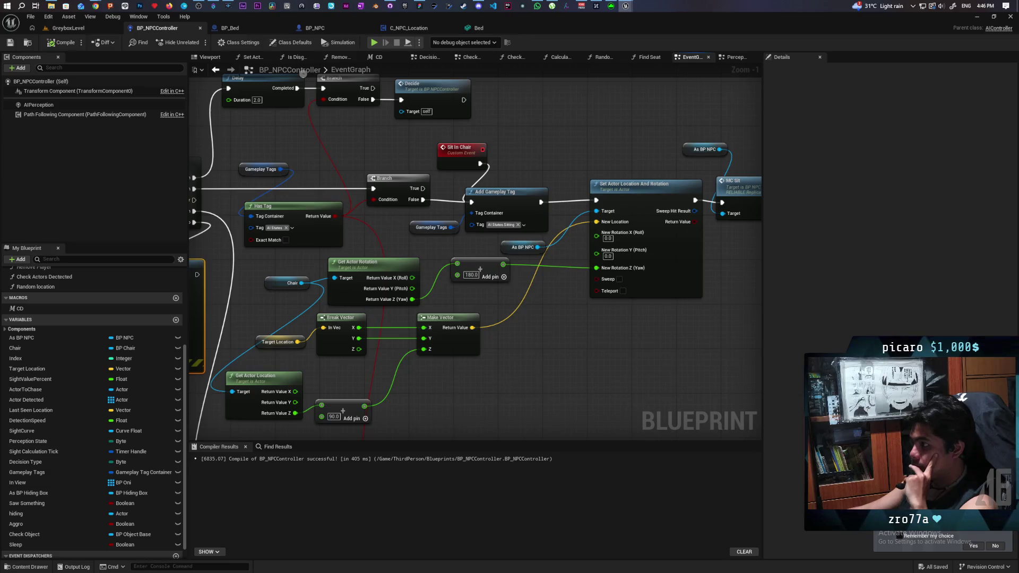
{"action": "mouse_move", "coordinate": [417, 232]}
{"action": "left_mouse_down"}
{"action": "mouse_move", "coordinate": [501, 229]}
{"action": "mouse_move", "coordinate": [389, 245]}
{"action": "left_mouse_up"}
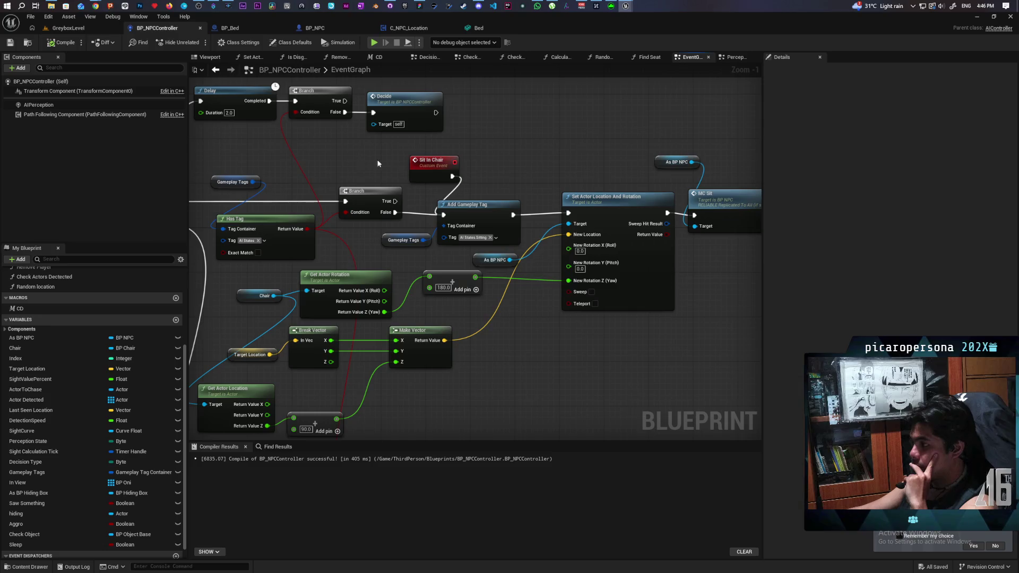
{"action": "mouse_move", "coordinate": [369, 144]}
{"action": "left_mouse_down"}
{"action": "mouse_move", "coordinate": [432, 187]}
{"action": "mouse_move", "coordinate": [709, 251]}
{"action": "left_mouse_up"}
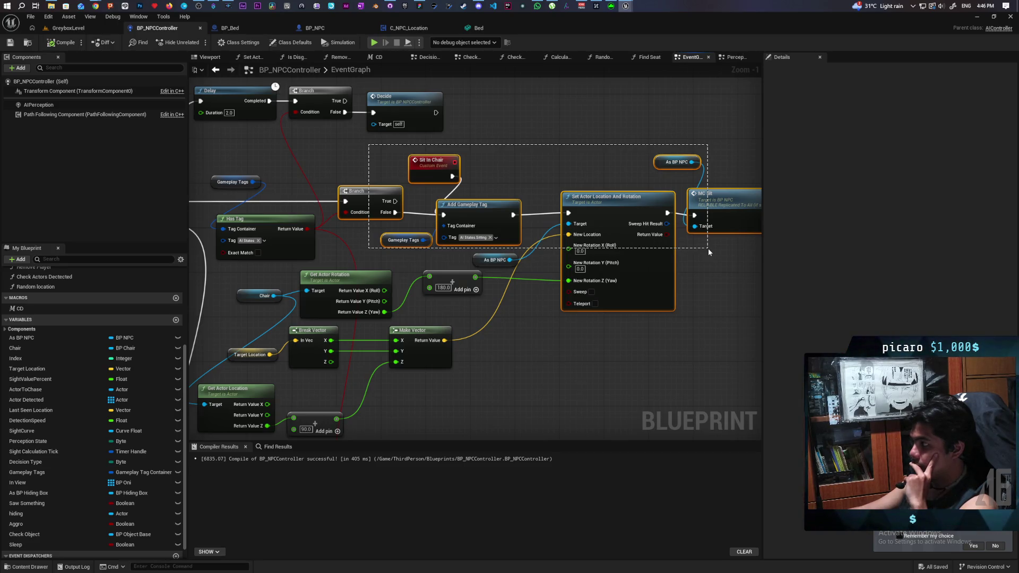
{"action": "left_click_drag", "start_coordinate": [708, 249], "coordinate": [708, 249]}
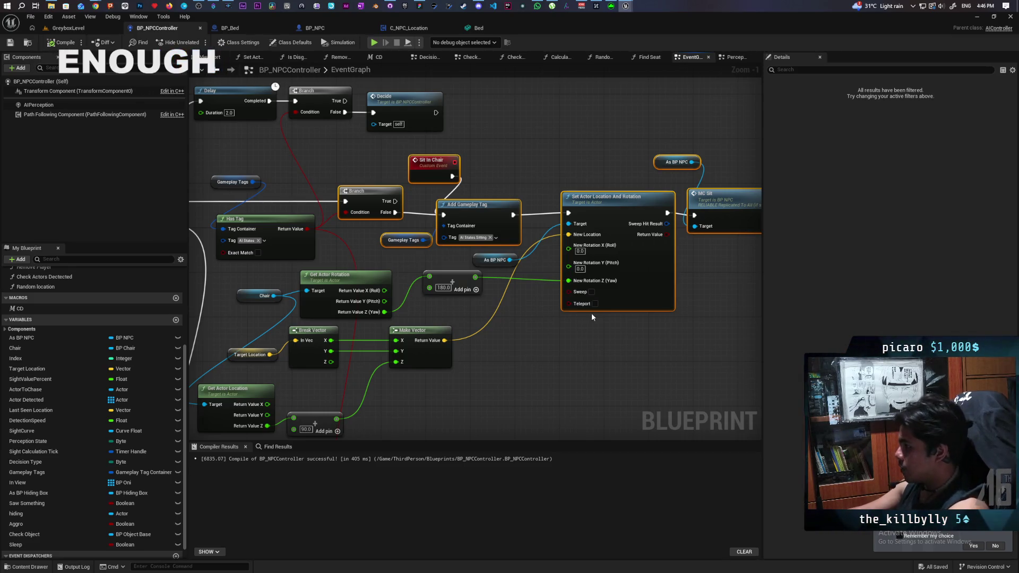
{"action": "left_click_drag", "start_coordinate": [598, 395], "coordinate": [553, 391]}
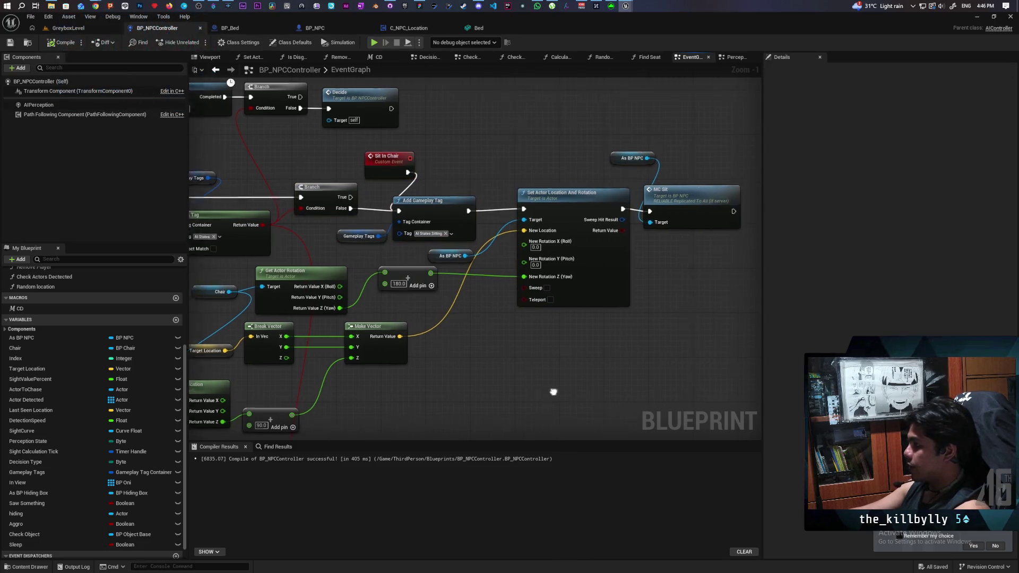
{"action": "scroll", "coordinate": [553, 392], "scroll_direction": "down", "scroll_amount": 2}
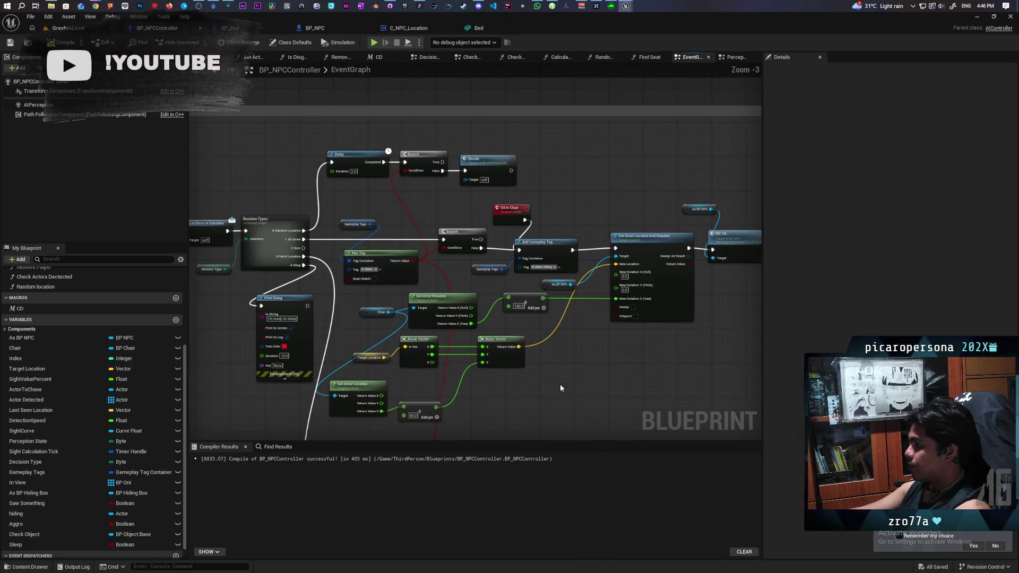
{"action": "left_click_drag", "start_coordinate": [337, 327], "coordinate": [390, 320]}
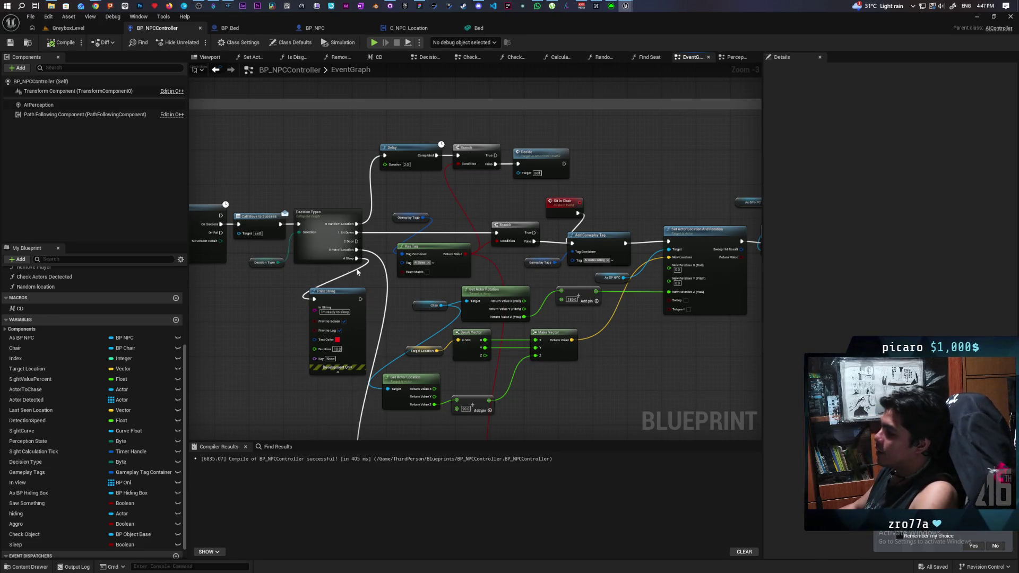
{"action": "scroll", "coordinate": [357, 272], "scroll_direction": "down", "scroll_amount": 8}
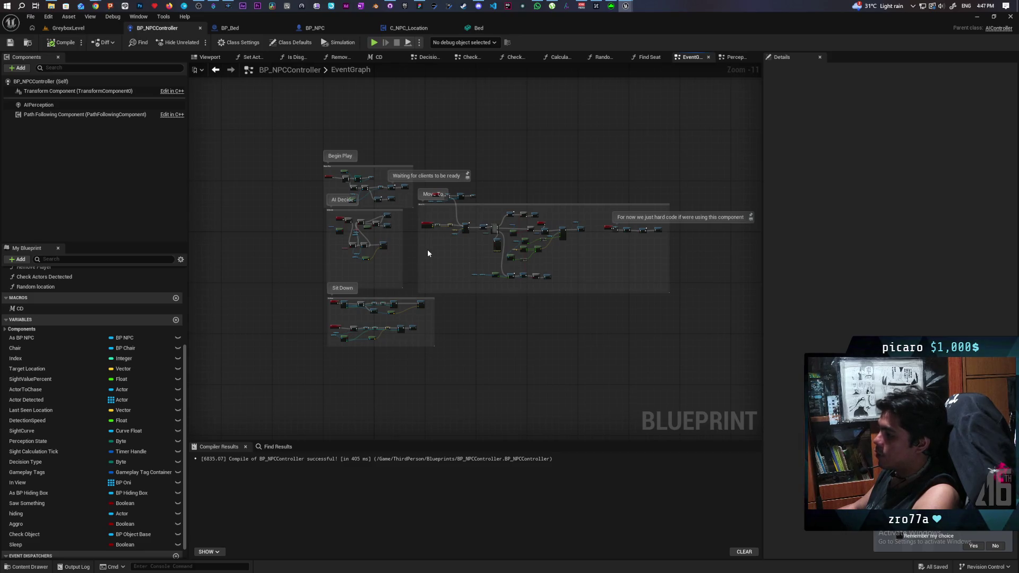
{"action": "scroll", "coordinate": [428, 253], "scroll_direction": "up", "scroll_amount": 6}
{"action": "left_click_drag", "start_coordinate": [493, 290], "coordinate": [417, 313]}
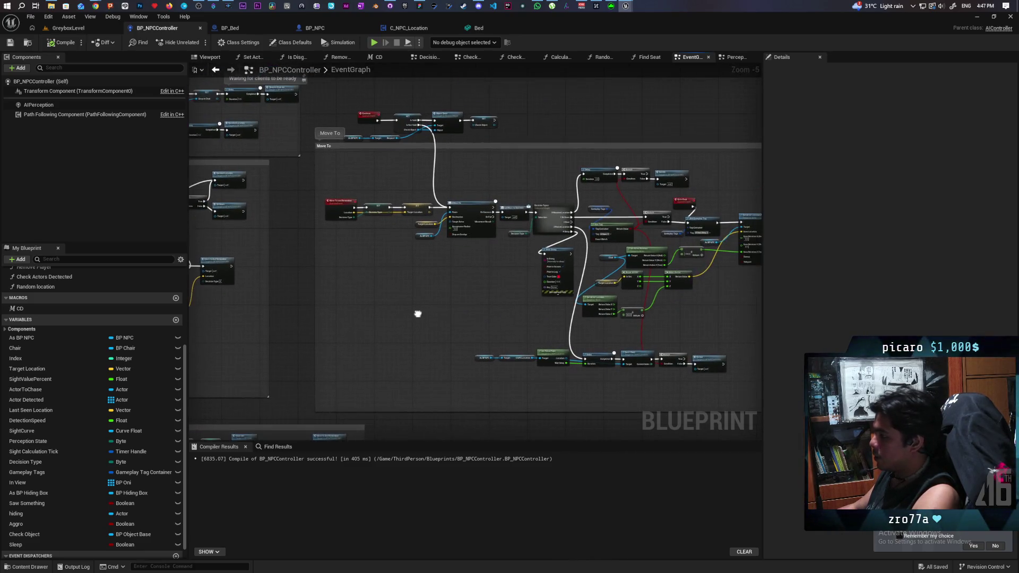
{"action": "scroll", "coordinate": [501, 278], "scroll_direction": "up", "scroll_amount": 2}
{"action": "mouse_move", "coordinate": [481, 283]}
{"action": "left_mouse_down"}
{"action": "mouse_move", "coordinate": [373, 298]}
{"action": "mouse_move", "coordinate": [247, 298]}
{"action": "left_mouse_up"}
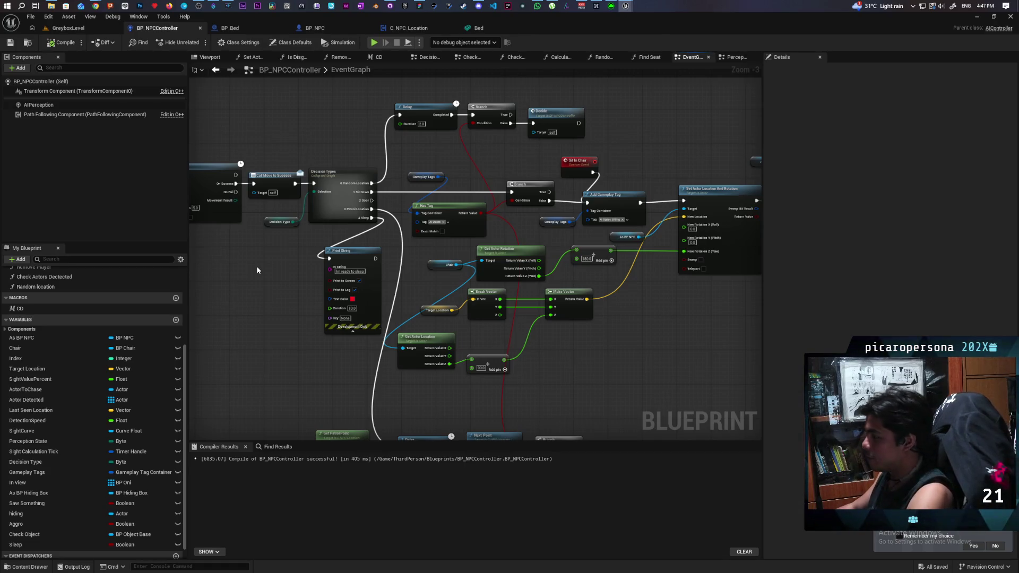
{"action": "left_click_drag", "start_coordinate": [732, 319], "coordinate": [599, 324]}
{"action": "scroll", "coordinate": [616, 317], "scroll_direction": "up", "scroll_amount": 1}
{"action": "scroll", "coordinate": [599, 325], "scroll_direction": "up", "scroll_amount": 1}
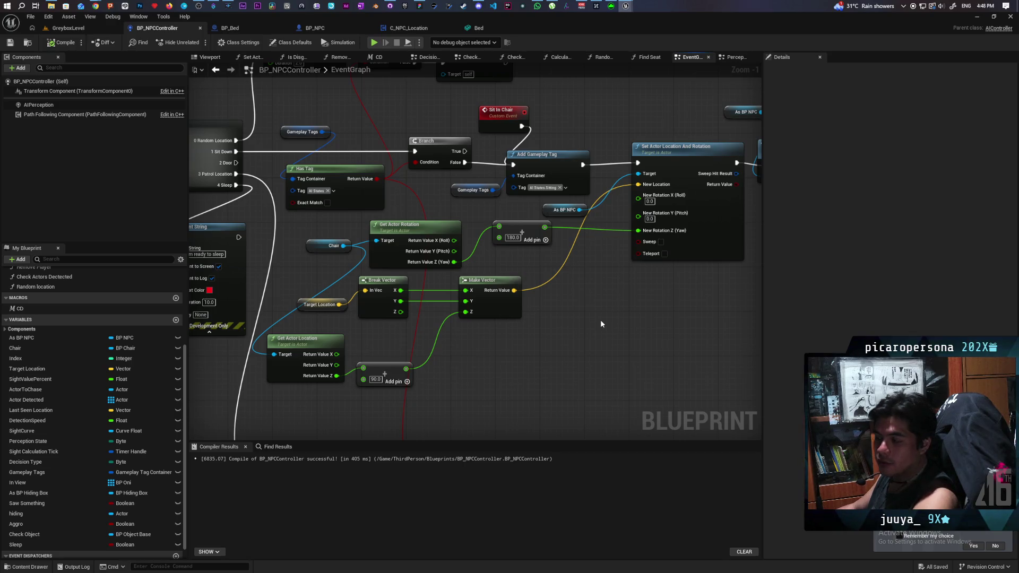
- Delete the Print String node from the NPC controller's event graph
{"action": "scroll", "coordinate": [524, 329], "scroll_direction": "down", "scroll_amount": 3}
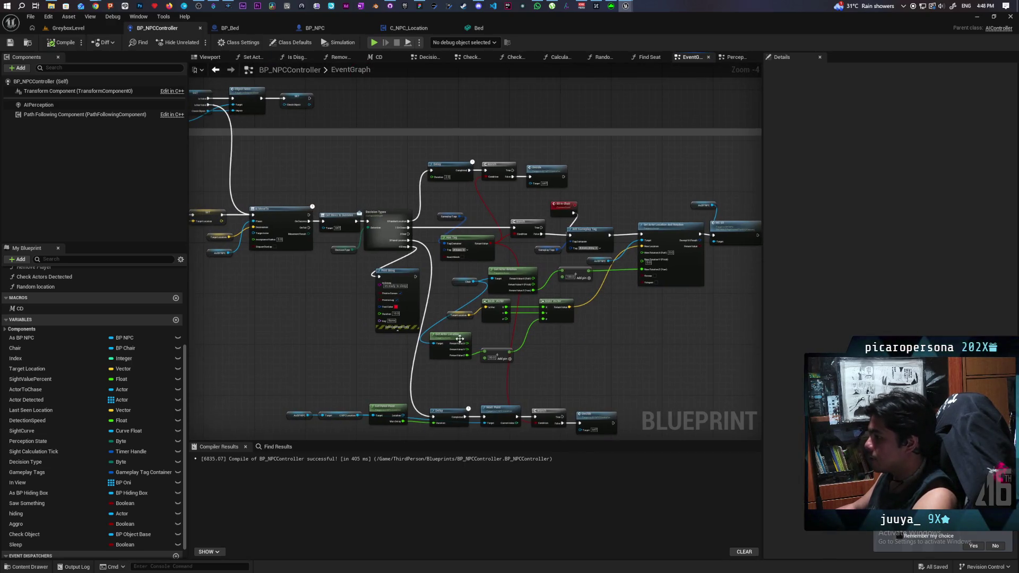
{"action": "scroll", "coordinate": [346, 342], "scroll_direction": "up", "scroll_amount": 2}
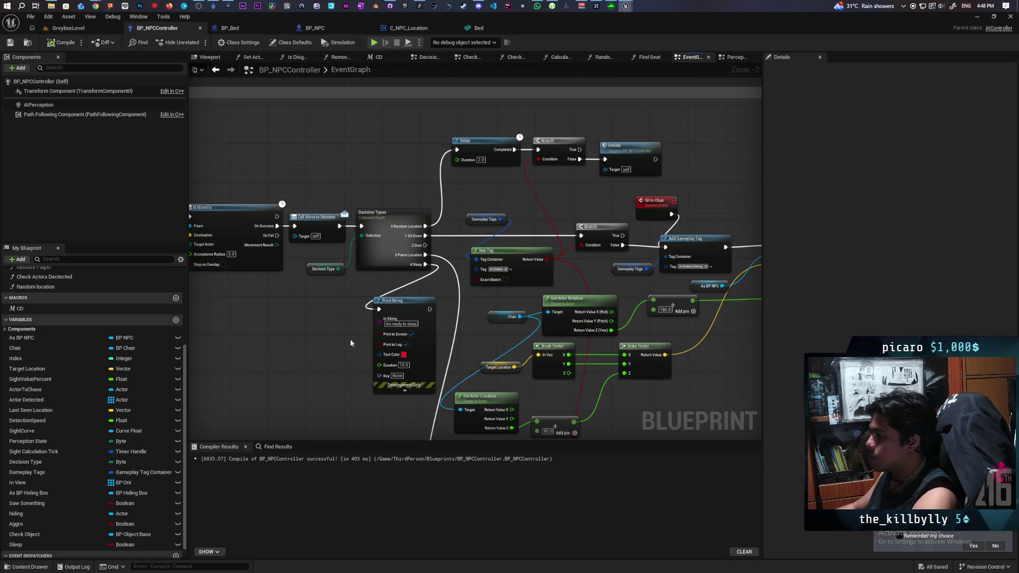
{"action": "left_click", "coordinate": [373, 314]}
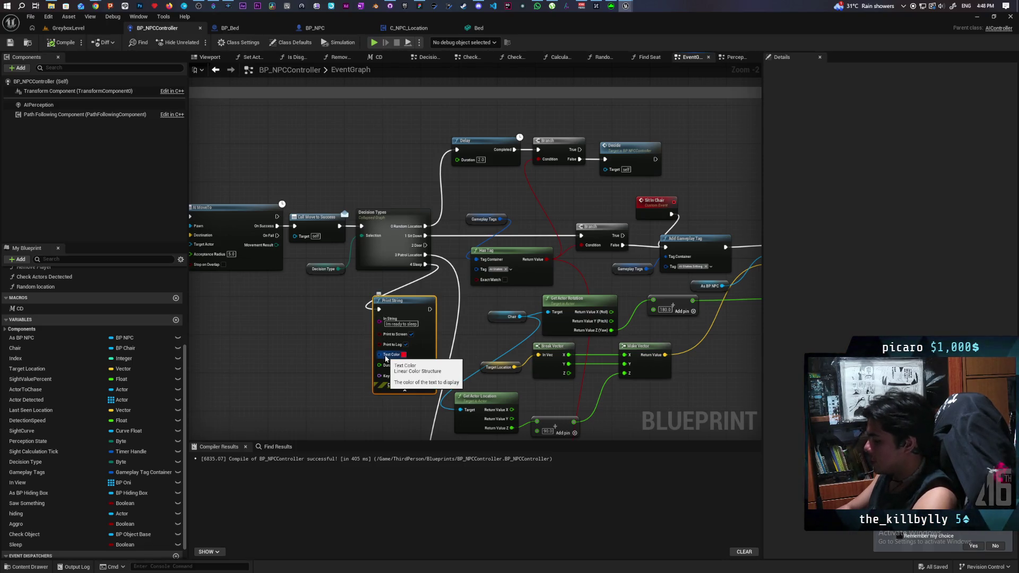
{"action": "key", "text": "Delete"}
- Nudge the Add Gameplay Tag and Gameplay Tags nodes slightly upward
{"action": "left_click_drag", "start_coordinate": [385, 360], "coordinate": [229, 321]}
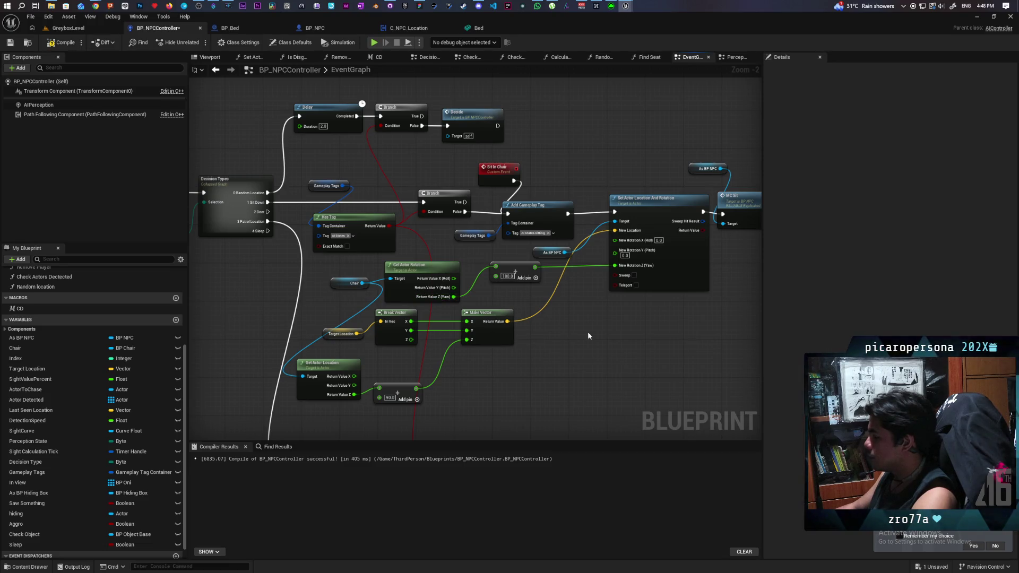
{"action": "left_click_drag", "start_coordinate": [587, 332], "coordinate": [506, 340]}
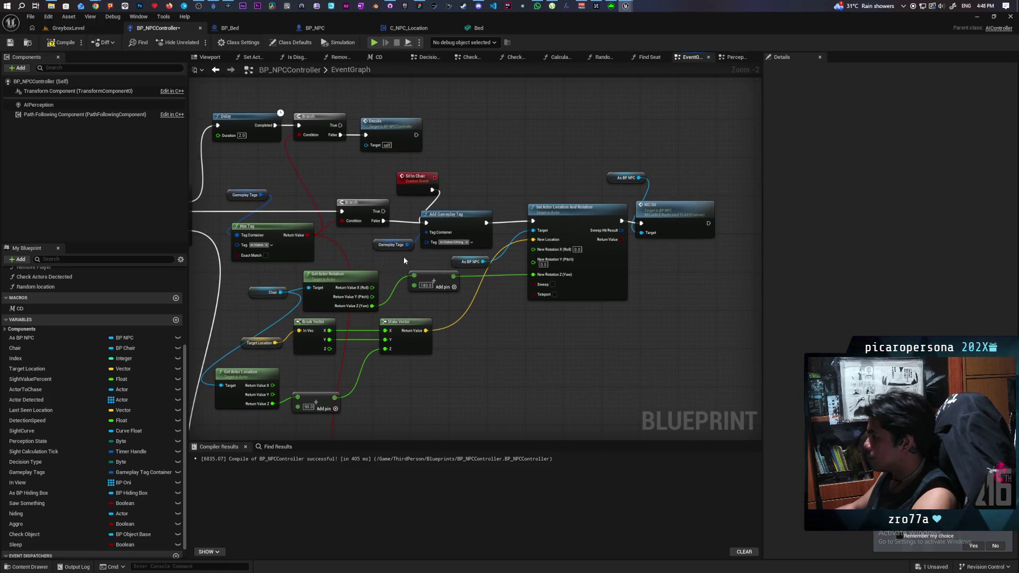
{"action": "left_click_drag", "start_coordinate": [403, 257], "coordinate": [449, 215]}
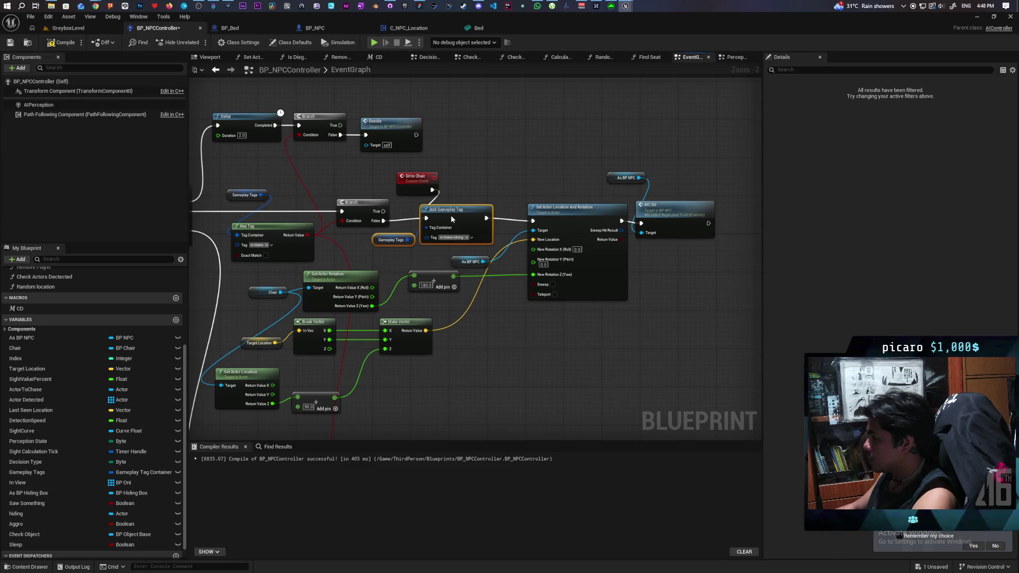
{"action": "left_click_drag", "start_coordinate": [530, 365], "coordinate": [483, 380]}
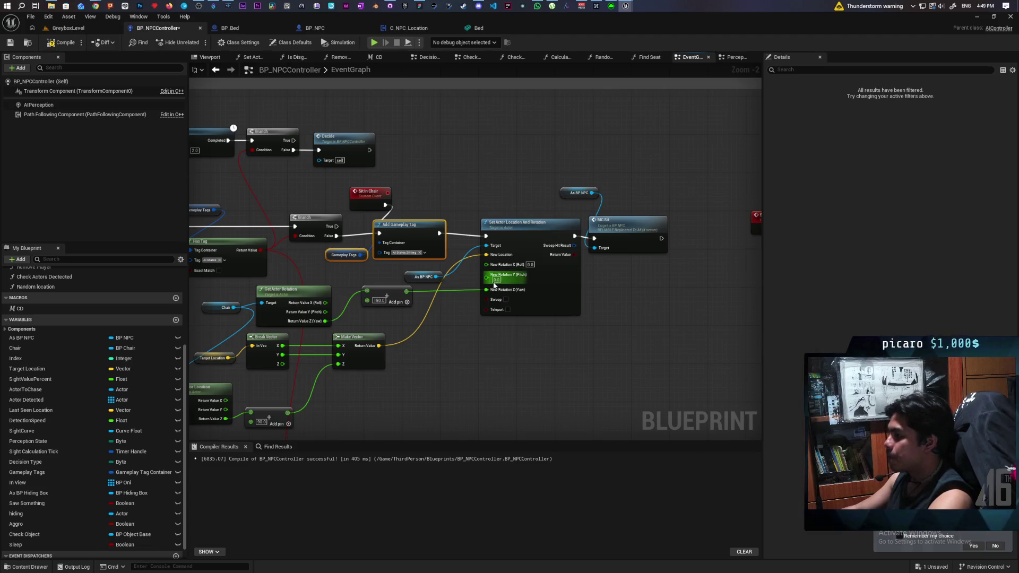
- Straighten Add Gameplay Tag, Set Actor Location And Rotation and MC Sit into one row
{"action": "scroll", "coordinate": [494, 285], "scroll_direction": "up", "scroll_amount": 2}
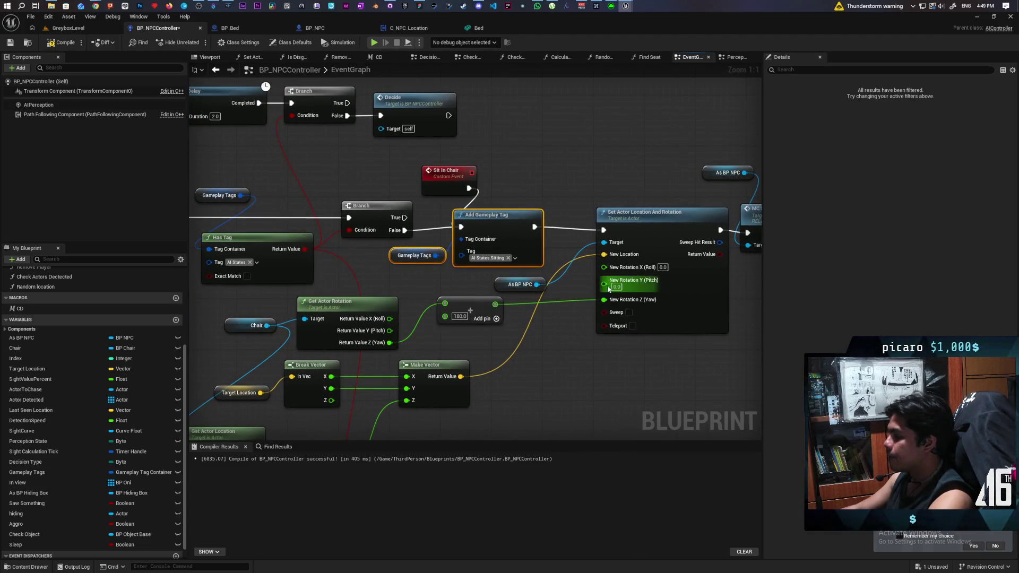
{"action": "left_click_drag", "start_coordinate": [608, 288], "coordinate": [506, 290]}
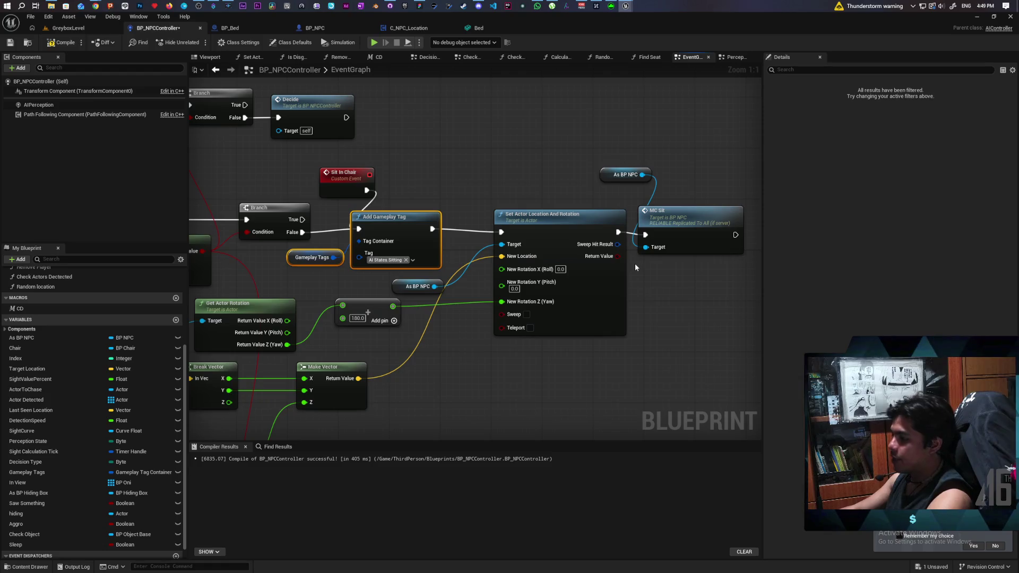
{"action": "left_click", "coordinate": [667, 311]}
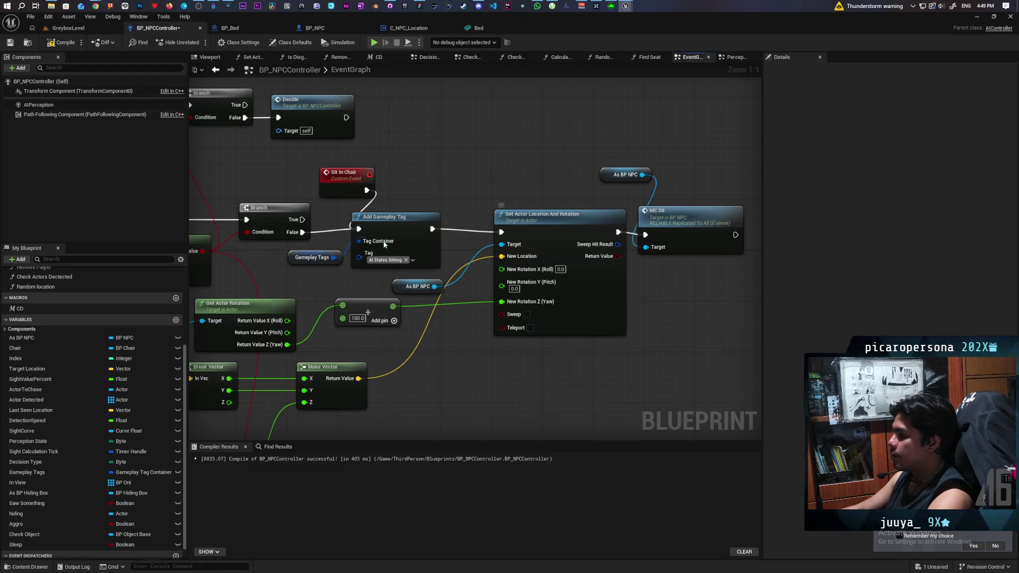
{"action": "mouse_move", "coordinate": [333, 224]}
{"action": "left_mouse_down"}
{"action": "mouse_move", "coordinate": [597, 219]}
{"action": "mouse_move", "coordinate": [702, 231]}
{"action": "left_mouse_up"}
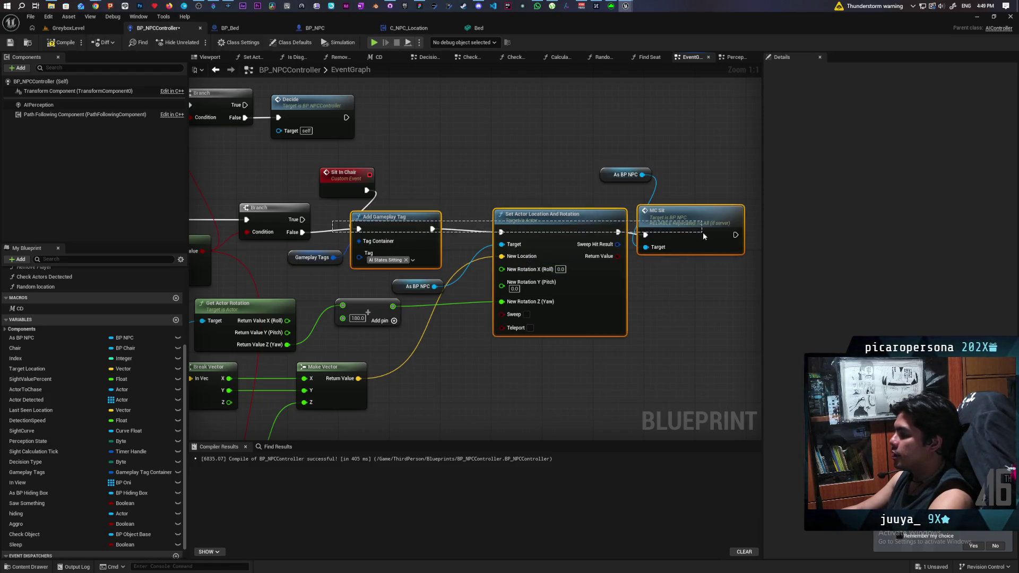
{"action": "key", "text": "q"}
- Move the As BP NPC node above Set Actor Location And Rotation
{"action": "left_click", "coordinate": [676, 330]}
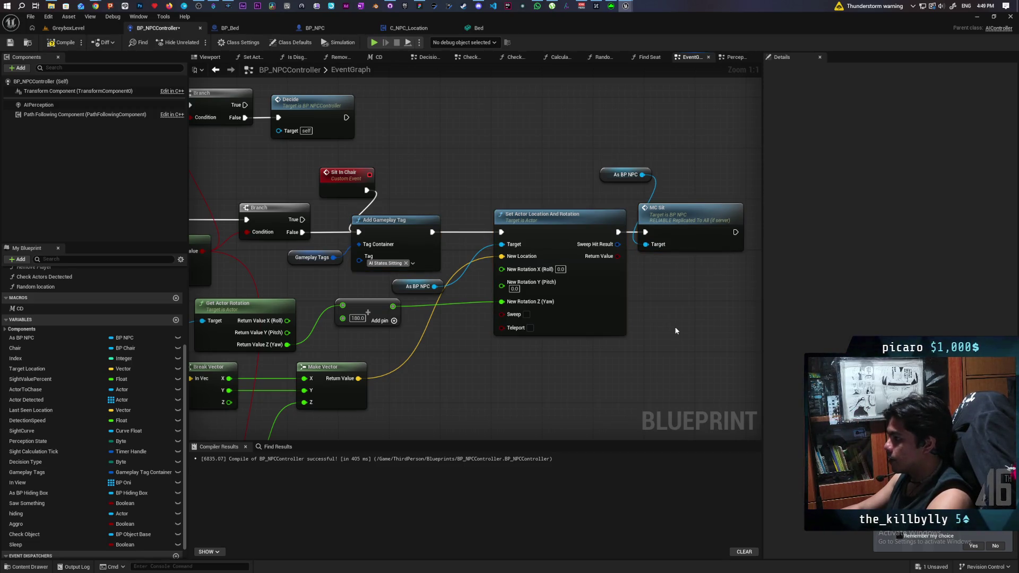
{"action": "left_click_drag", "start_coordinate": [678, 329], "coordinate": [634, 329]}
{"action": "left_click", "coordinate": [393, 290]}
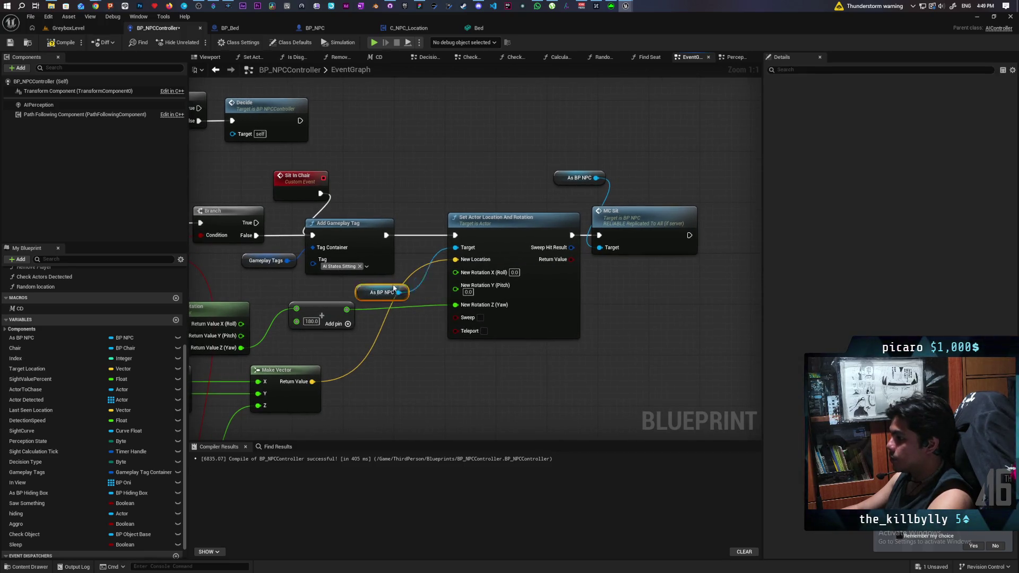
{"action": "mouse_move", "coordinate": [394, 290]}
{"action": "left_mouse_down"}
{"action": "mouse_move", "coordinate": [397, 222]}
{"action": "mouse_move", "coordinate": [384, 197]}
{"action": "left_mouse_up"}
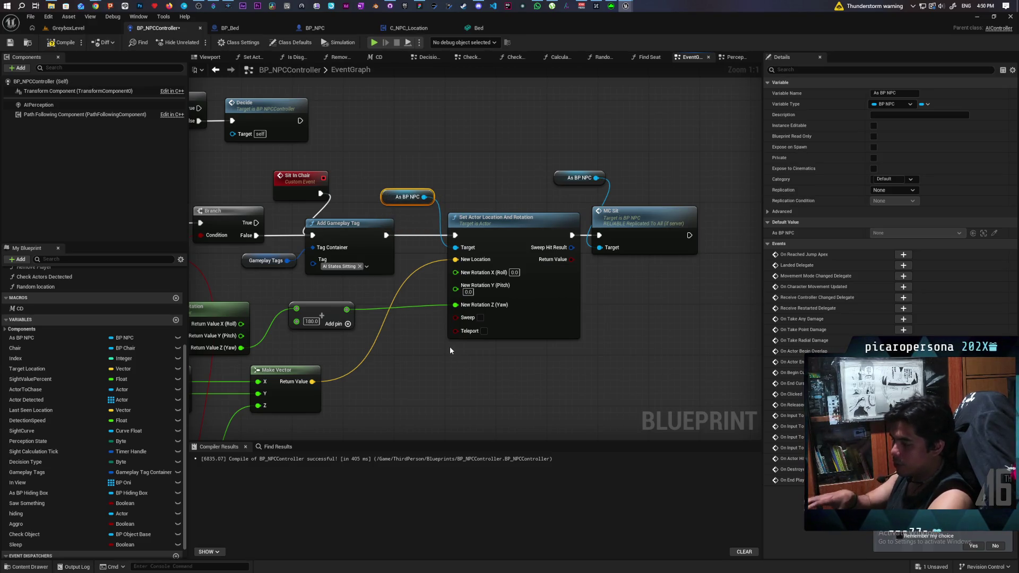
{"action": "left_click_drag", "start_coordinate": [450, 349], "coordinate": [513, 350]}
{"action": "left_click", "coordinate": [341, 176]}
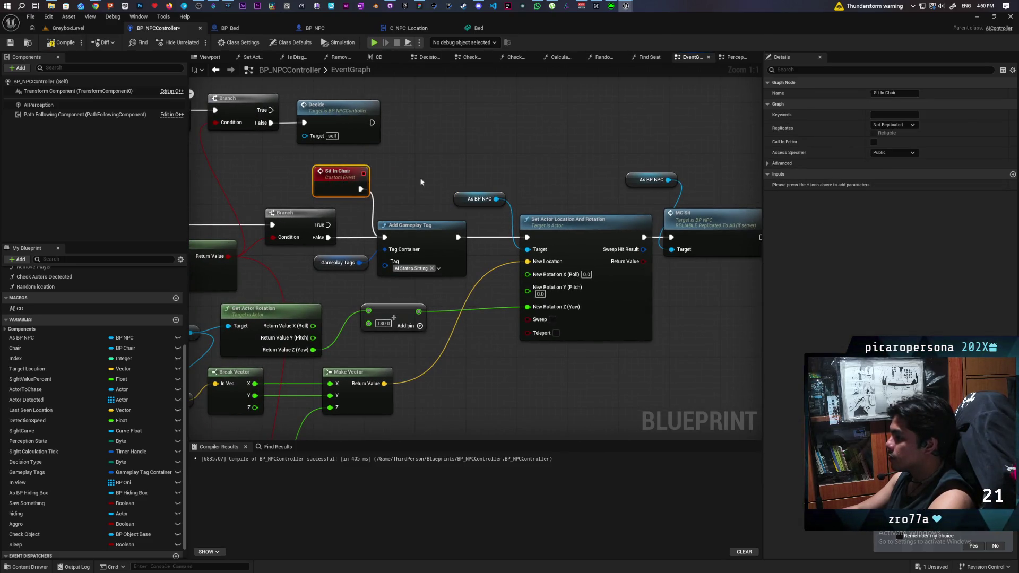
{"action": "scroll", "coordinate": [442, 183], "scroll_direction": "down", "scroll_amount": 3}
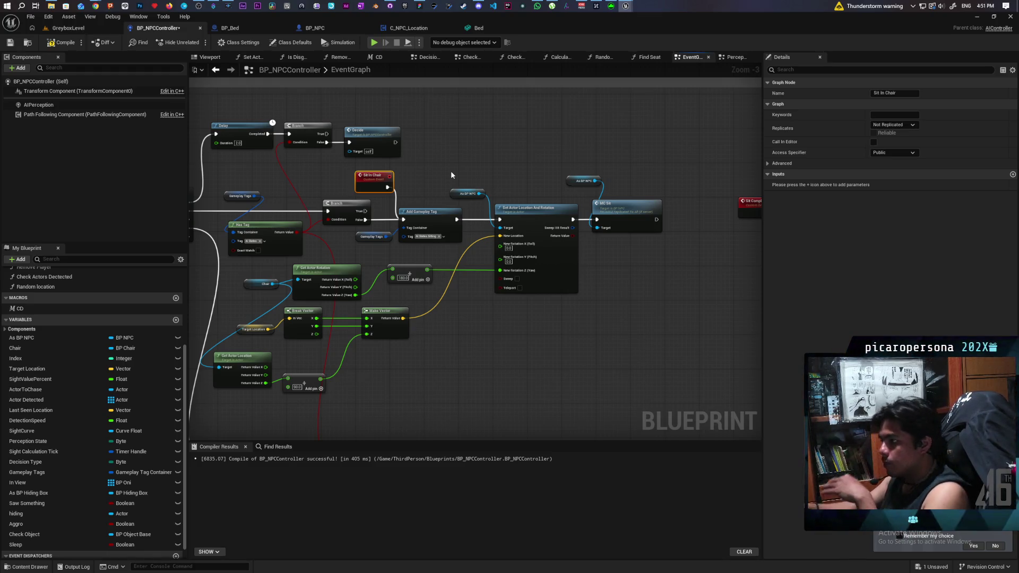
{"action": "mouse_move", "coordinate": [451, 170]}
{"action": "left_mouse_down"}
{"action": "mouse_move", "coordinate": [539, 120]}
{"action": "mouse_move", "coordinate": [531, 68]}
{"action": "mouse_move", "coordinate": [552, 125]}
{"action": "left_mouse_up"}
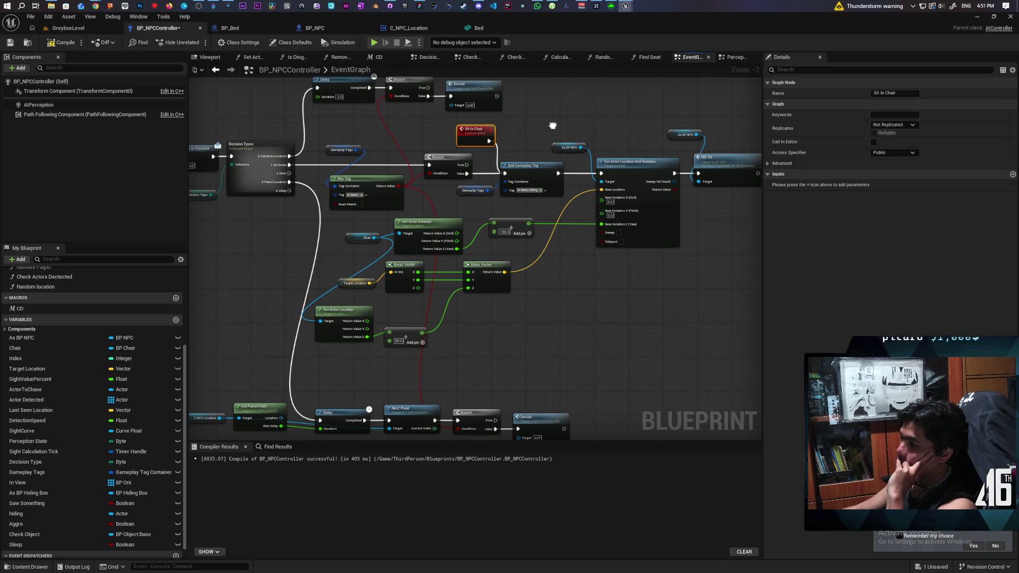
{"action": "left_click_drag", "start_coordinate": [552, 126], "coordinate": [544, 127]}
{"action": "scroll", "coordinate": [294, 199], "scroll_direction": "up", "scroll_amount": 1}
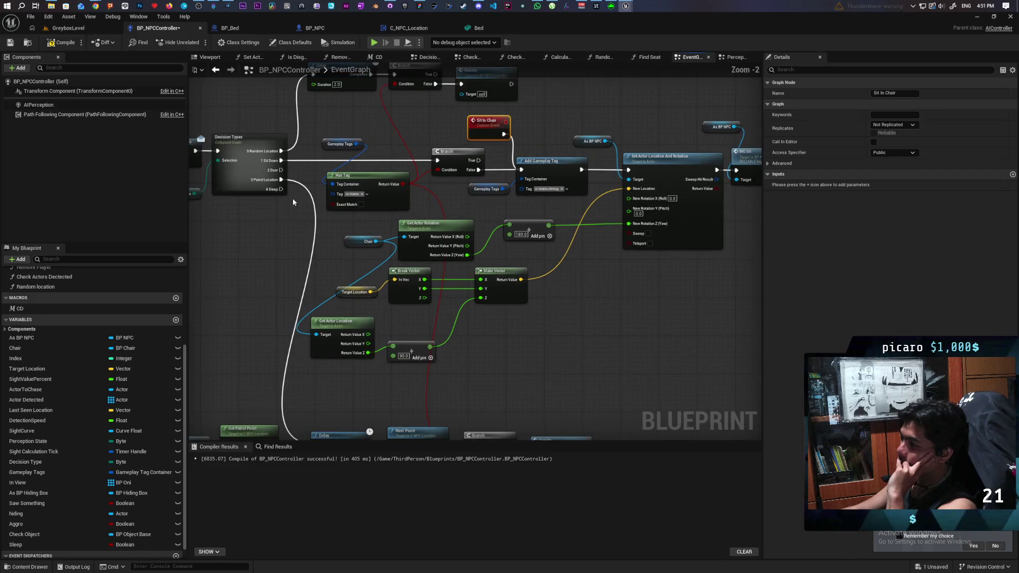
{"action": "left_click_drag", "start_coordinate": [281, 189], "coordinate": [437, 160]}
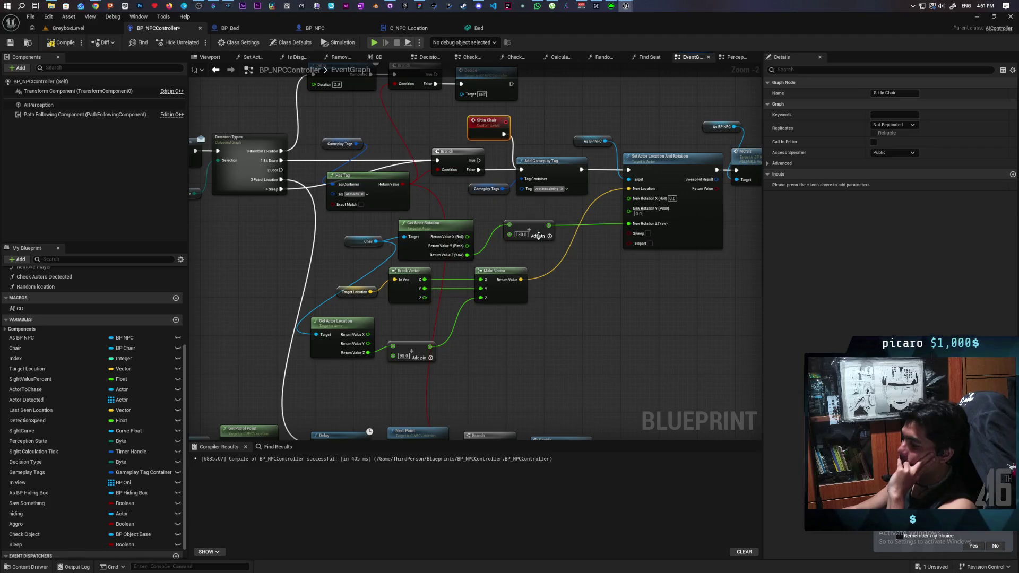
{"action": "scroll", "coordinate": [538, 236], "scroll_direction": "down", "scroll_amount": 1}
{"action": "scroll", "coordinate": [434, 329], "scroll_direction": "up", "scroll_amount": 1}
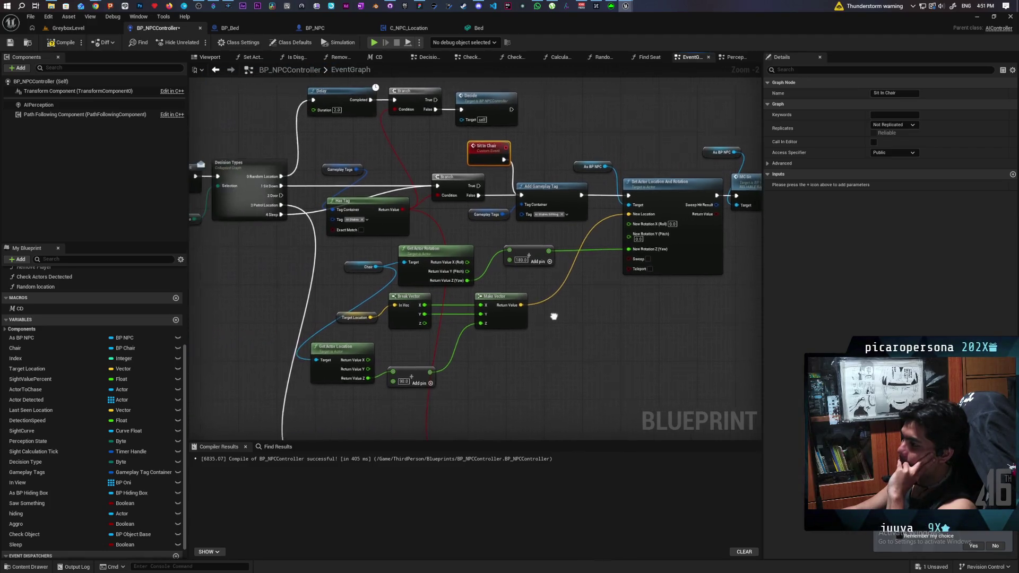
{"action": "left_click_drag", "start_coordinate": [554, 316], "coordinate": [556, 315]}
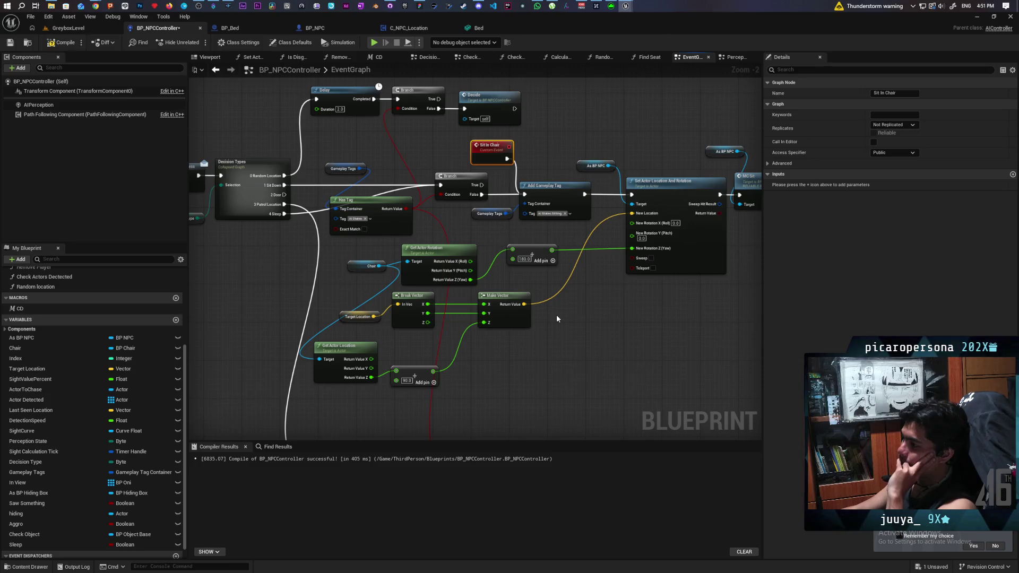
{"action": "scroll", "coordinate": [101, 489], "scroll_direction": "down", "scroll_amount": 1}
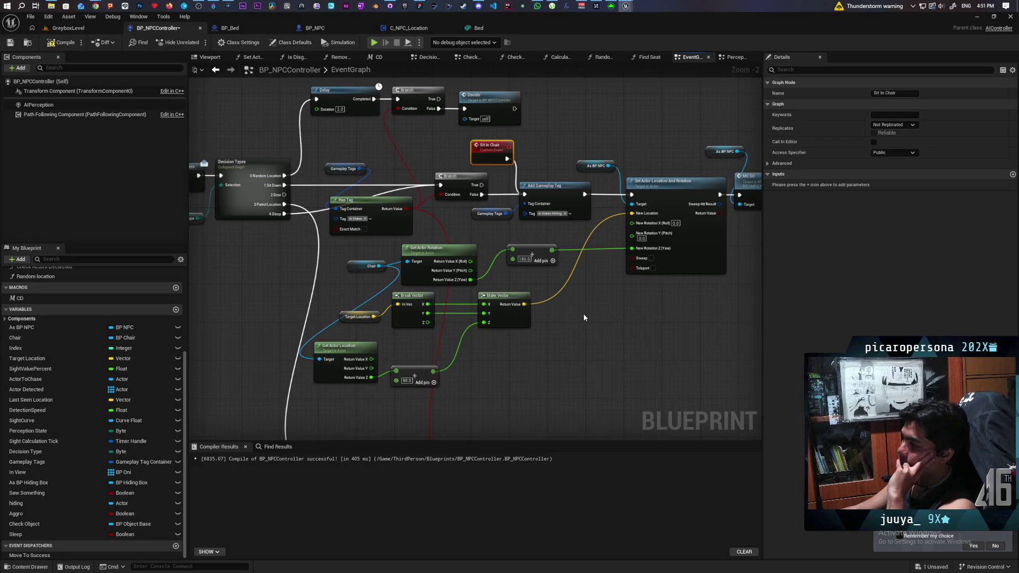
{"action": "mouse_move", "coordinate": [583, 313]}
{"action": "left_mouse_down"}
{"action": "mouse_move", "coordinate": [577, 349]}
{"action": "mouse_move", "coordinate": [556, 367]}
{"action": "left_mouse_up"}
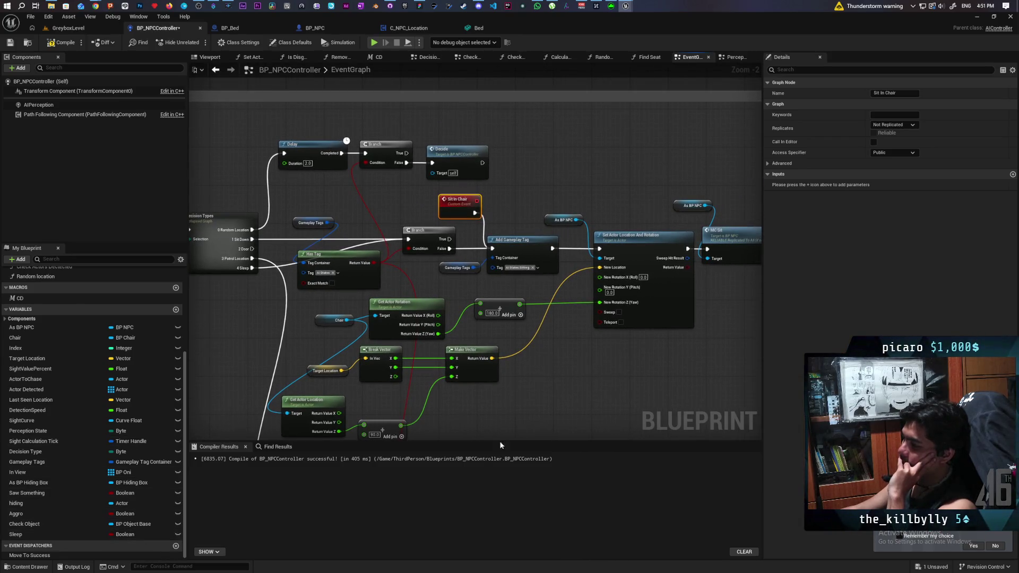
{"action": "mouse_move", "coordinate": [622, 398]}
{"action": "left_mouse_down"}
{"action": "mouse_move", "coordinate": [551, 407]}
{"action": "mouse_move", "coordinate": [643, 377]}
{"action": "mouse_move", "coordinate": [568, 376]}
{"action": "left_mouse_up"}
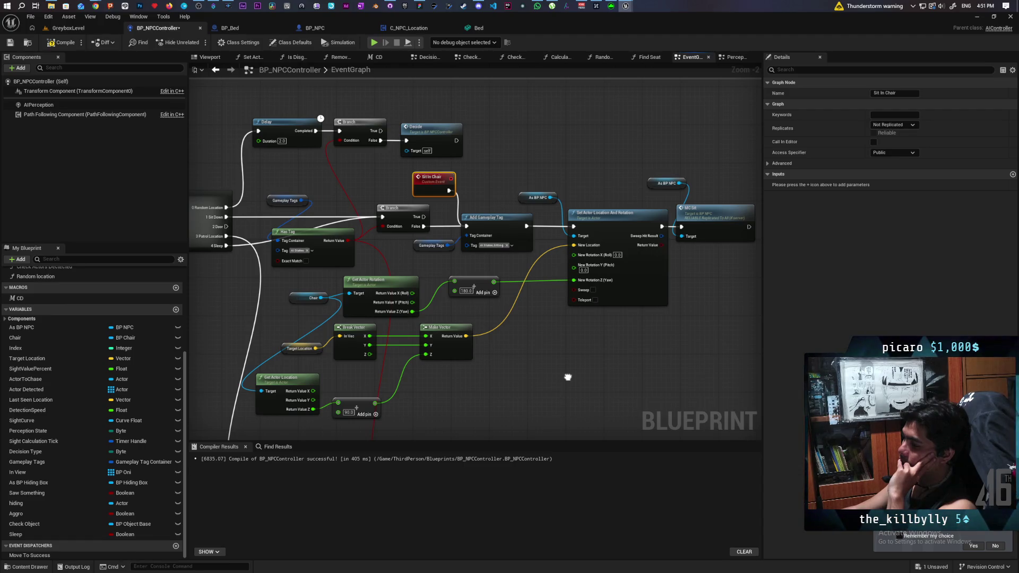
{"action": "left_click_drag", "start_coordinate": [568, 377], "coordinate": [618, 352]}
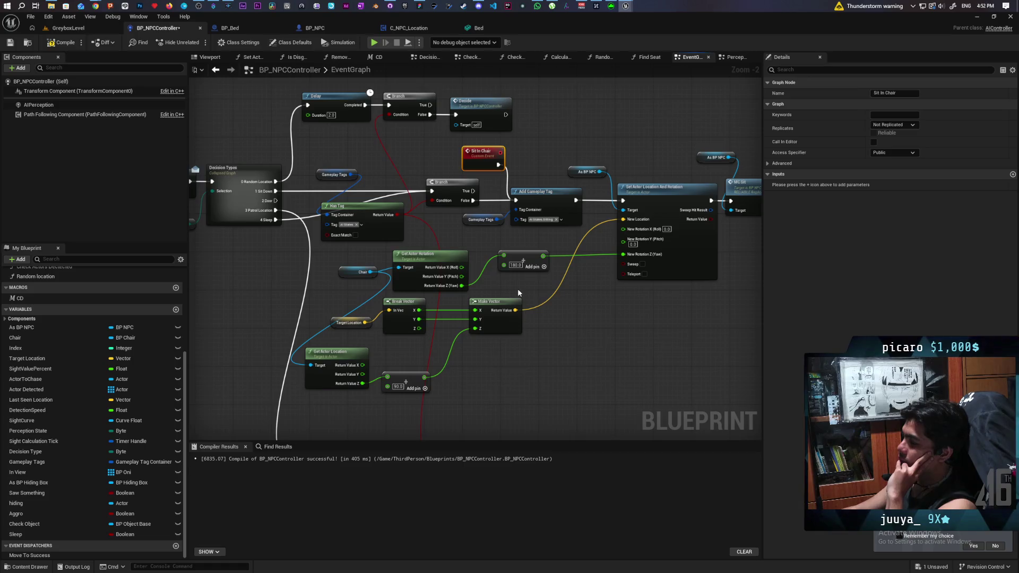
- Shift Move to And Remember right and feed the bed's world location into a Target Location setter
{"action": "scroll", "coordinate": [502, 383], "scroll_direction": "down", "scroll_amount": 3}
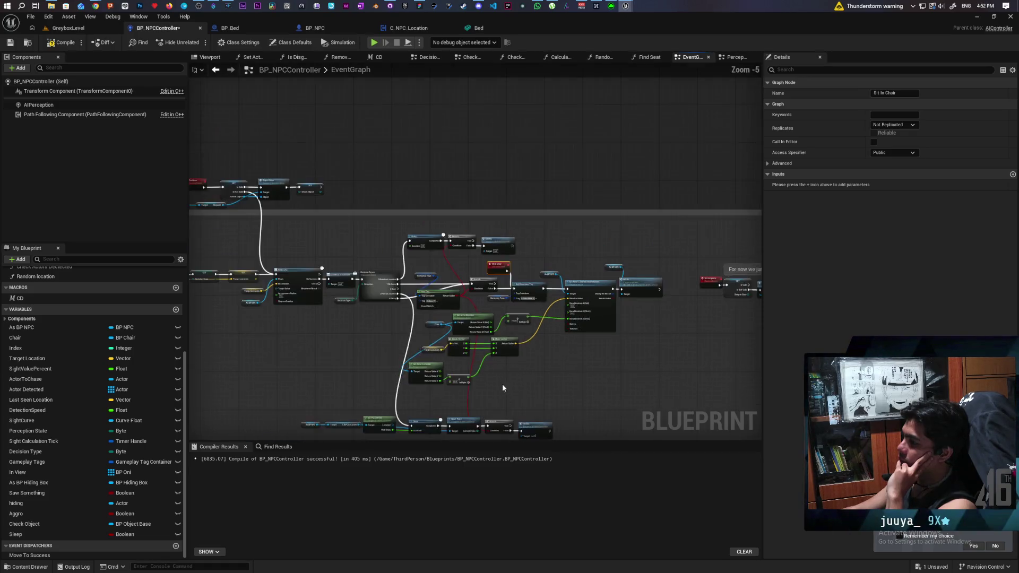
{"action": "scroll", "coordinate": [553, 297], "scroll_direction": "up", "scroll_amount": 2}
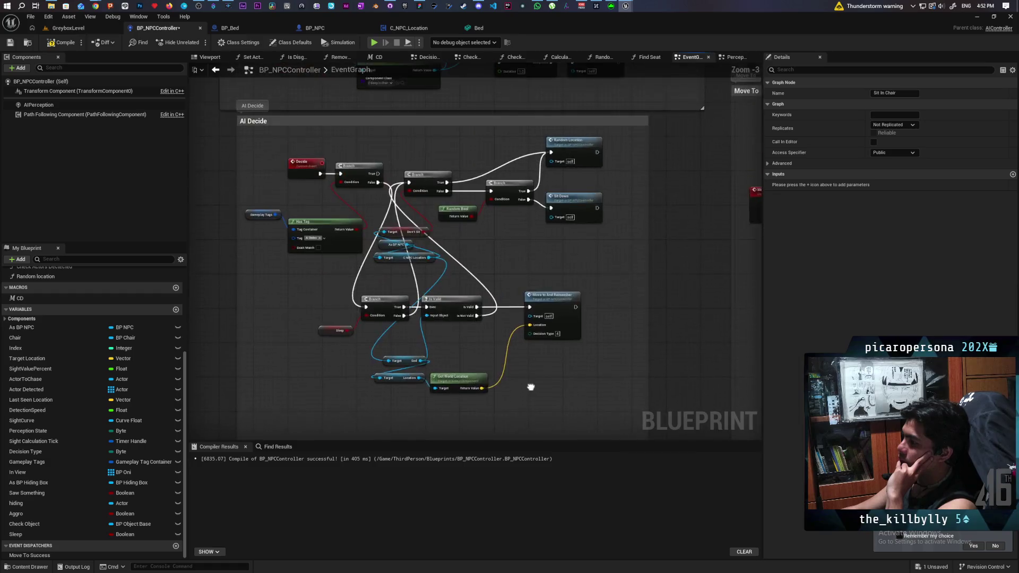
{"action": "scroll", "coordinate": [530, 387], "scroll_direction": "up", "scroll_amount": 3}
{"action": "left_click_drag", "start_coordinate": [561, 270], "coordinate": [626, 272]}
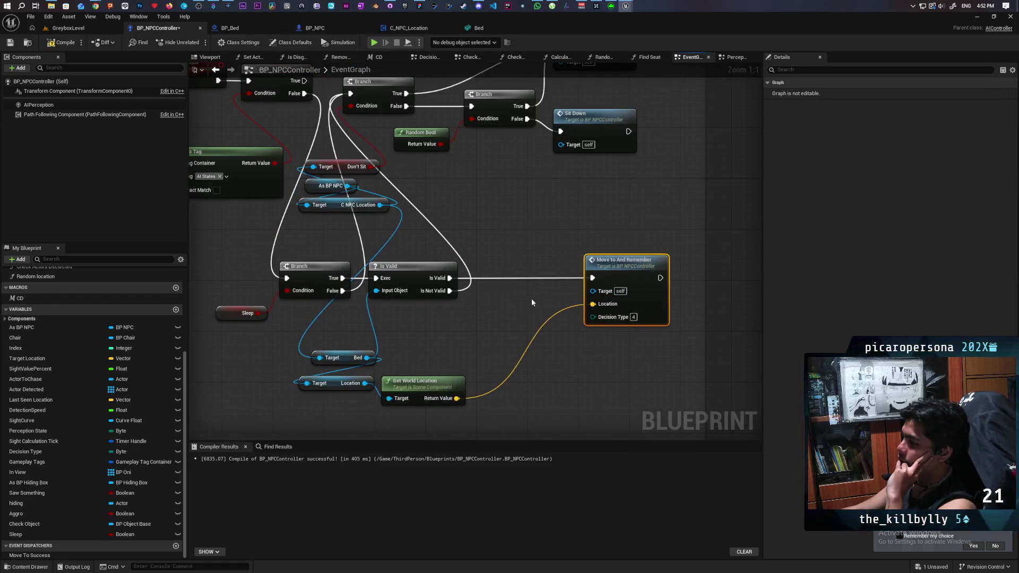
{"action": "left_click_drag", "start_coordinate": [532, 303], "coordinate": [549, 275]}
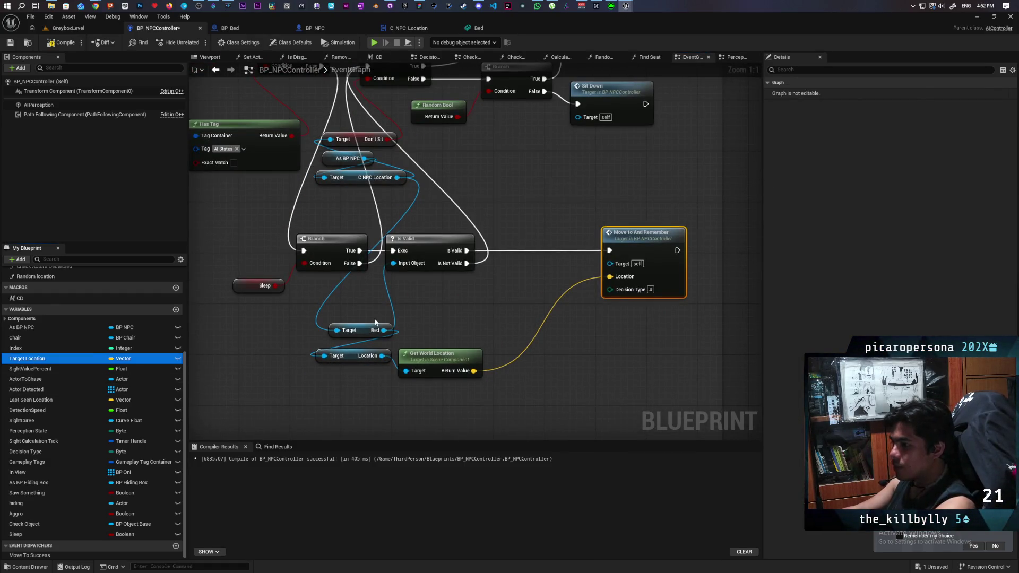
{"action": "mouse_move", "coordinate": [374, 322]}
{"action": "left_mouse_down"}
{"action": "mouse_move", "coordinate": [473, 252]}
{"action": "mouse_move", "coordinate": [501, 249]}
{"action": "left_mouse_up"}
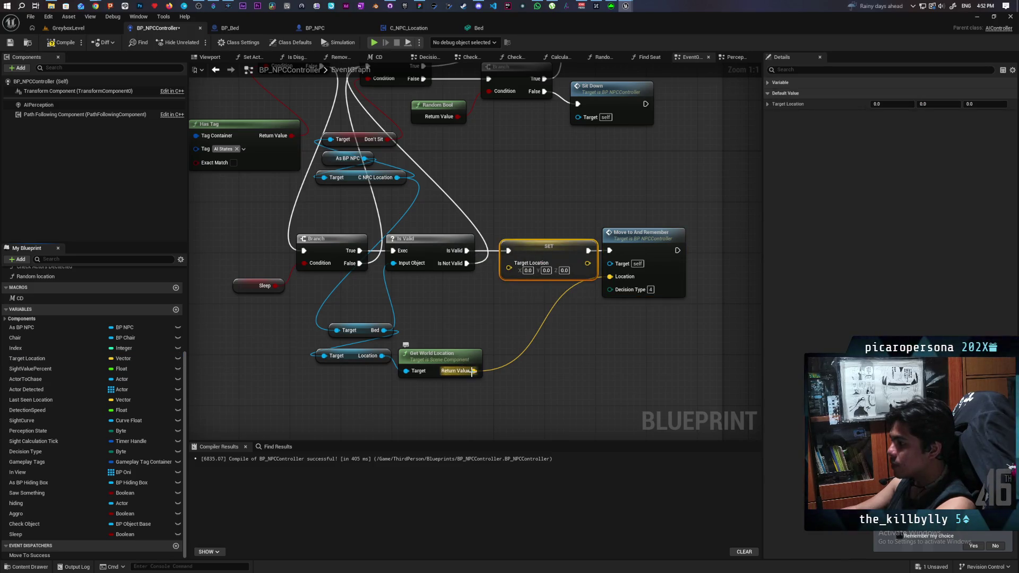
{"action": "mouse_move", "coordinate": [471, 371]}
{"action": "left_mouse_down"}
{"action": "mouse_move", "coordinate": [509, 267]}
{"action": "mouse_move", "coordinate": [609, 277]}
{"action": "left_mouse_up"}
- Wire Get World Location straight into Move to And Remember's Location and delete the SET node
{"action": "scroll", "coordinate": [575, 340], "scroll_direction": "down", "scroll_amount": 3}
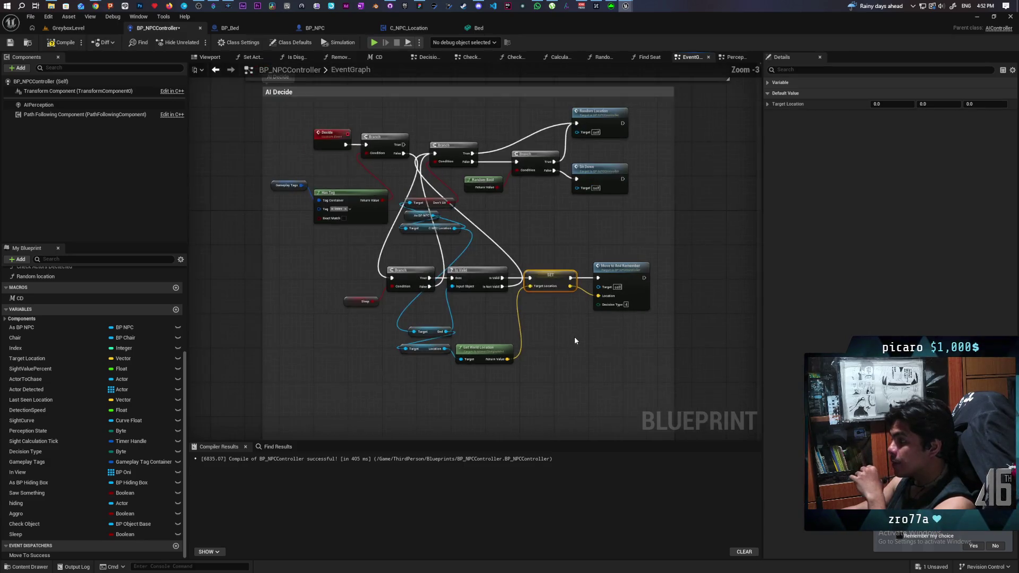
{"action": "scroll", "coordinate": [574, 336], "scroll_direction": "down", "scroll_amount": 1}
{"action": "mouse_move", "coordinate": [574, 337]}
{"action": "left_mouse_down"}
{"action": "mouse_move", "coordinate": [435, 314]}
{"action": "mouse_move", "coordinate": [466, 340]}
{"action": "mouse_move", "coordinate": [421, 316]}
{"action": "mouse_move", "coordinate": [504, 313]}
{"action": "mouse_move", "coordinate": [517, 259]}
{"action": "left_mouse_up"}
{"action": "scroll", "coordinate": [423, 319], "scroll_direction": "up", "scroll_amount": 2}
{"action": "scroll", "coordinate": [517, 259], "scroll_direction": "down", "scroll_amount": 3}
{"action": "scroll", "coordinate": [435, 252], "scroll_direction": "up", "scroll_amount": 5}
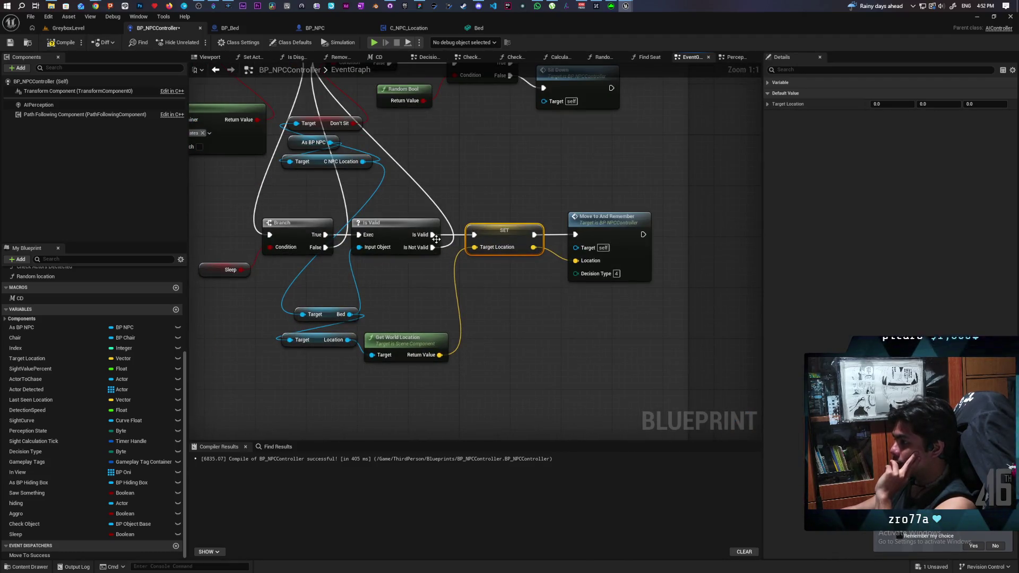
{"action": "mouse_move", "coordinate": [440, 355]}
{"action": "left_mouse_down"}
{"action": "mouse_move", "coordinate": [511, 314]}
{"action": "mouse_move", "coordinate": [575, 261]}
{"action": "left_mouse_up"}
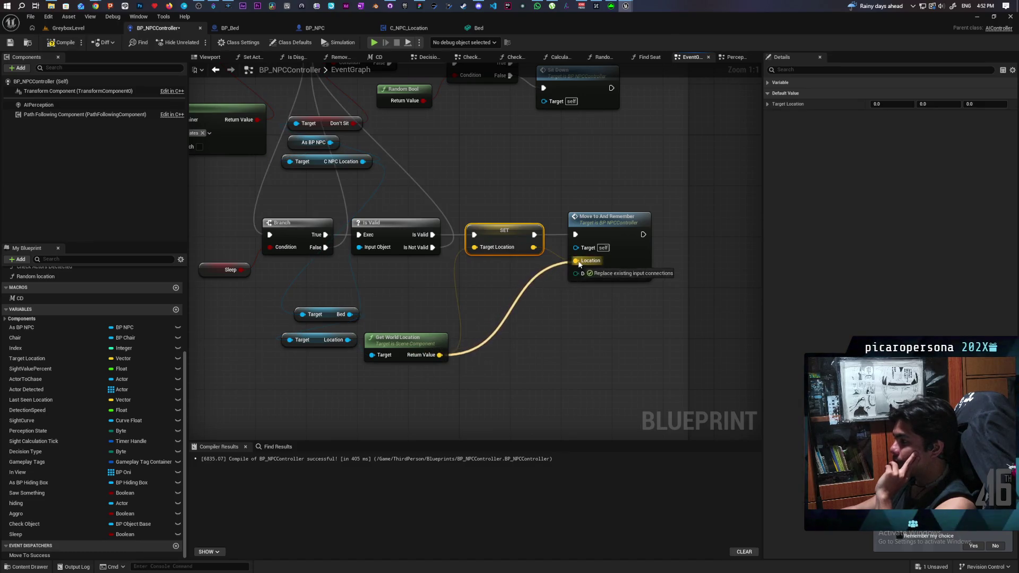
{"action": "left_click_drag", "start_coordinate": [432, 235], "coordinate": [576, 235]}
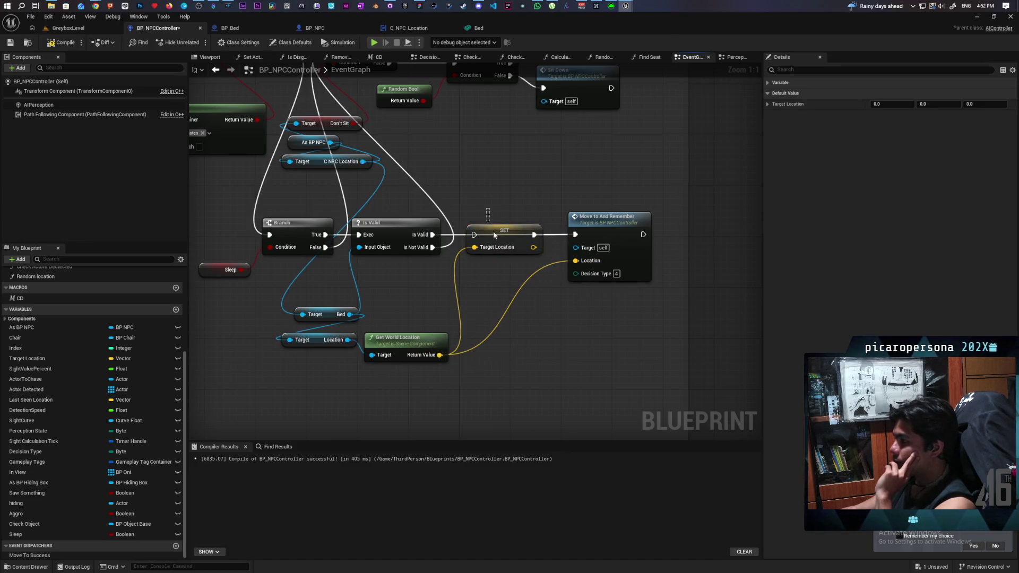
{"action": "key", "text": "Delete"}
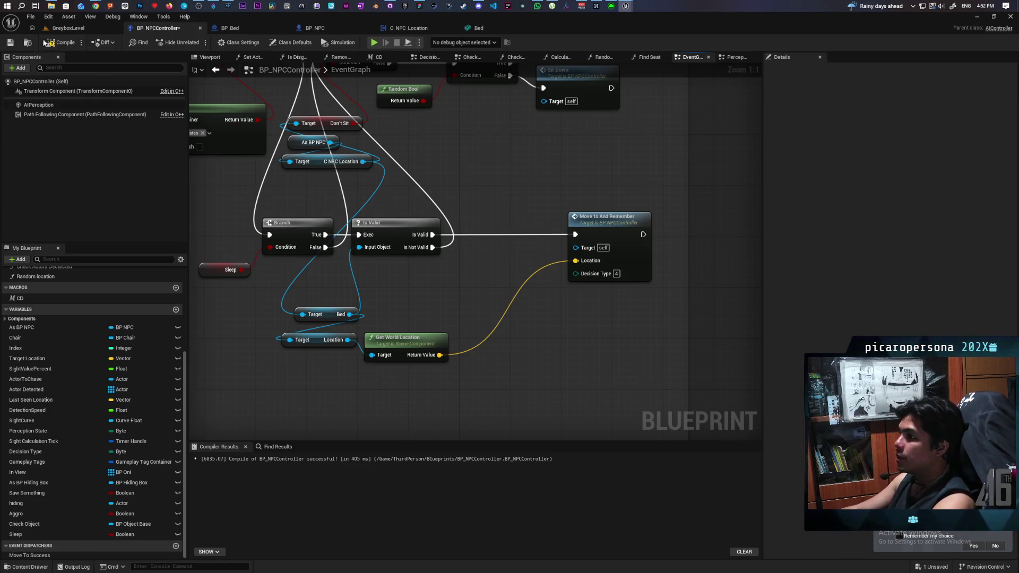
- Compile and save the controller blueprint
{"action": "left_click", "coordinate": [62, 42]}
{"action": "key", "text": "ctrl+s"}
{"action": "scroll", "coordinate": [435, 214], "scroll_direction": "down", "scroll_amount": 6}
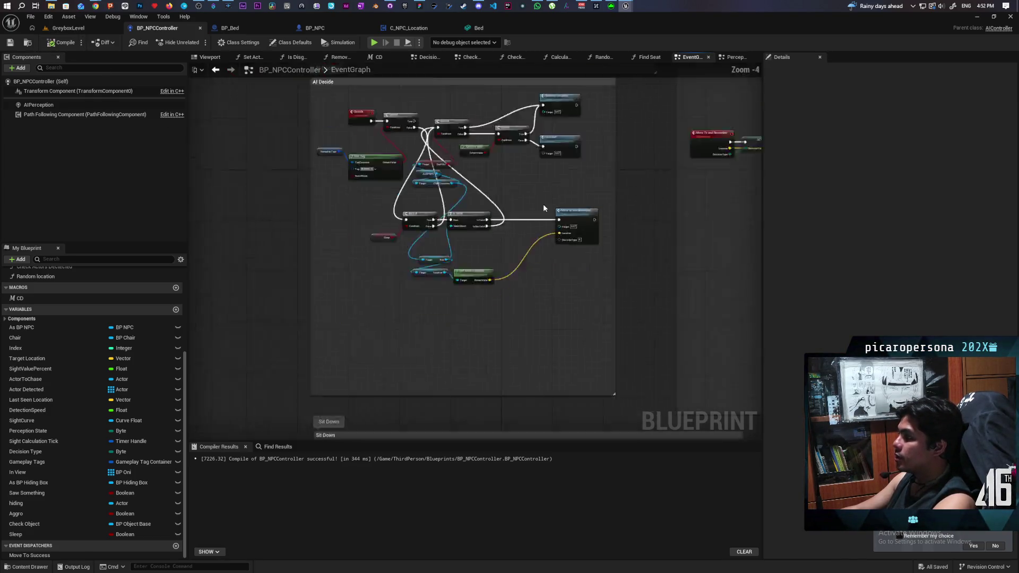
{"action": "scroll", "coordinate": [543, 204], "scroll_direction": "up", "scroll_amount": 6}
{"action": "scroll", "coordinate": [437, 280], "scroll_direction": "down", "scroll_amount": 5}
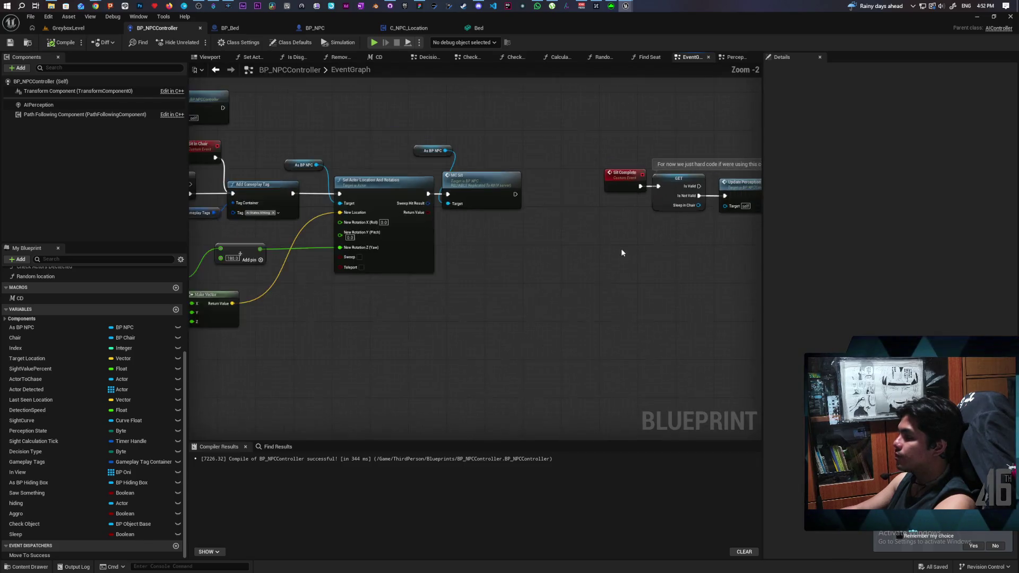
{"action": "scroll", "coordinate": [527, 256], "scroll_direction": "up", "scroll_amount": 1}
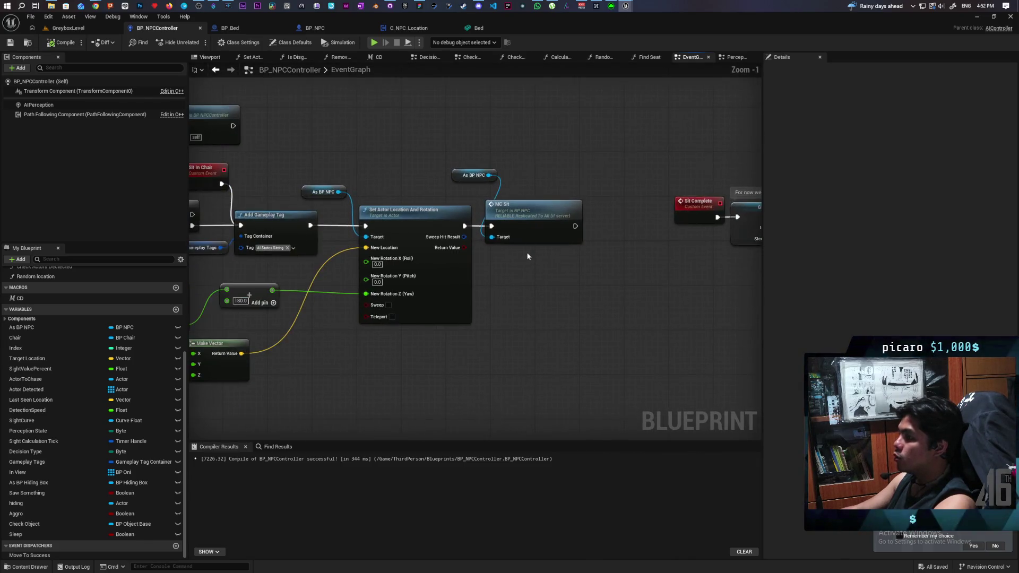
- In BP_NPC's MC Sit, feed Montage to Play from a Select node with the sit montage as Option 1
{"action": "double_click", "coordinate": [534, 226]}
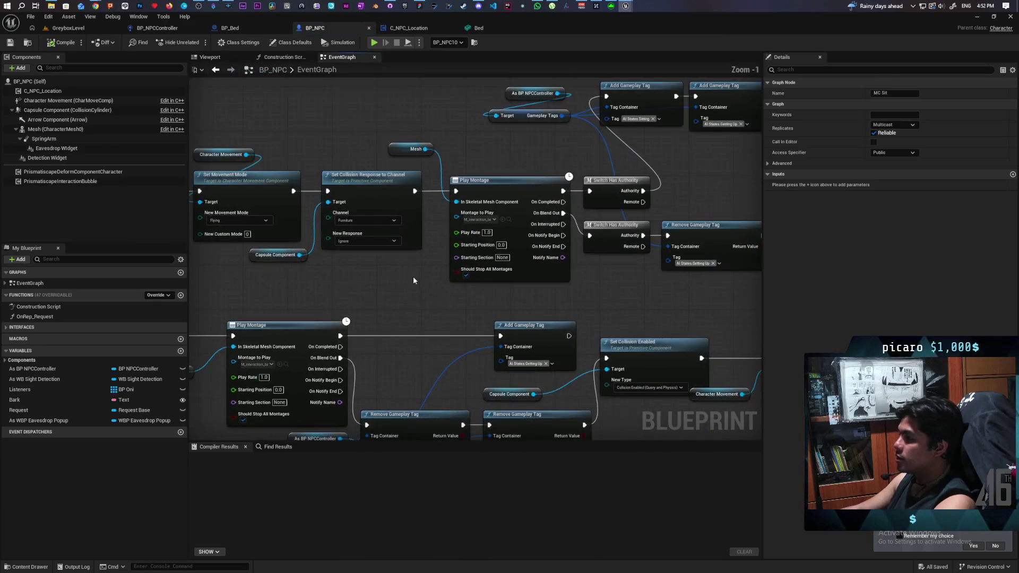
{"action": "mouse_move", "coordinate": [355, 296]}
{"action": "left_mouse_down"}
{"action": "mouse_move", "coordinate": [476, 281]}
{"action": "mouse_move", "coordinate": [619, 232]}
{"action": "left_mouse_up"}
{"action": "scroll", "coordinate": [476, 281], "scroll_direction": "up", "scroll_amount": 1}
{"action": "left_click", "coordinate": [657, 211]}
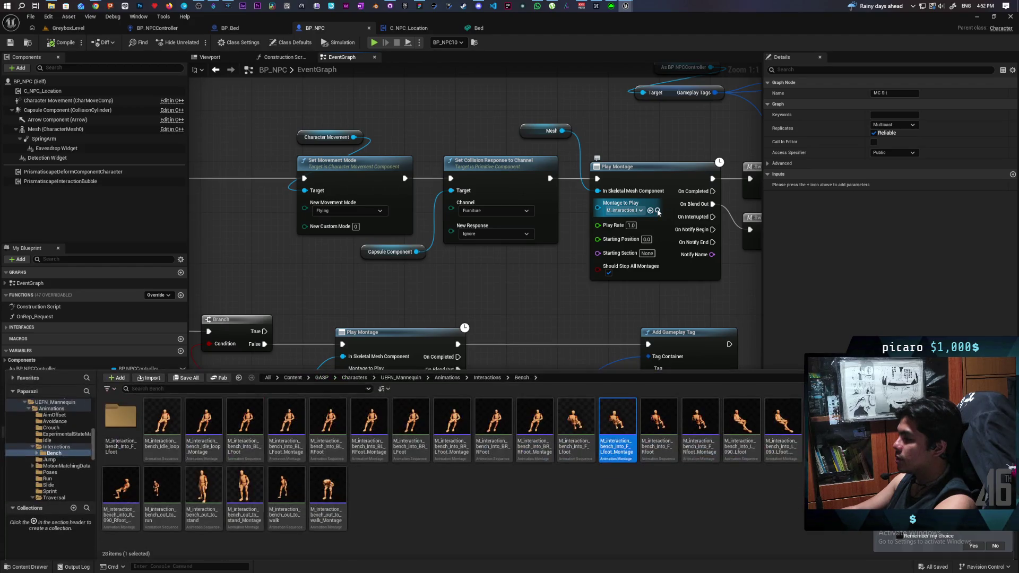
{"action": "left_click", "coordinate": [549, 291]}
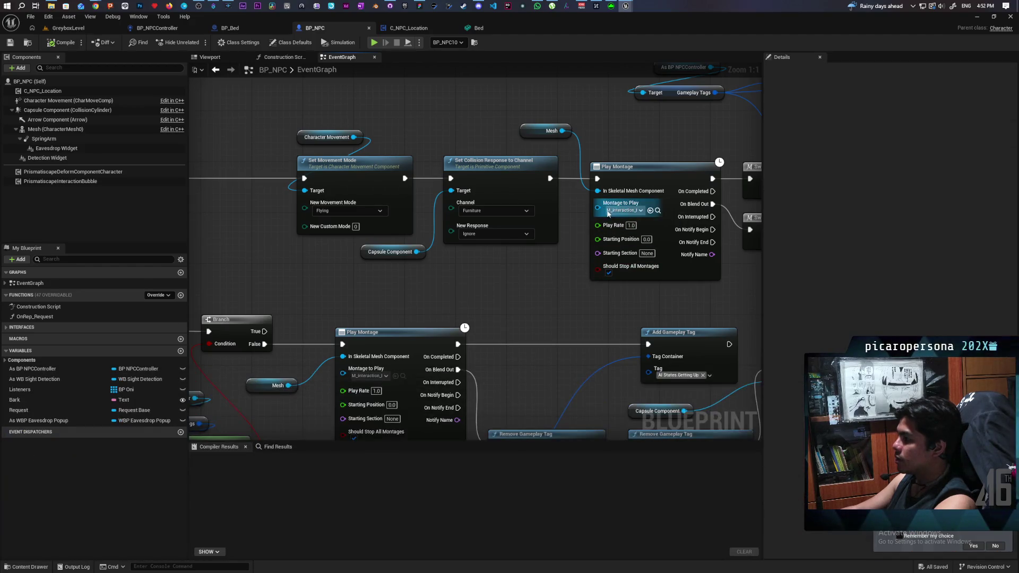
{"action": "left_click_drag", "start_coordinate": [598, 207], "coordinate": [543, 264]}
{"action": "type", "text": "select"}
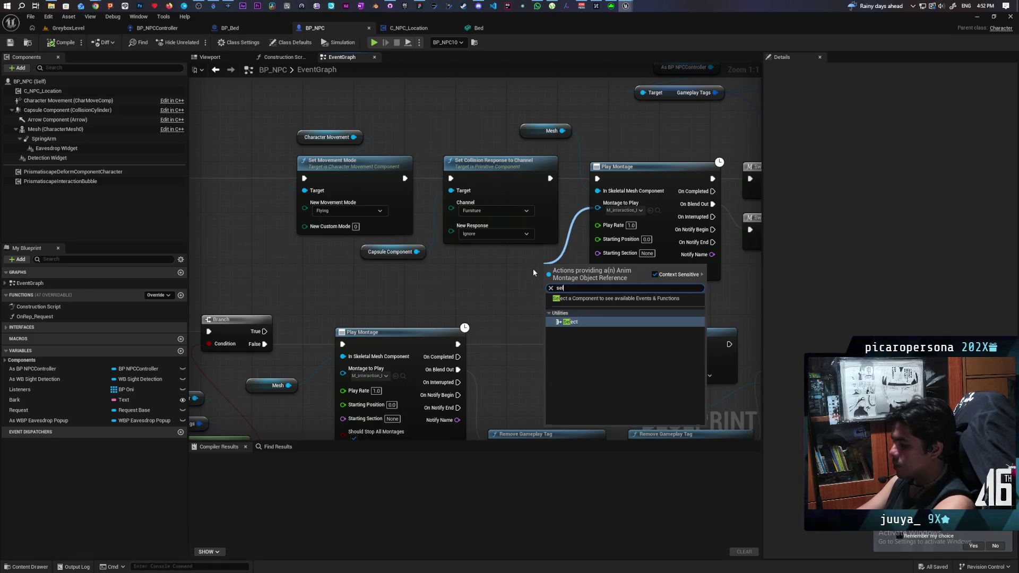
{"action": "key", "text": "Return"}
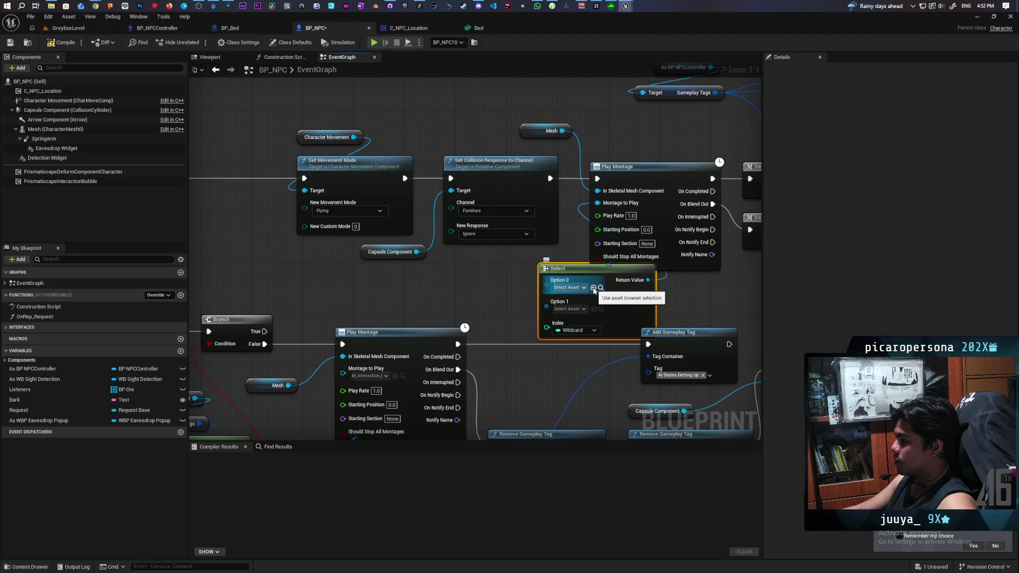
{"action": "left_click", "coordinate": [593, 309]}
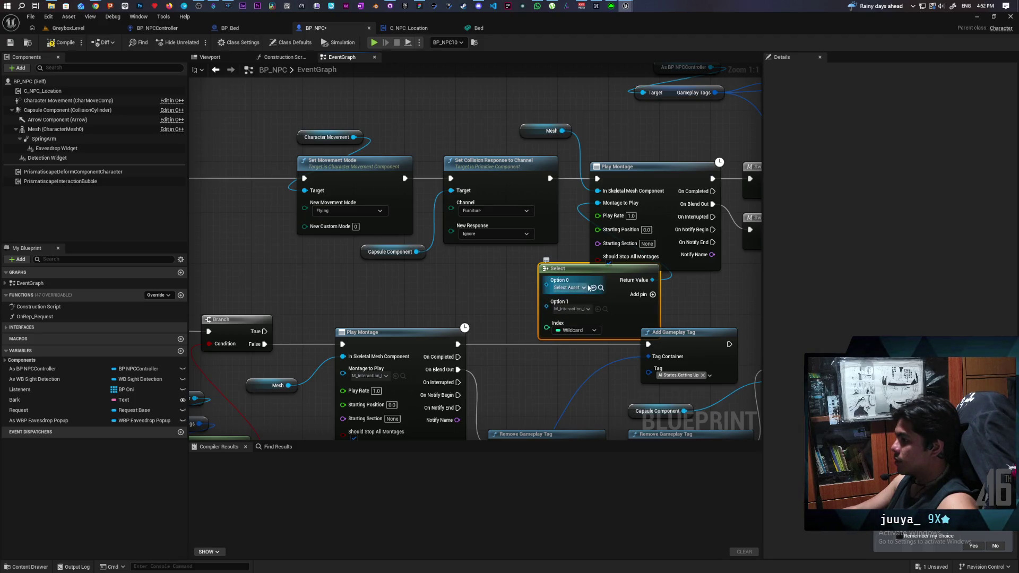
{"action": "left_click_drag", "start_coordinate": [576, 269], "coordinate": [510, 257]}
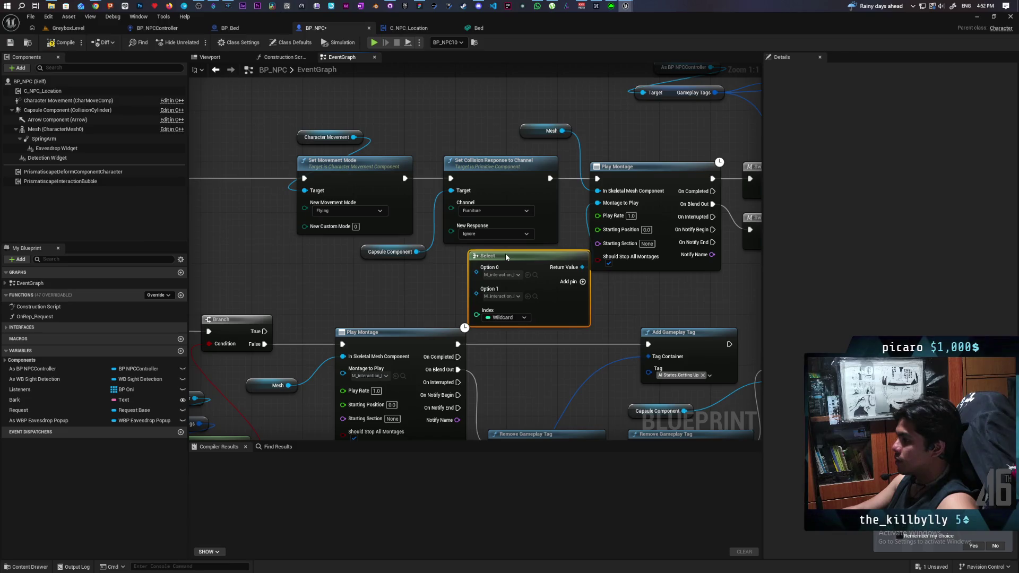
- Get Sleep from the As BP NPCController reference and wire it into the Select node's Index
{"action": "mouse_move", "coordinate": [40, 370]}
{"action": "left_mouse_down"}
{"action": "mouse_move", "coordinate": [313, 269]}
{"action": "mouse_move", "coordinate": [351, 303]}
{"action": "left_mouse_up"}
{"action": "left_click", "coordinate": [340, 282]}
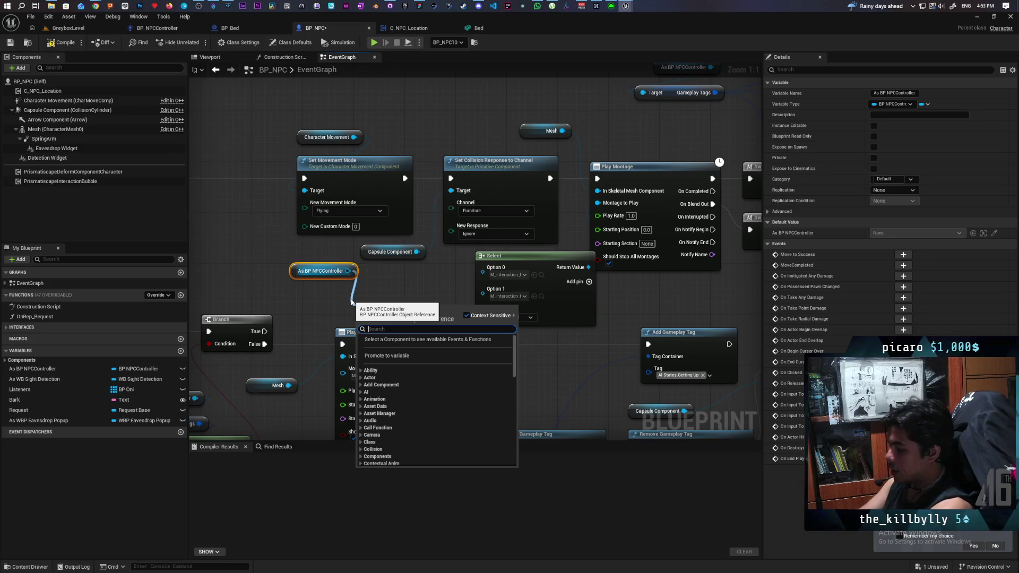
{"action": "type", "text": "get sleep"}
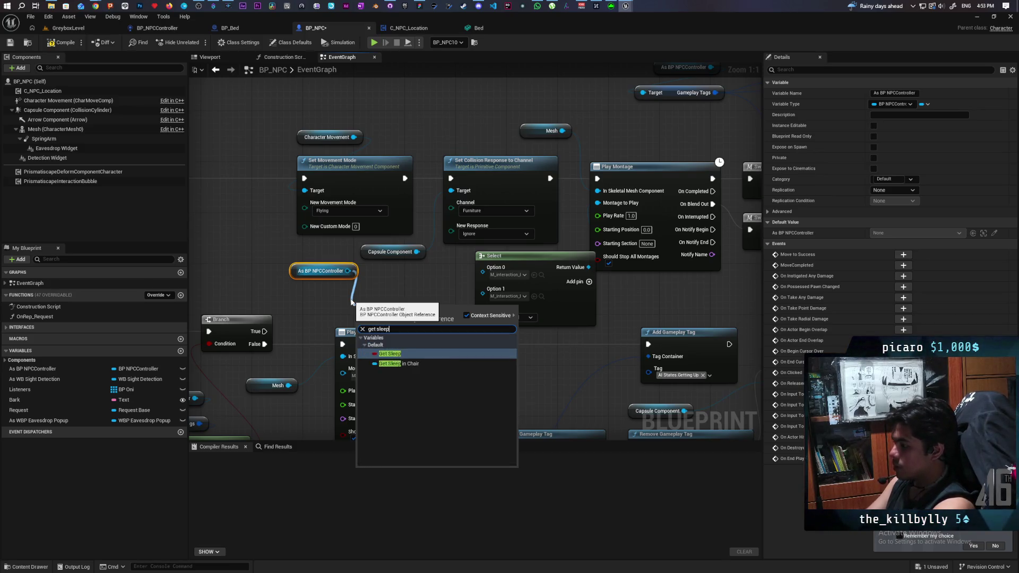
{"action": "key", "text": "Return"}
{"action": "left_click_drag", "start_coordinate": [417, 310], "coordinate": [483, 310]}
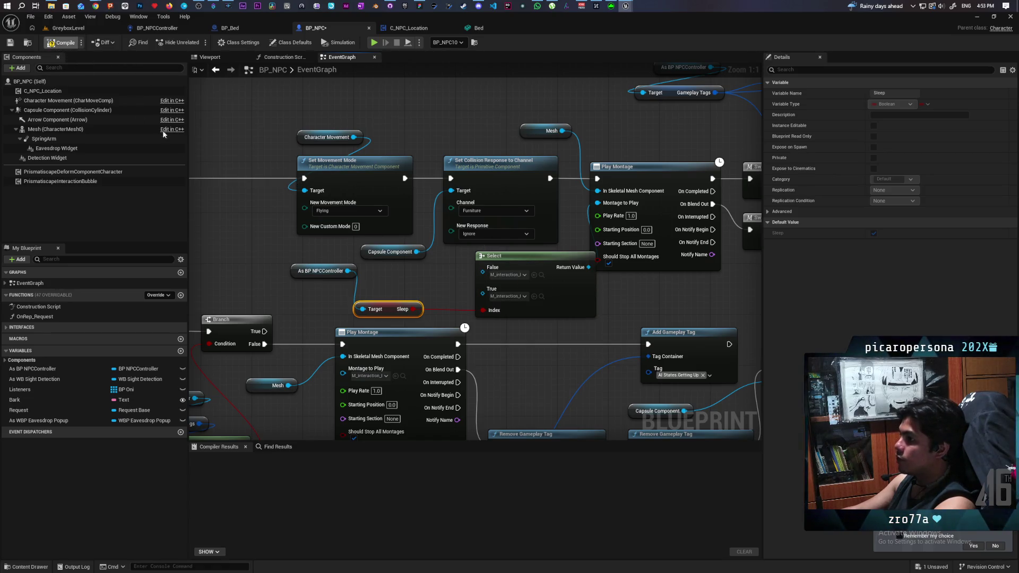
- Set the Select node's False option to the AM_Lie_Down_Bed montage
{"action": "left_click", "coordinate": [507, 274]}
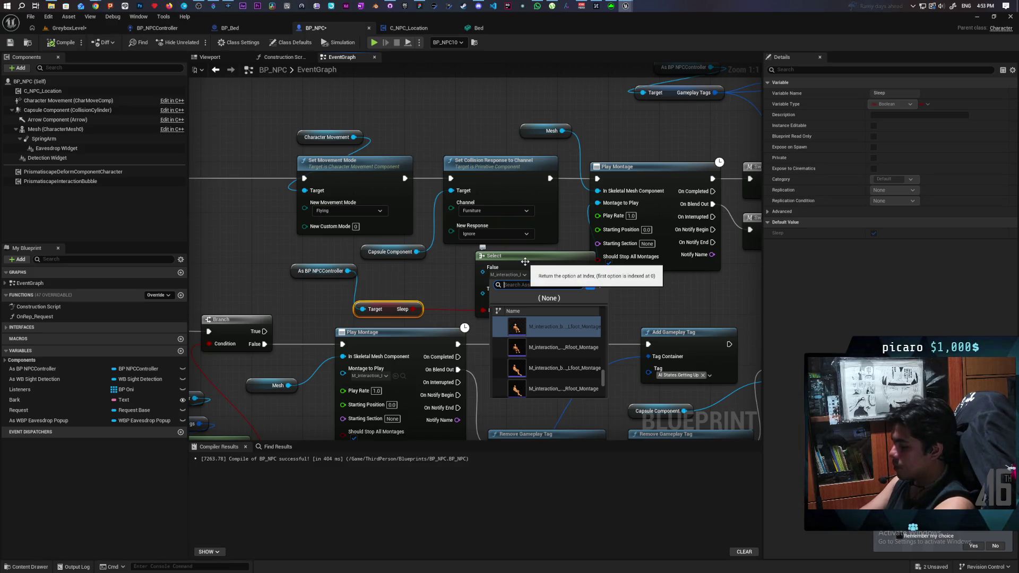
{"action": "type", "text": "sle"}
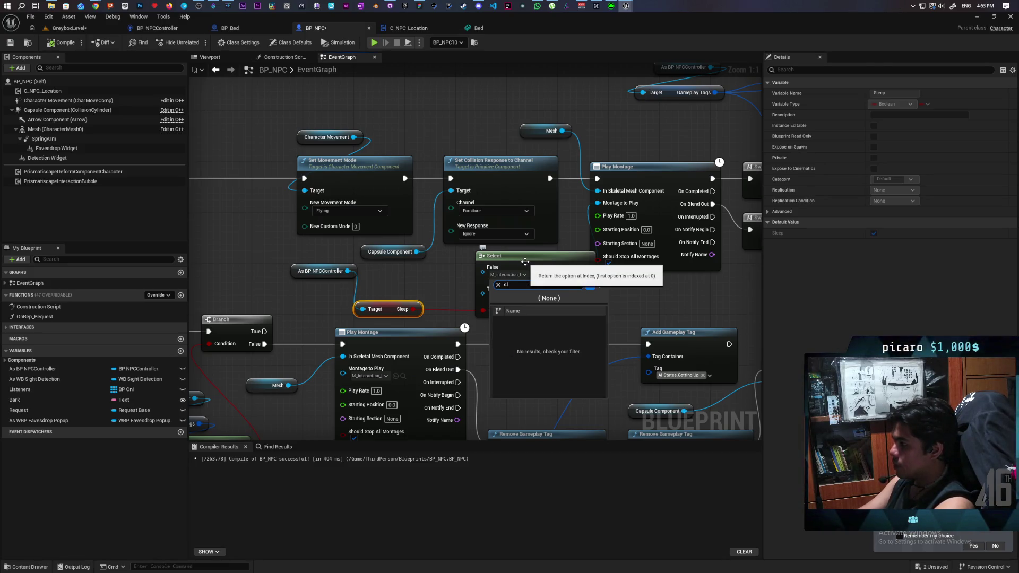
{"action": "key", "text": "BackSpace"}
{"action": "key", "text": "BackSpace"}
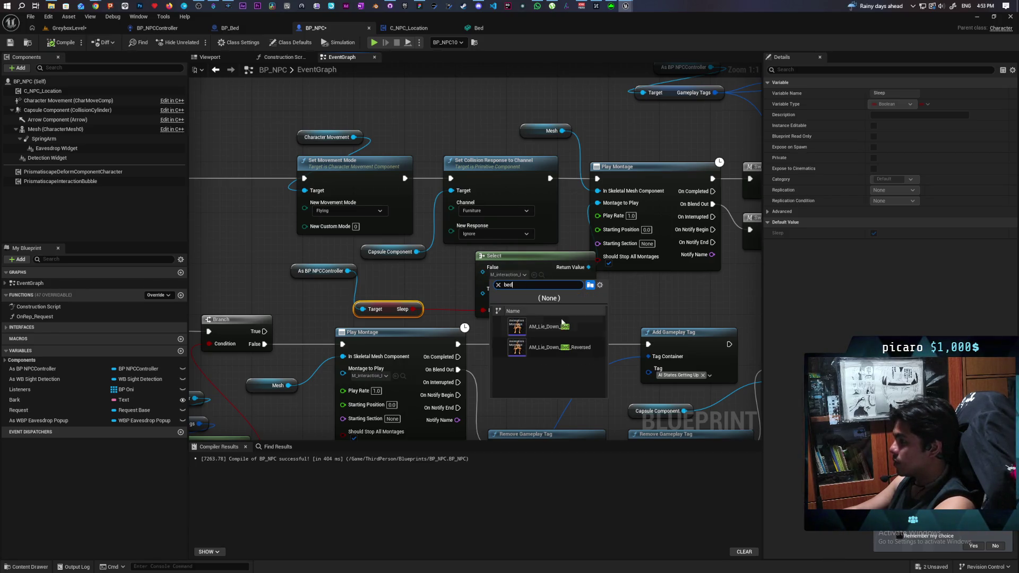
{"action": "left_click", "coordinate": [588, 326]}
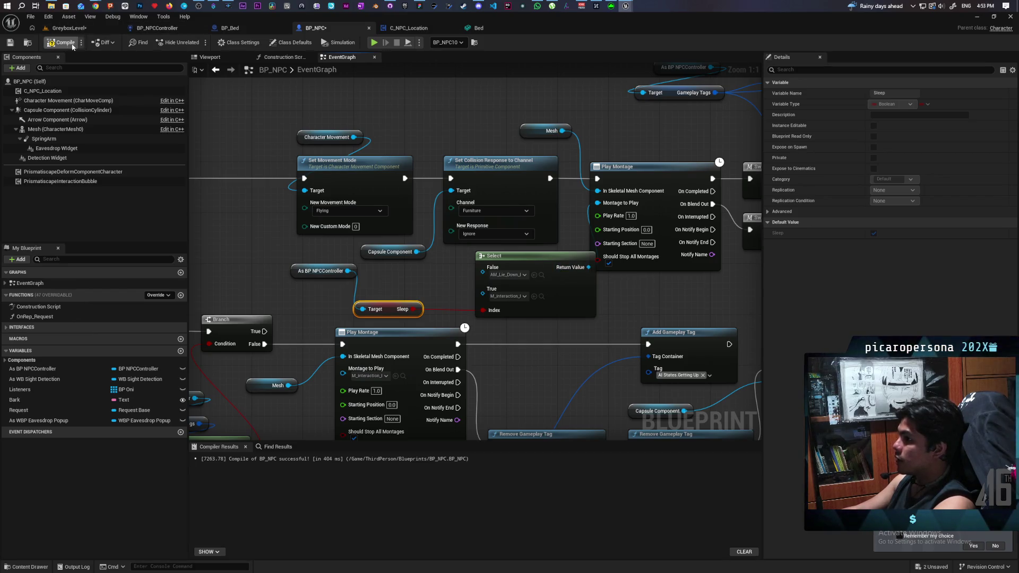
- Save BP_NPC and reveal AM_Lie_Down_Bed in the Content Browser's LieDown folder
{"action": "left_click", "coordinate": [11, 44]}
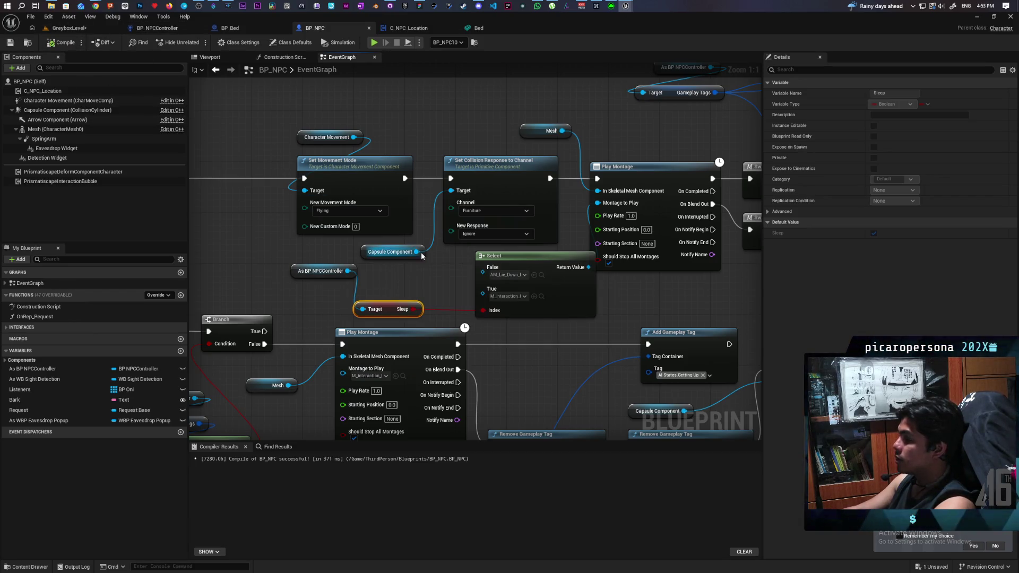
{"action": "left_click_drag", "start_coordinate": [597, 298], "coordinate": [532, 293]}
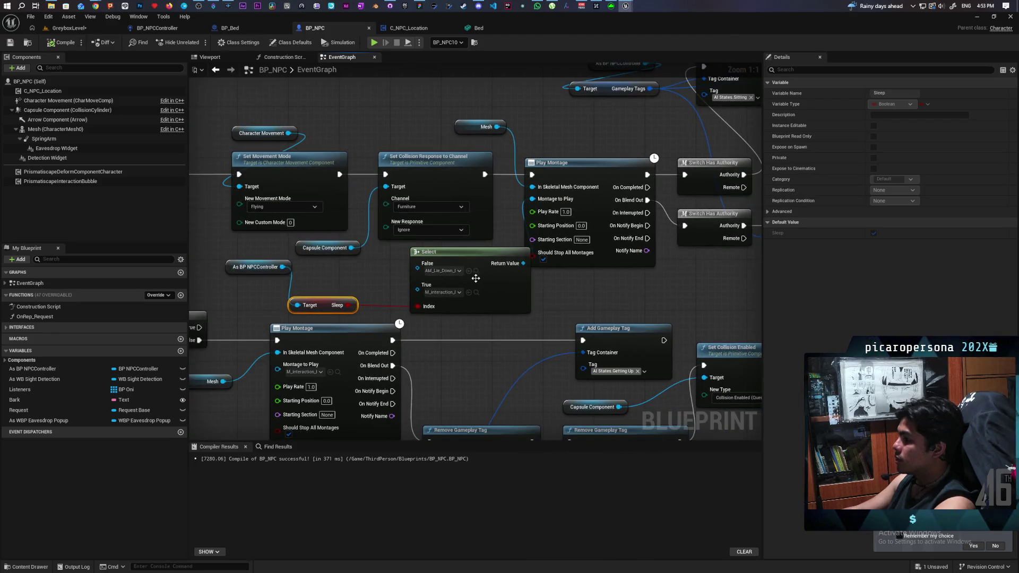
{"action": "left_click", "coordinate": [477, 272]}
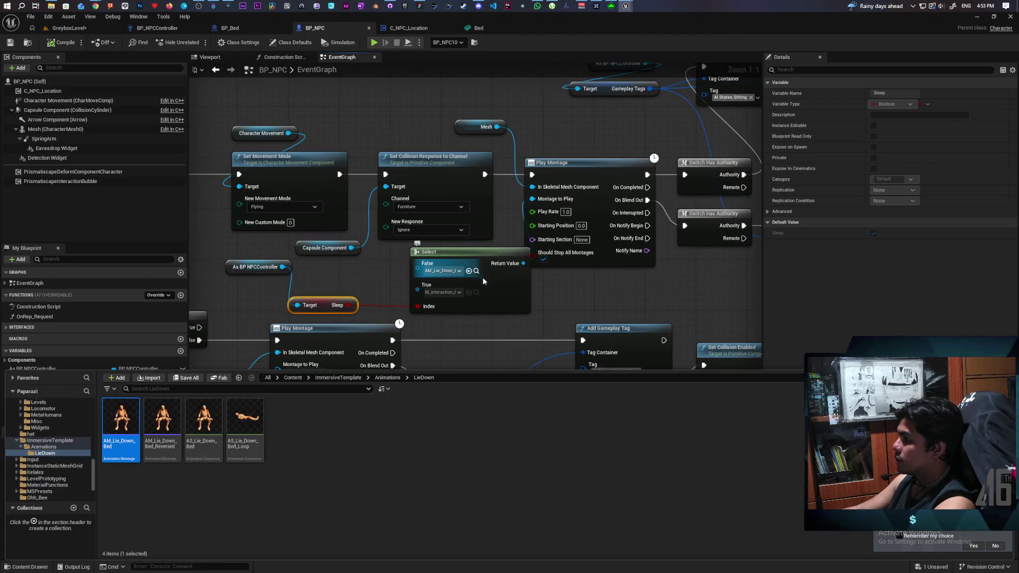
- Open the AM_Lie_Down_Bed montage and turn off its automatic blend out
{"action": "double_click", "coordinate": [118, 417]}
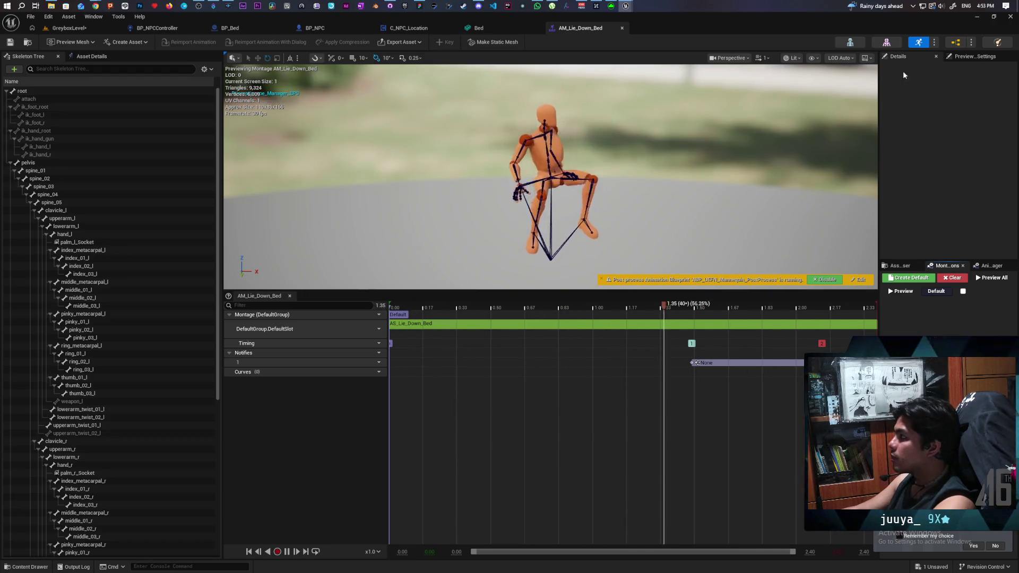
{"action": "left_click", "coordinate": [93, 57]}
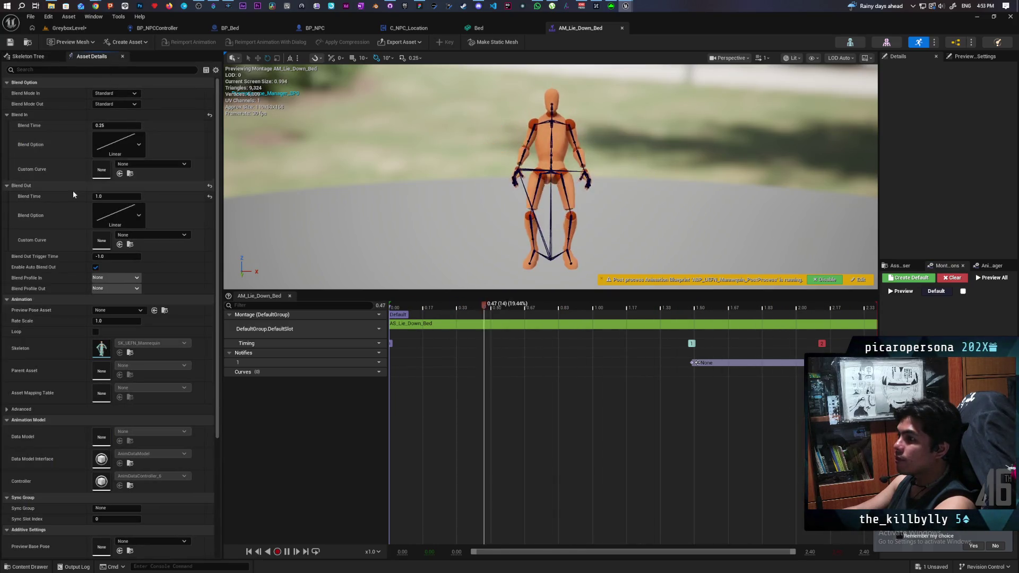
{"action": "left_click", "coordinate": [95, 268]}
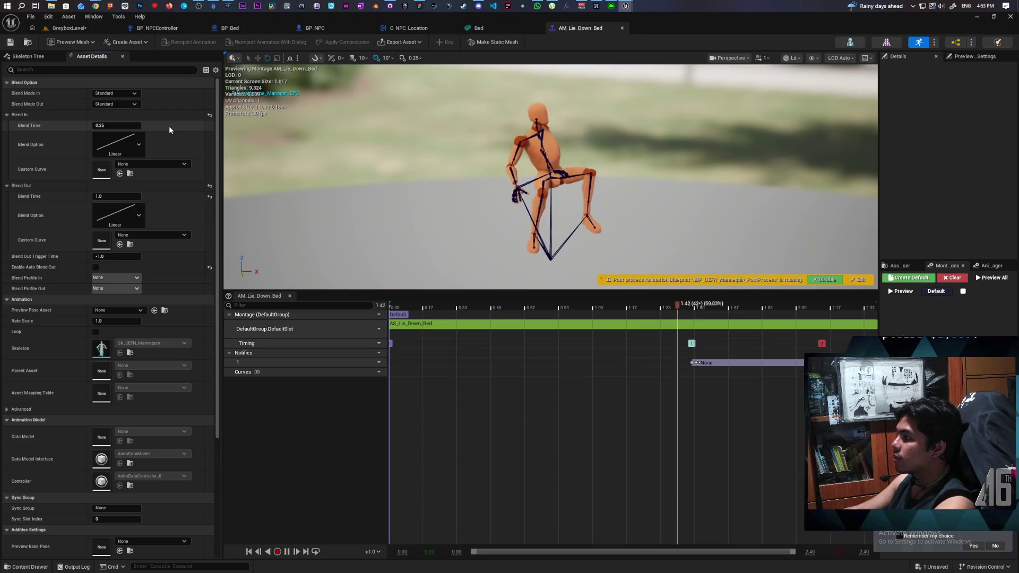
- Save the GreyboxLevel level and bring up the Bed static mesh editor
{"action": "left_click", "coordinate": [82, 28]}
{"action": "key", "text": "ctrl+s"}
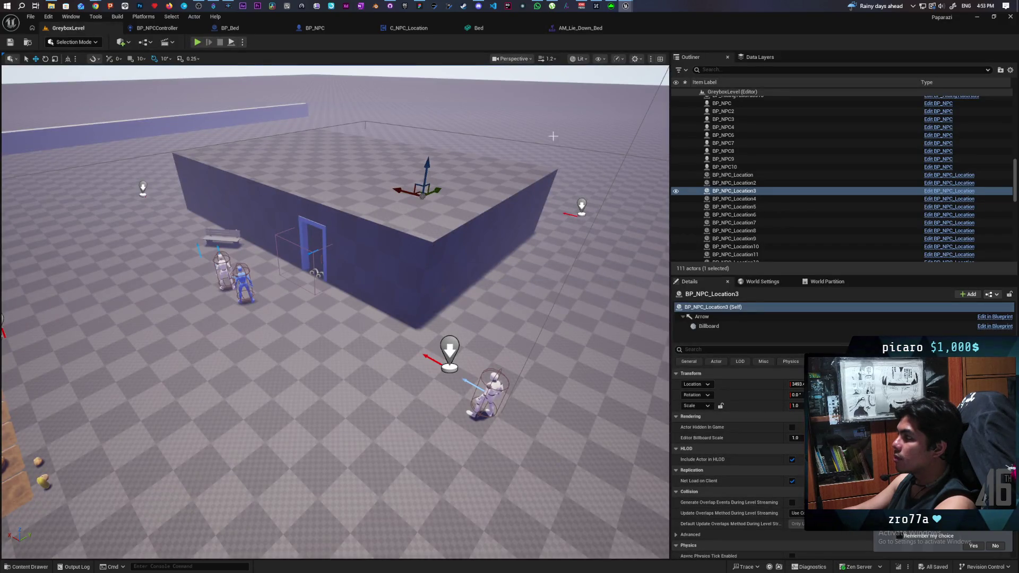
{"action": "left_click", "coordinate": [579, 28]}
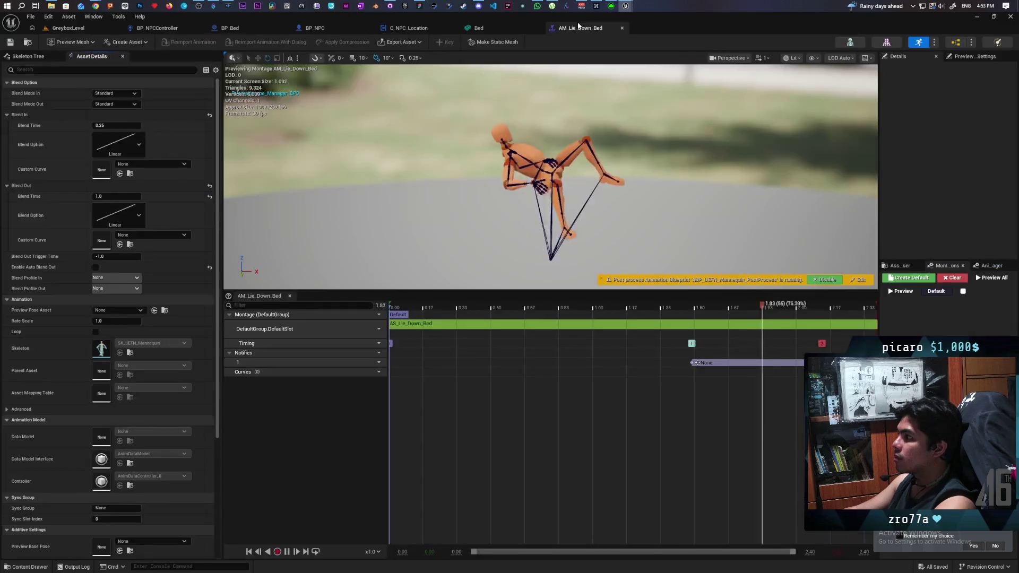
{"action": "left_click", "coordinate": [502, 24]}
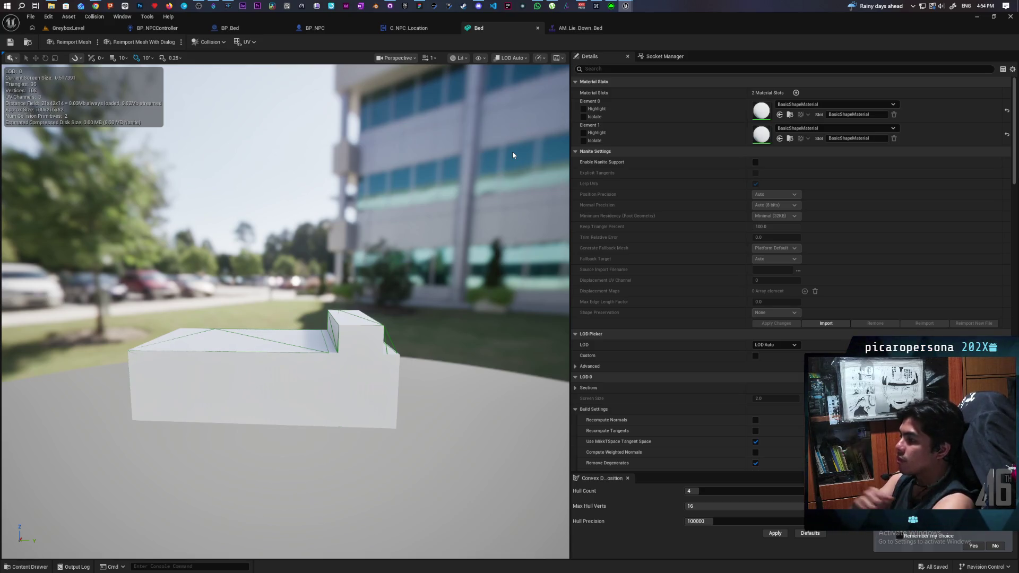
- Play-test GreyboxLevel, walk the player to the bed, then eject with F8 and fly the camera
{"action": "left_click", "coordinate": [68, 30]}
{"action": "left_click", "coordinate": [198, 43]}
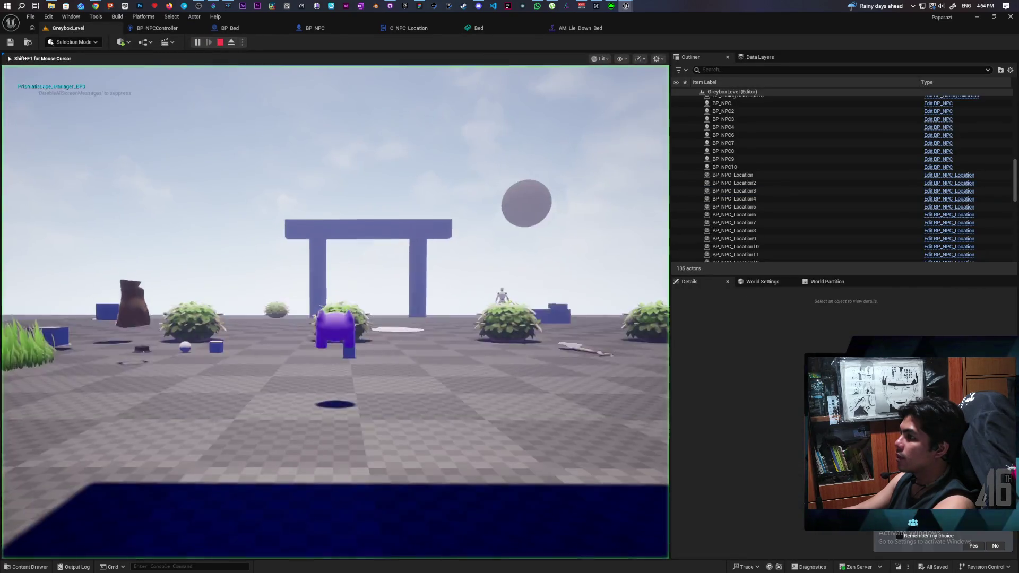
{"action": "key", "text": "w"}
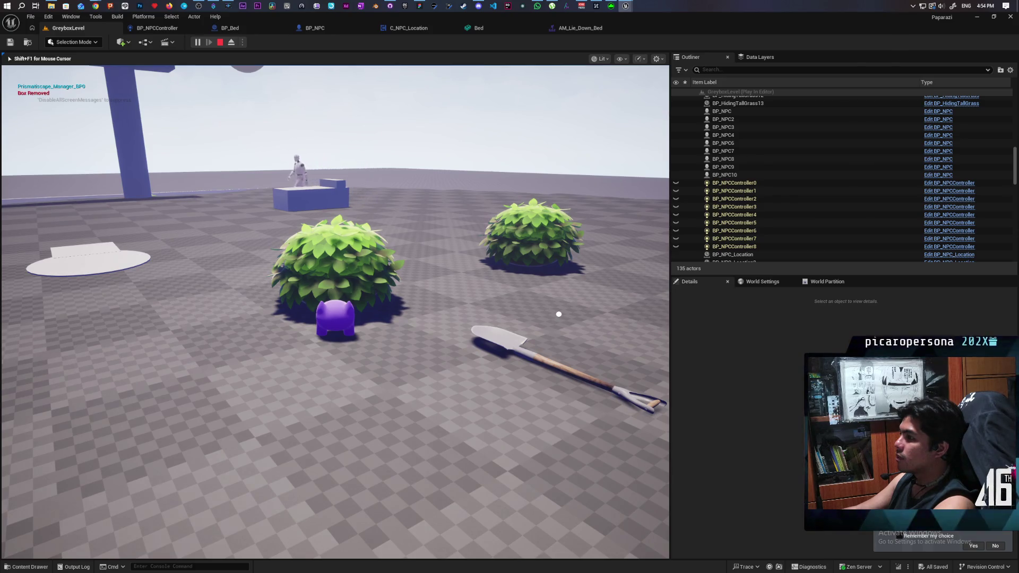
{"action": "key", "text": "w"}
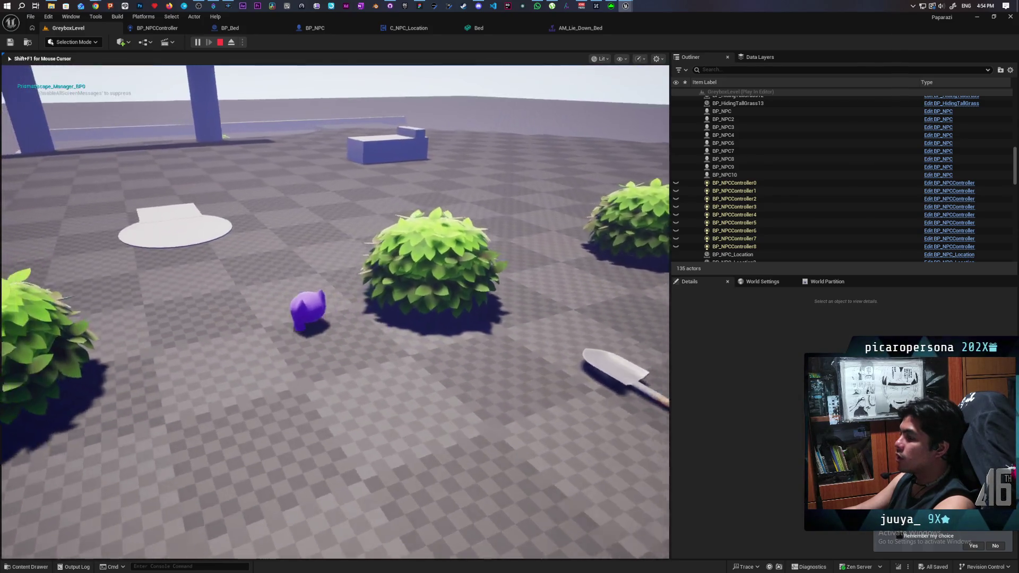
{"action": "key", "text": "w"}
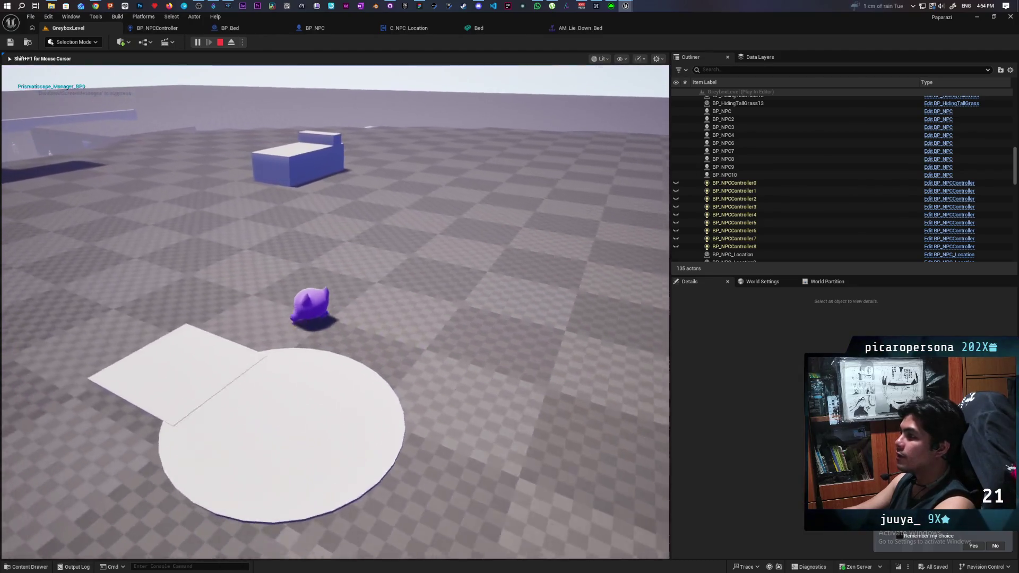
{"action": "key", "text": "w"}
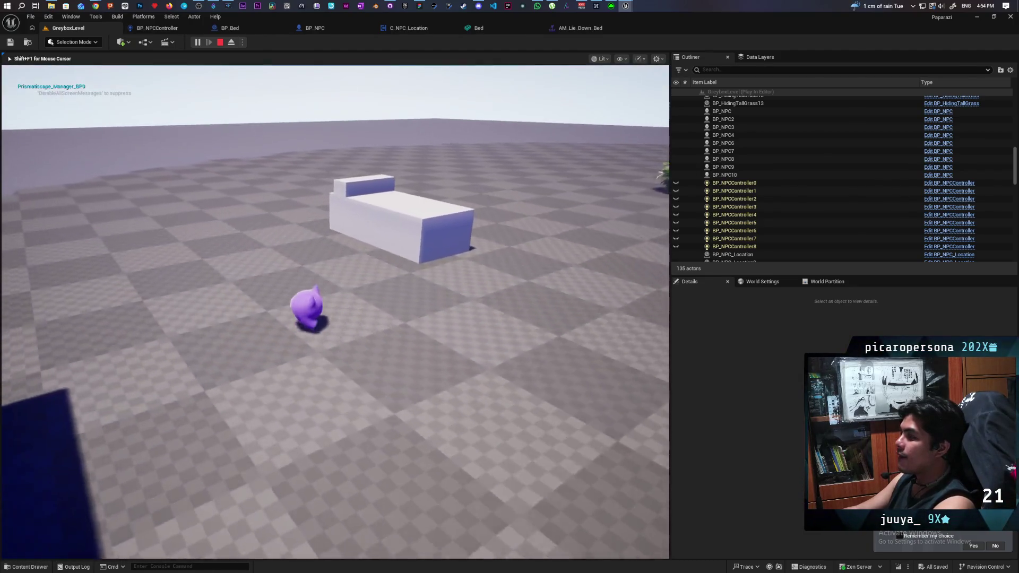
{"action": "key", "text": "F8"}
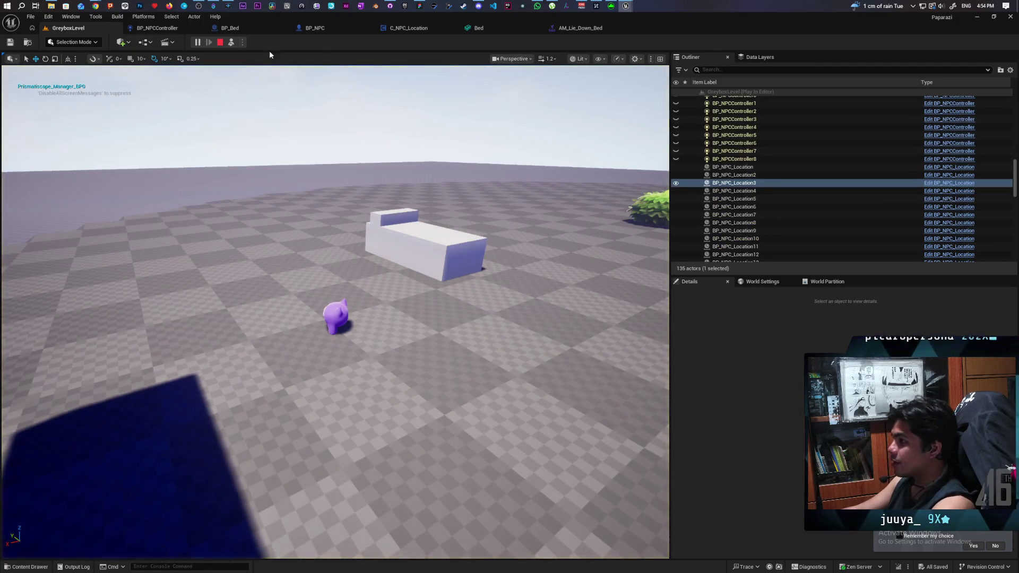
{"action": "mouse_move", "coordinate": [237, 74]}
{"action": "left_mouse_down"}
{"action": "mouse_move", "coordinate": [212, 138]}
{"action": "mouse_move", "coordinate": [180, 169]}
{"action": "mouse_move", "coordinate": [192, 182]}
{"action": "left_mouse_up"}
- Stop the play session and jump from the Accessed None error to the faulty controller nodes
{"action": "mouse_move", "coordinate": [303, 167]}
{"action": "left_mouse_down"}
{"action": "mouse_move", "coordinate": [303, 180]}
{"action": "mouse_move", "coordinate": [304, 168]}
{"action": "left_mouse_up"}
{"action": "key", "text": "Escape"}
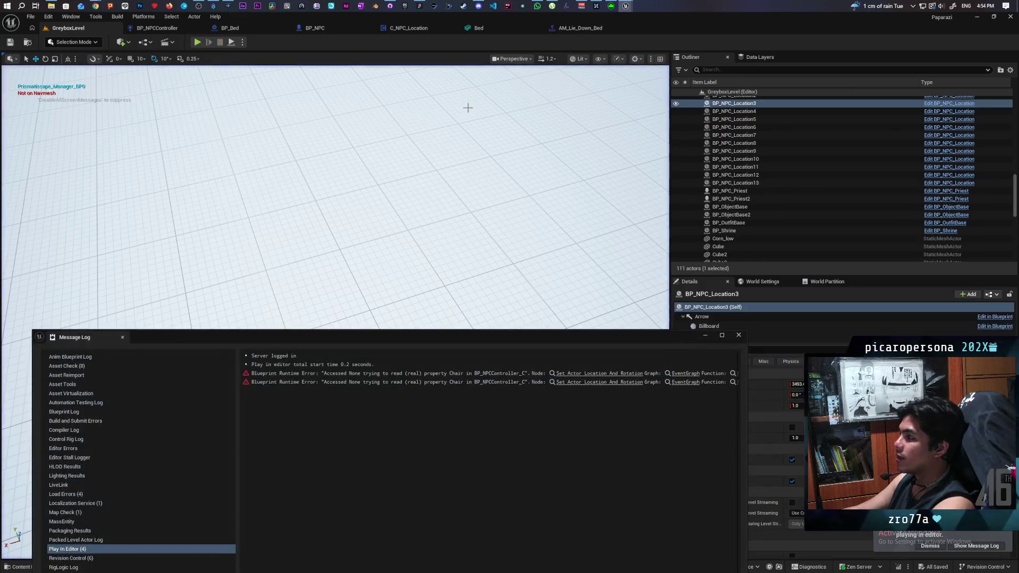
{"action": "left_click", "coordinate": [577, 373]}
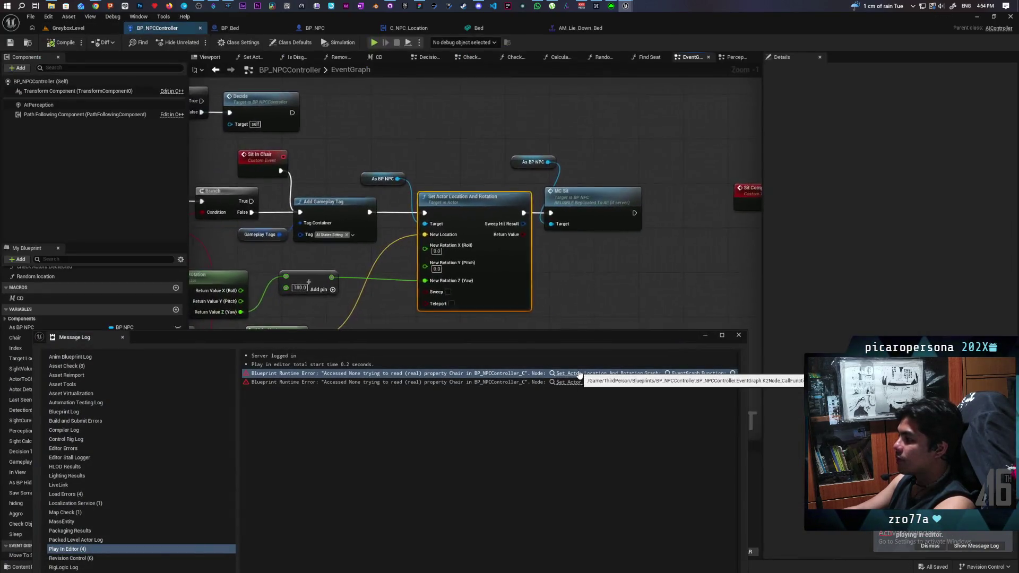
{"action": "mouse_move", "coordinate": [477, 313]}
{"action": "left_mouse_down"}
{"action": "mouse_move", "coordinate": [543, 295]}
{"action": "mouse_move", "coordinate": [658, 233]}
{"action": "mouse_move", "coordinate": [619, 230]}
{"action": "mouse_move", "coordinate": [591, 296]}
{"action": "left_mouse_up"}
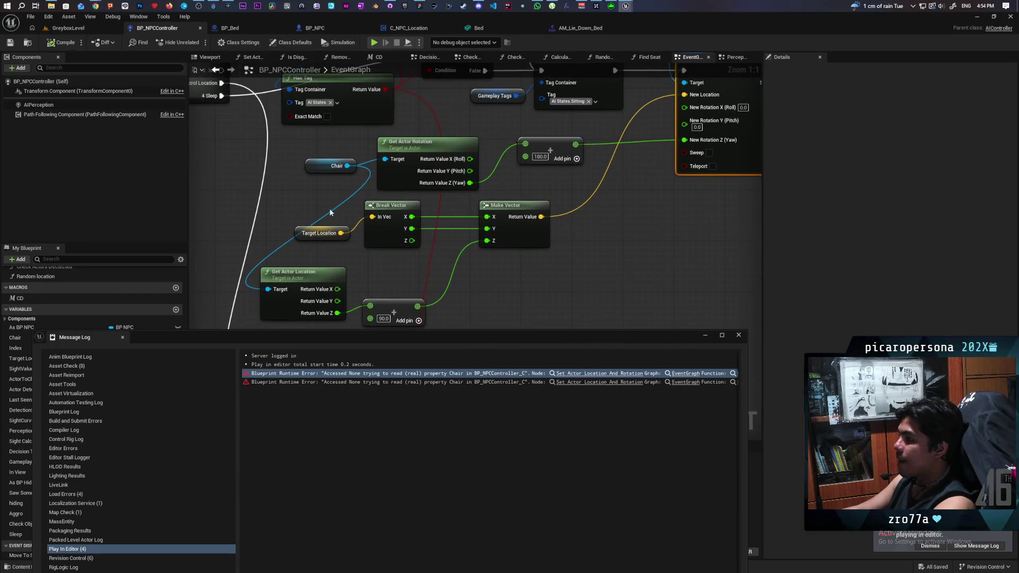
- Inspect the Chair getter, close the Message Log, and pan to the MC Sit and location setter
{"action": "left_click", "coordinate": [332, 166]}
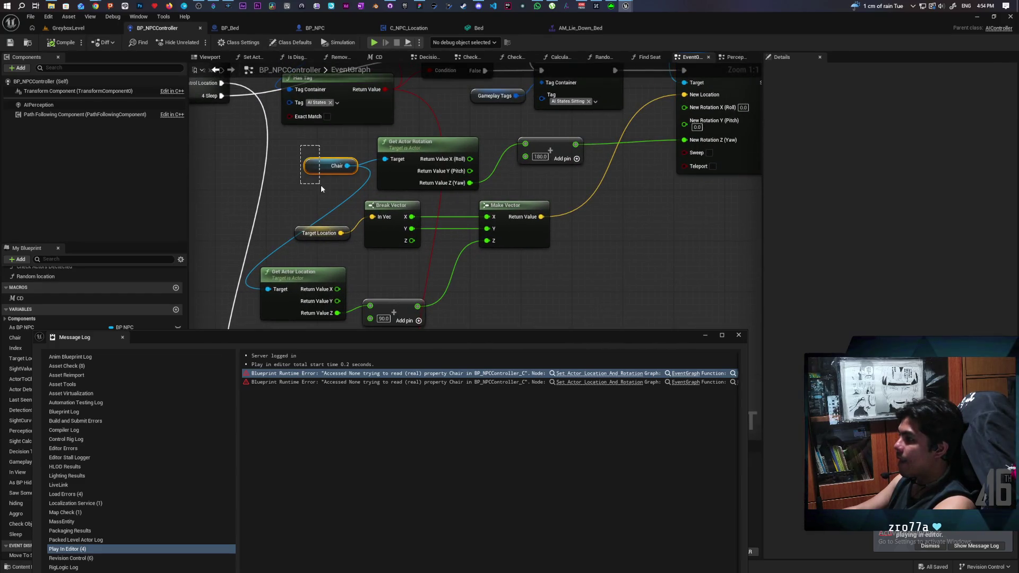
{"action": "left_click", "coordinate": [737, 336]}
{"action": "mouse_move", "coordinate": [526, 309]}
{"action": "left_mouse_down"}
{"action": "mouse_move", "coordinate": [659, 285]}
{"action": "mouse_move", "coordinate": [586, 344]}
{"action": "mouse_move", "coordinate": [585, 318]}
{"action": "mouse_move", "coordinate": [546, 345]}
{"action": "mouse_move", "coordinate": [404, 373]}
{"action": "mouse_move", "coordinate": [467, 375]}
{"action": "mouse_move", "coordinate": [433, 376]}
{"action": "left_mouse_up"}
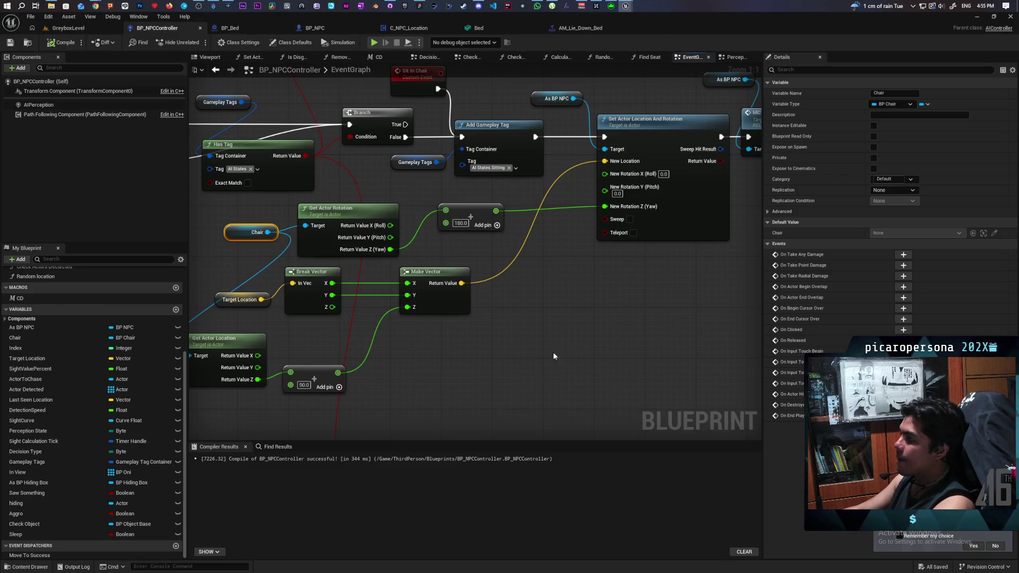
{"action": "left_click_drag", "start_coordinate": [553, 352], "coordinate": [463, 399]}
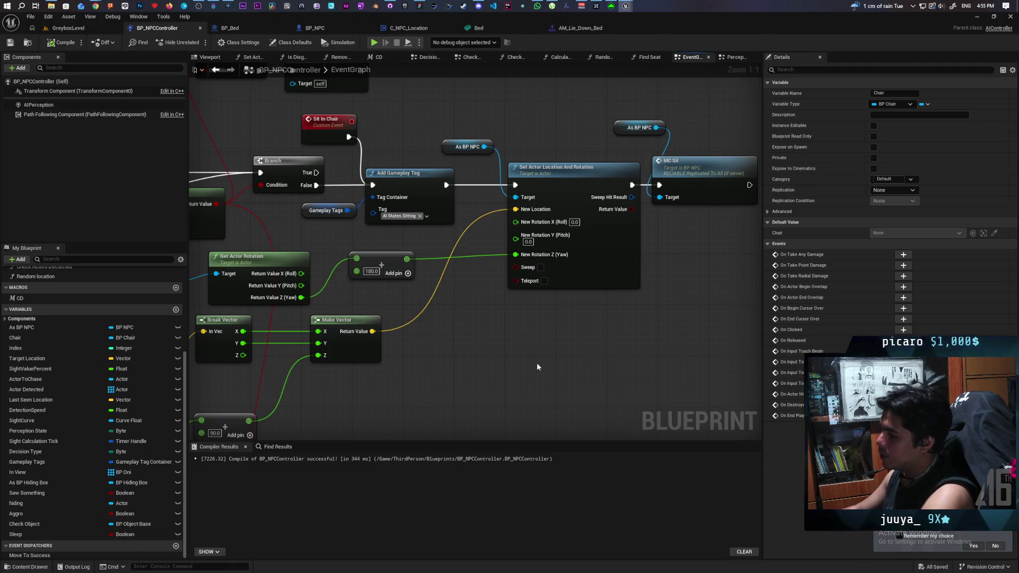
{"action": "left_click_drag", "start_coordinate": [537, 362], "coordinate": [512, 348]}
- Select and frame the bed in the GreyboxLevel viewport
{"action": "left_click", "coordinate": [68, 28]}
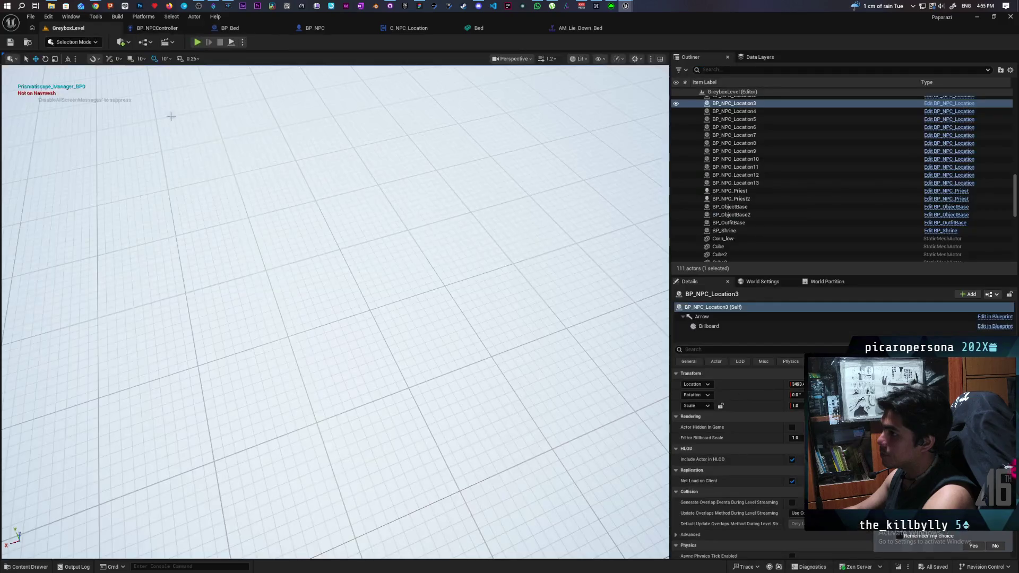
{"action": "key", "text": "f"}
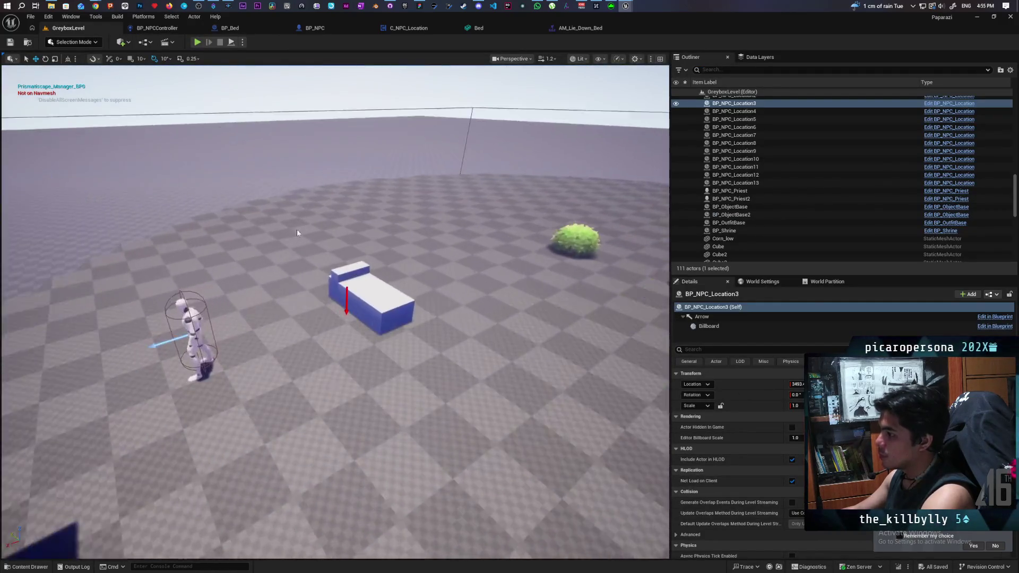
{"action": "left_click", "coordinate": [395, 306]}
{"action": "key", "text": "f"}
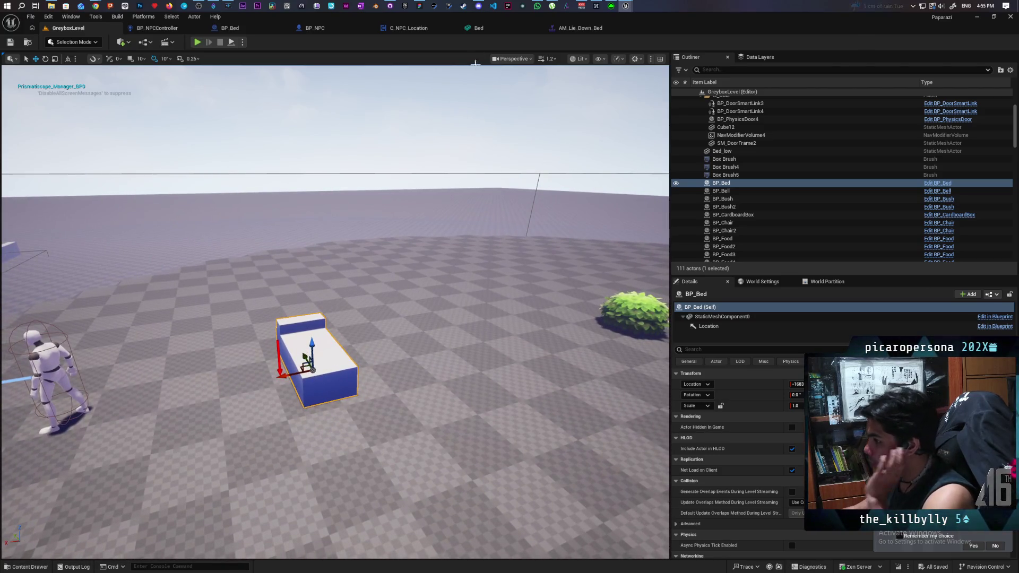
- Review the Bed mesh, C_NPC_Location and BP_NPC event graph tabs
{"action": "left_click", "coordinate": [491, 29]}
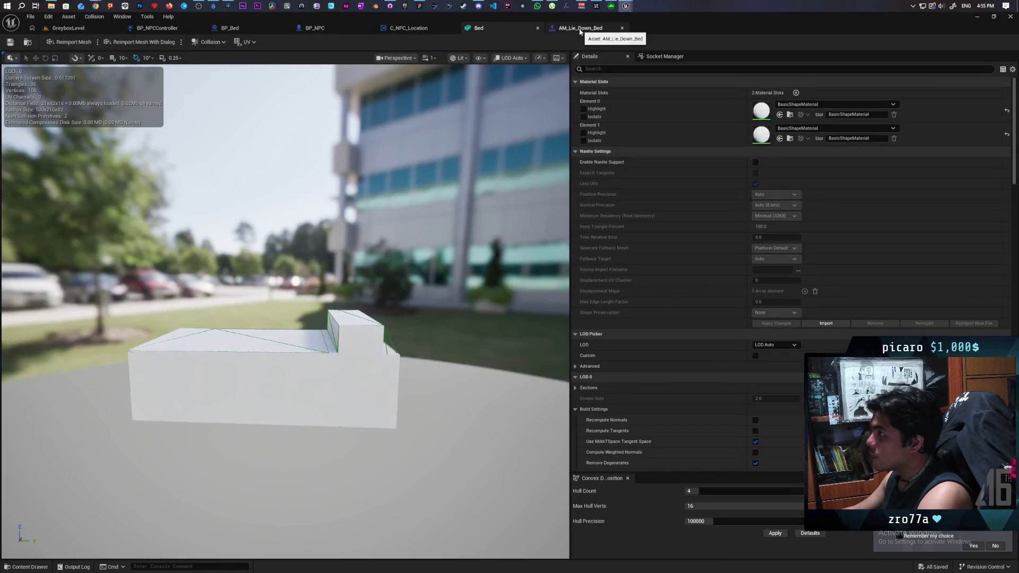
{"action": "left_click", "coordinate": [409, 27]}
{"action": "left_click", "coordinate": [315, 30]}
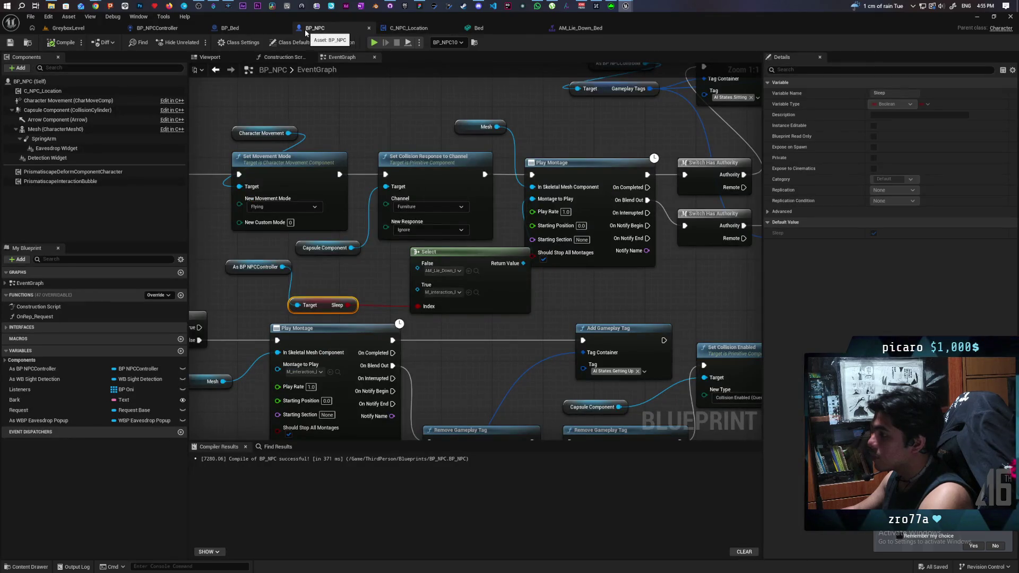
{"action": "left_click", "coordinate": [69, 28]}
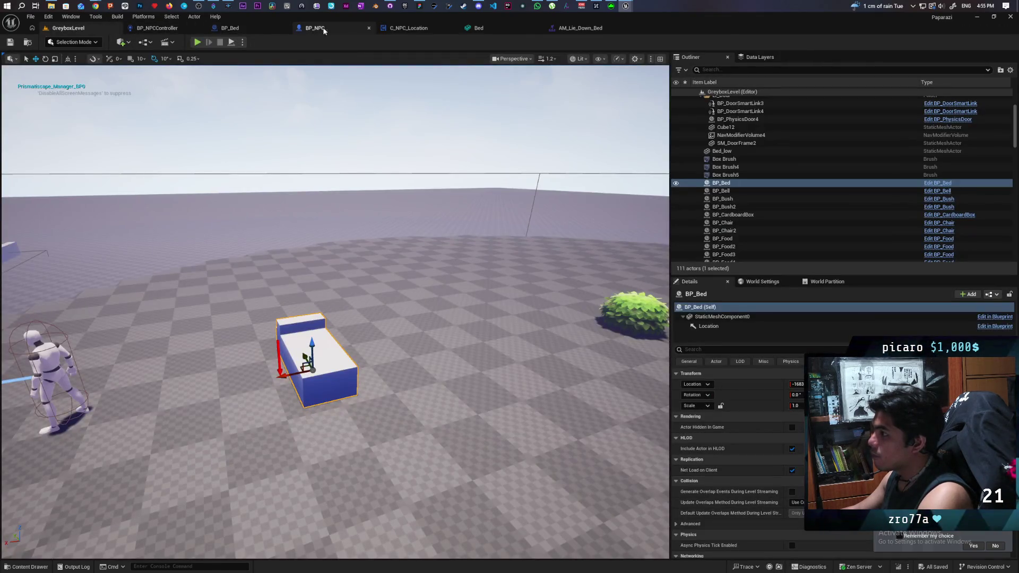
{"action": "left_click", "coordinate": [300, 28]}
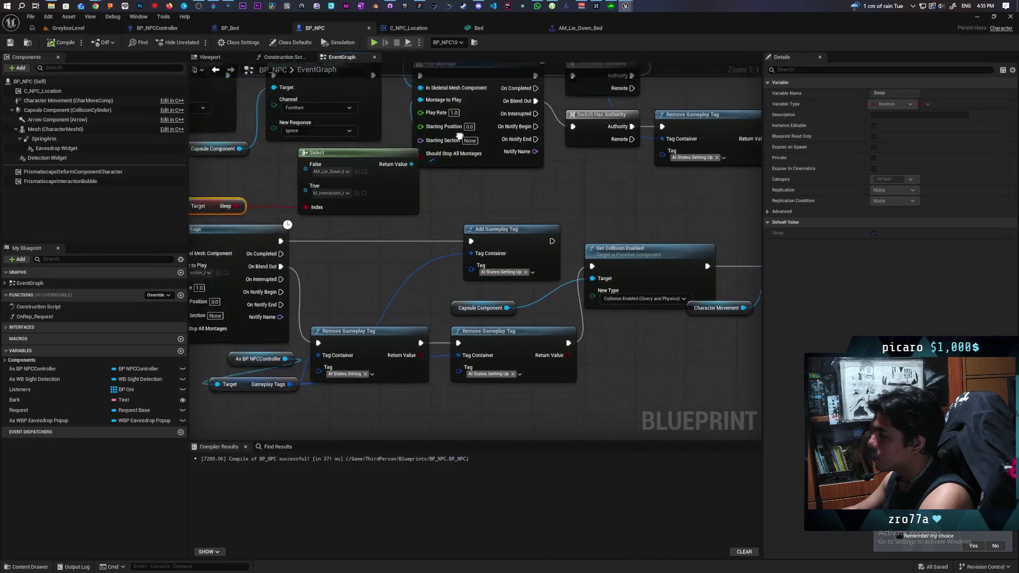
{"action": "scroll", "coordinate": [425, 167], "scroll_direction": "down", "scroll_amount": 7}
- Add a Sleep getter beside the rotation nodes in the BP_NPCController event graph
{"action": "left_click", "coordinate": [159, 27]}
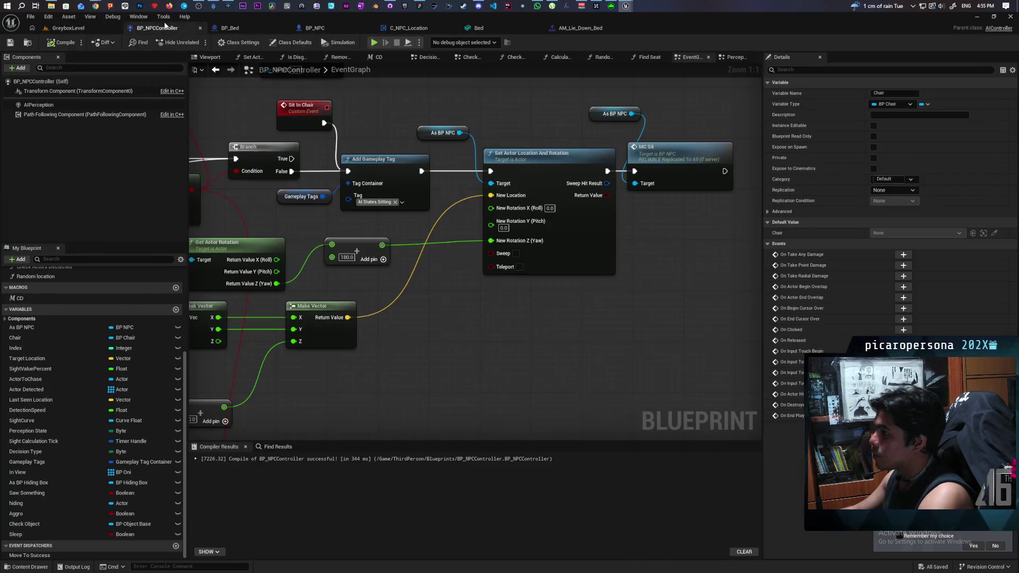
{"action": "mouse_move", "coordinate": [502, 395]}
{"action": "left_mouse_down"}
{"action": "mouse_move", "coordinate": [495, 367]}
{"action": "mouse_move", "coordinate": [539, 353]}
{"action": "mouse_move", "coordinate": [488, 325]}
{"action": "mouse_move", "coordinate": [587, 345]}
{"action": "mouse_move", "coordinate": [587, 318]}
{"action": "mouse_move", "coordinate": [563, 326]}
{"action": "mouse_move", "coordinate": [496, 291]}
{"action": "mouse_move", "coordinate": [492, 326]}
{"action": "left_mouse_up"}
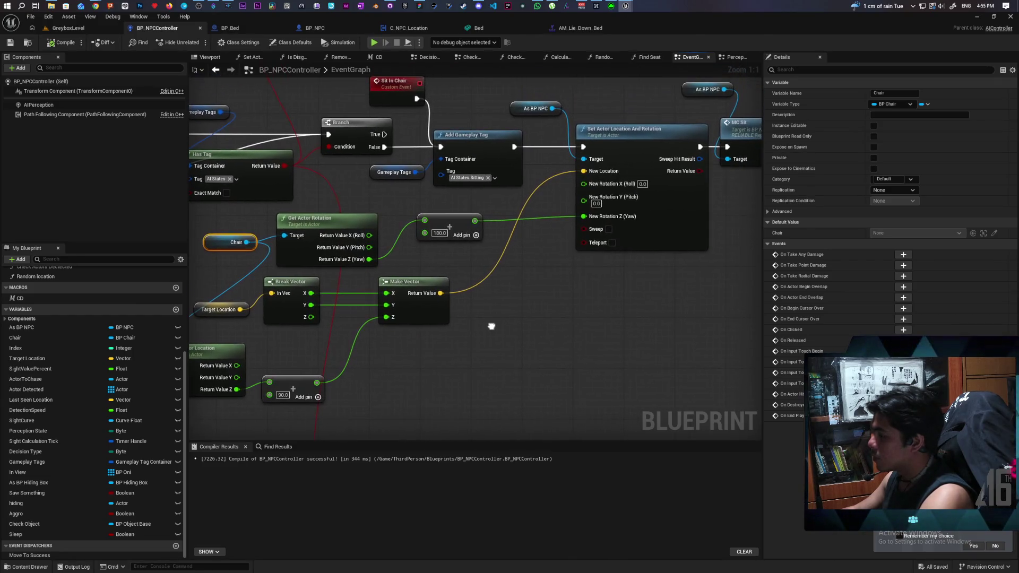
{"action": "mouse_move", "coordinate": [23, 533]}
{"action": "left_mouse_down"}
{"action": "mouse_move", "coordinate": [465, 353]}
{"action": "mouse_move", "coordinate": [482, 357]}
{"action": "mouse_move", "coordinate": [427, 268]}
{"action": "left_mouse_up"}
{"action": "left_click", "coordinate": [484, 356]}
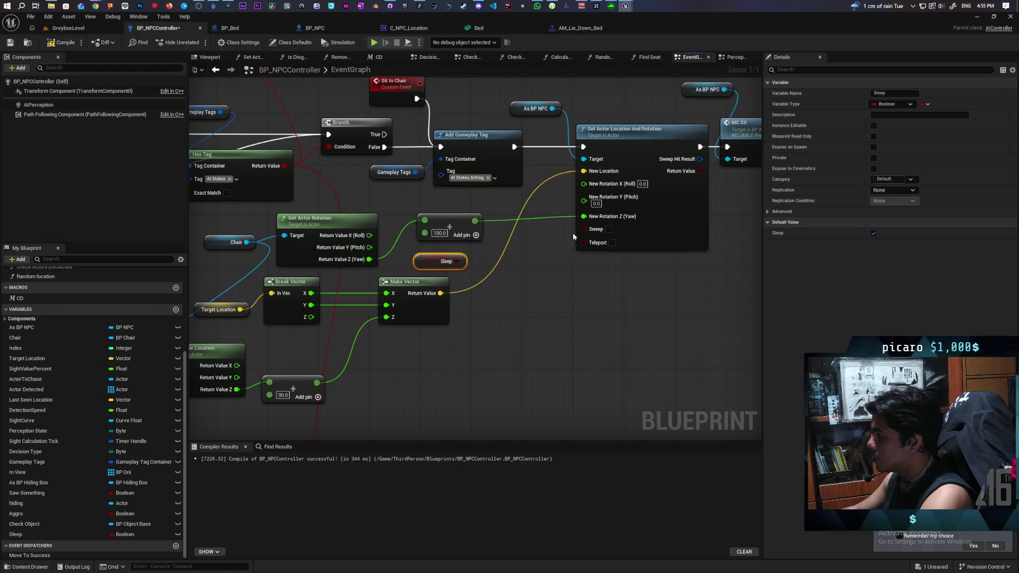
- Feed New Rotation Z (Yaw) from a Sleep-indexed Select with the chair yaw +180 on False
{"action": "left_click_drag", "start_coordinate": [584, 217], "coordinate": [540, 293]}
{"action": "type", "text": "selec"}
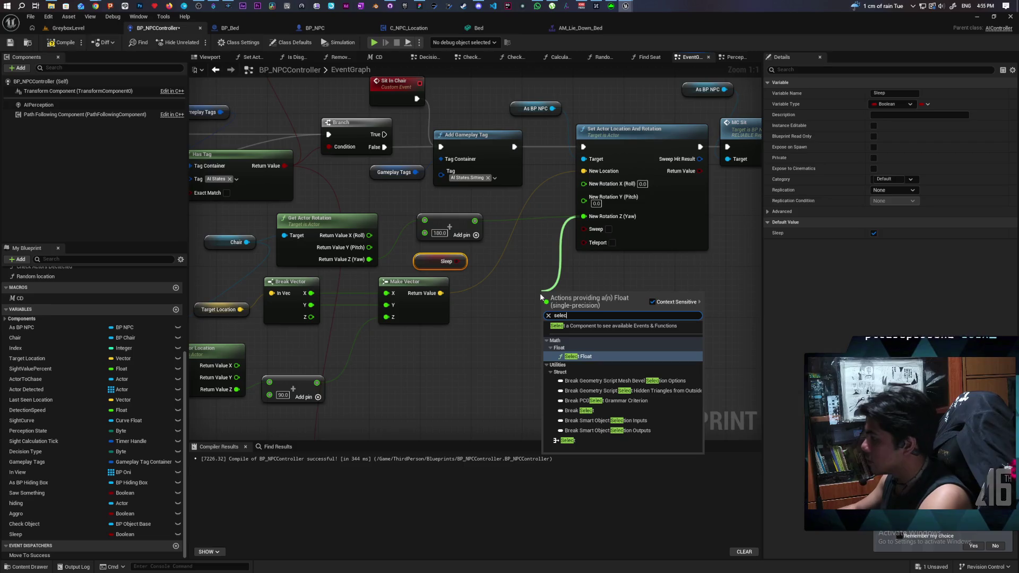
{"action": "left_click", "coordinate": [571, 440]}
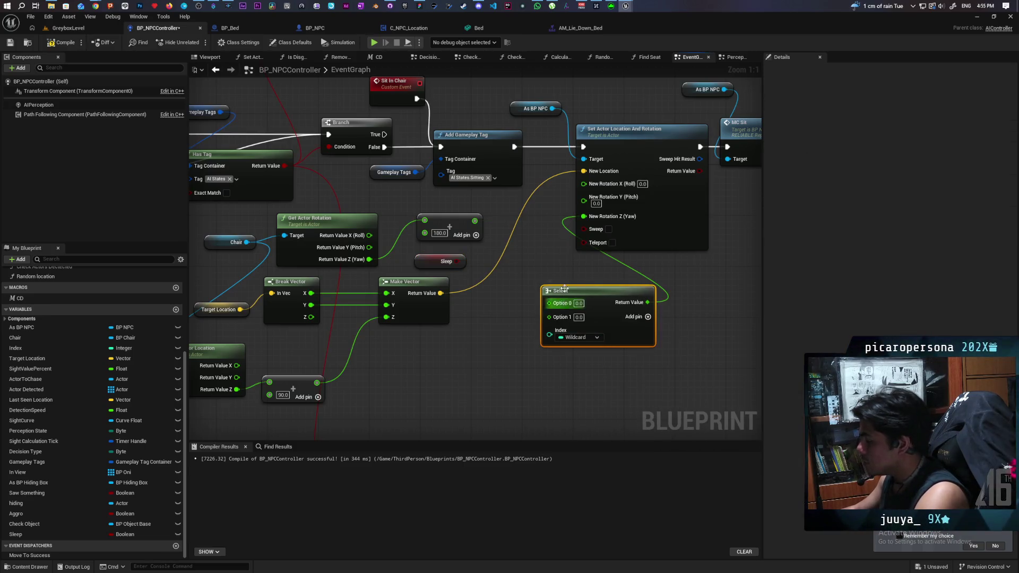
{"action": "left_click_drag", "start_coordinate": [455, 262], "coordinate": [555, 341]}
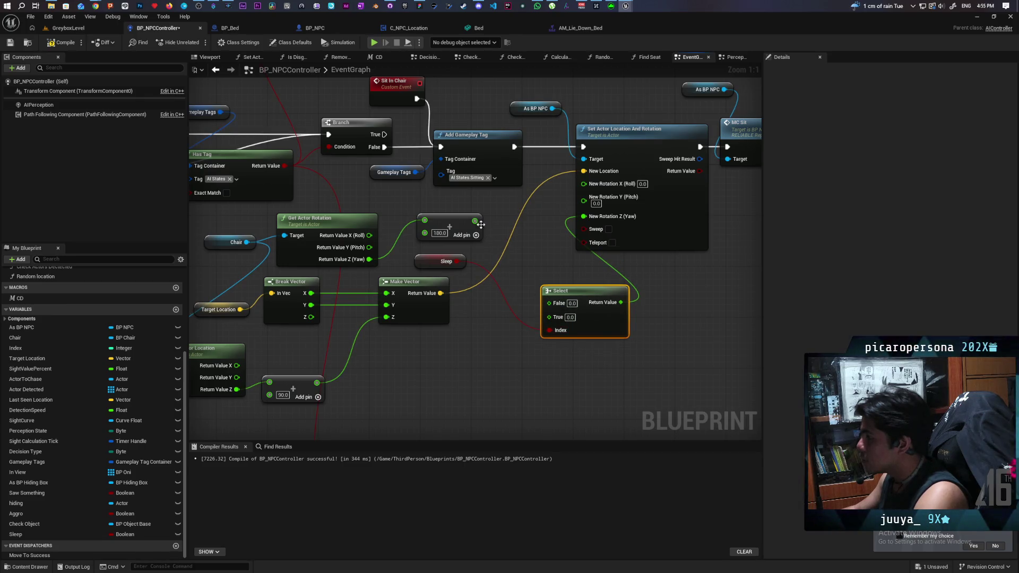
{"action": "left_click_drag", "start_coordinate": [474, 220], "coordinate": [514, 301]}
{"action": "left_click_drag", "start_coordinate": [547, 308], "coordinate": [547, 307]}
{"action": "mouse_move", "coordinate": [583, 170]}
{"action": "left_mouse_down"}
{"action": "mouse_move", "coordinate": [539, 295]}
{"action": "mouse_move", "coordinate": [505, 342]}
{"action": "left_mouse_up"}
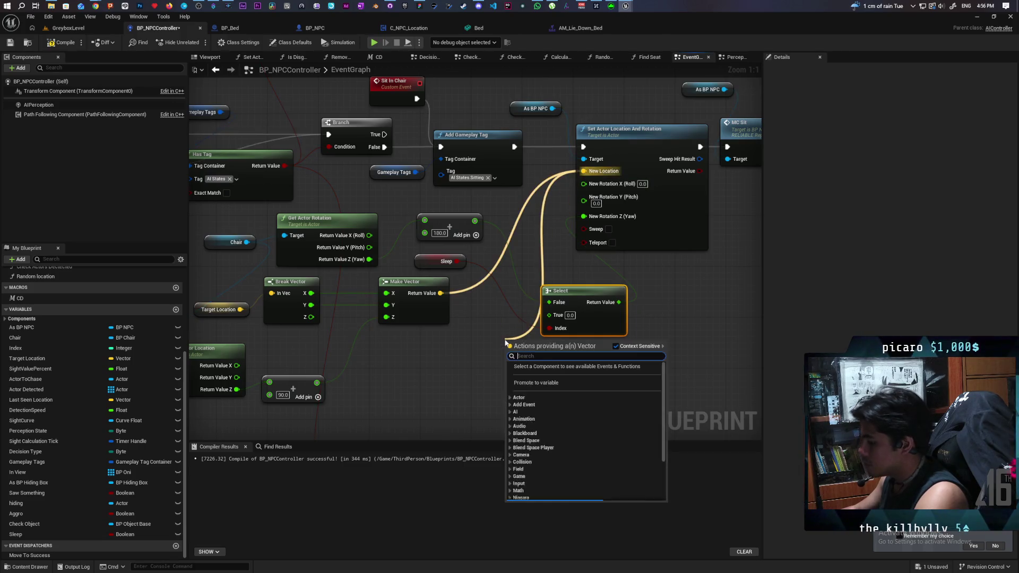
{"action": "type", "text": "sele"}
{"action": "key", "text": "Return"}
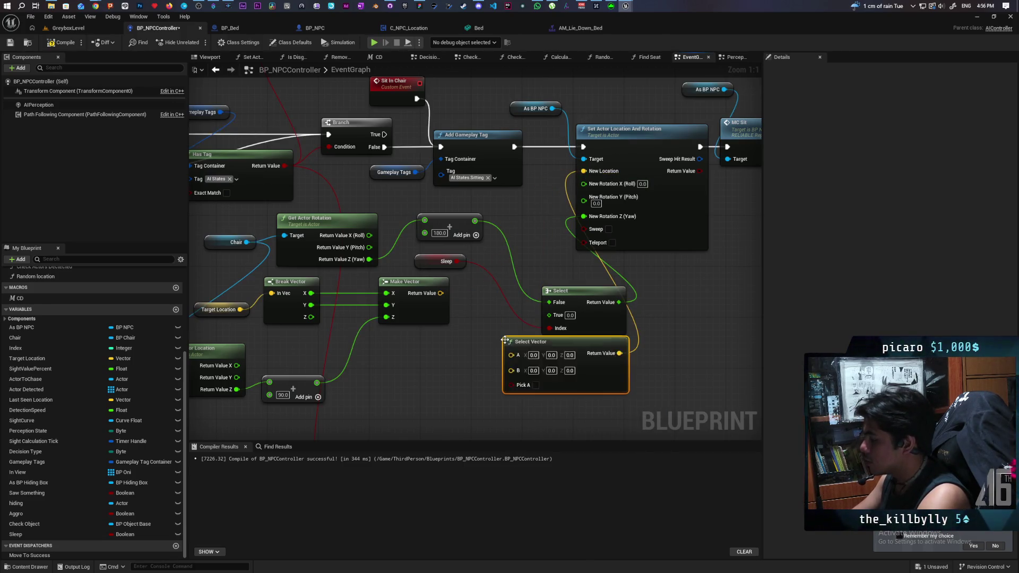
{"action": "left_click_drag", "start_coordinate": [457, 261], "coordinate": [510, 384]}
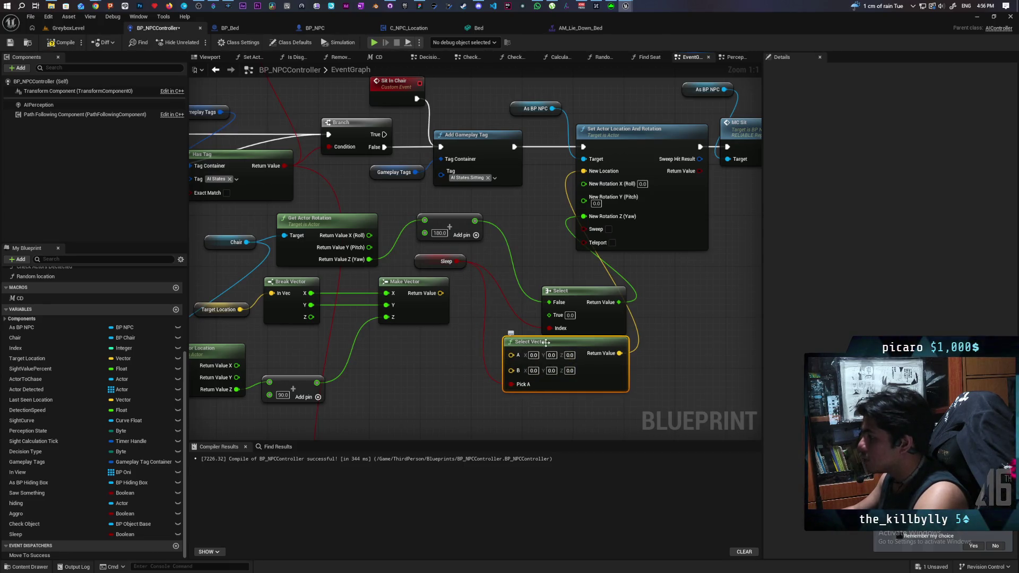
{"action": "mouse_move", "coordinate": [440, 292]}
{"action": "left_mouse_down"}
{"action": "mouse_move", "coordinate": [511, 371]}
{"action": "mouse_move", "coordinate": [554, 357]}
{"action": "mouse_move", "coordinate": [563, 341]}
{"action": "left_mouse_up"}
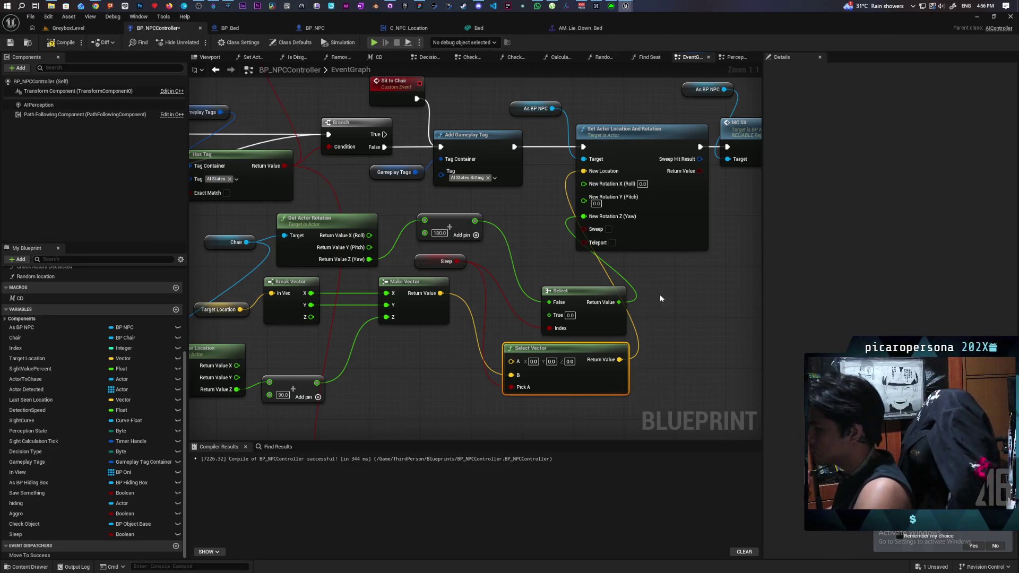
{"action": "left_click_drag", "start_coordinate": [595, 335], "coordinate": [606, 262]}
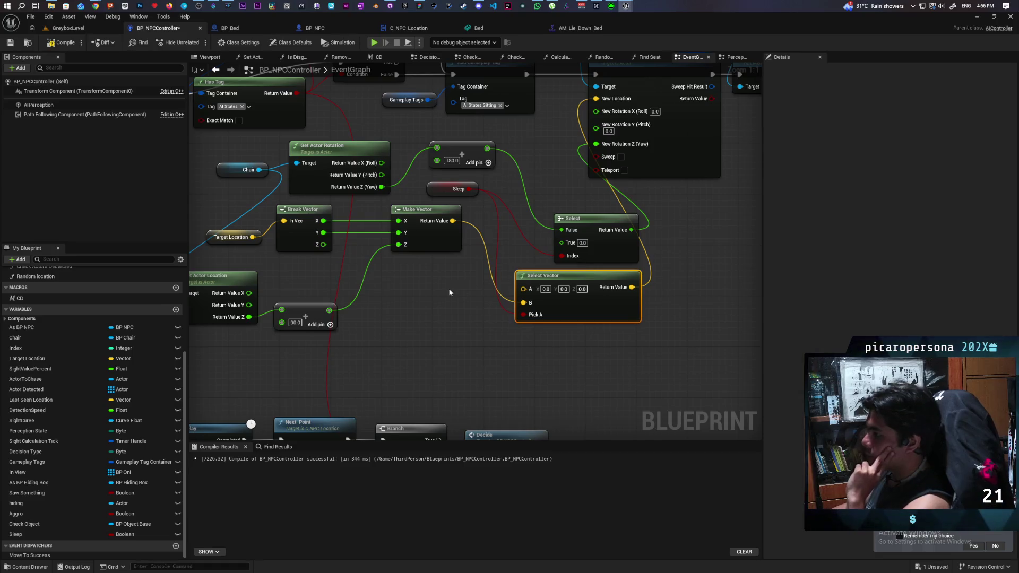
{"action": "mouse_move", "coordinate": [449, 292]}
{"action": "left_mouse_down"}
{"action": "mouse_move", "coordinate": [487, 279]}
{"action": "mouse_move", "coordinate": [454, 283]}
{"action": "mouse_move", "coordinate": [461, 270]}
{"action": "left_mouse_up"}
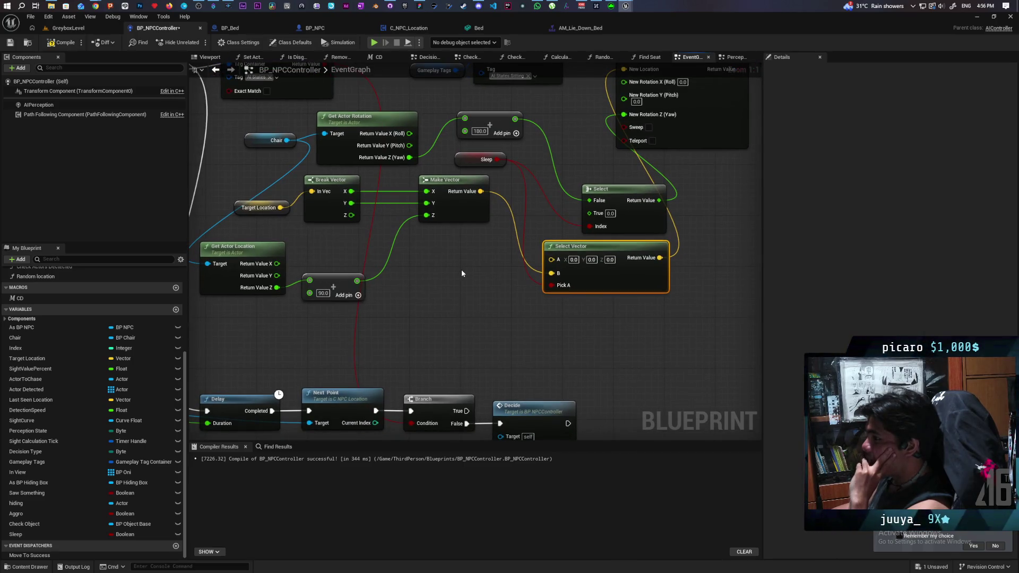
{"action": "left_click_drag", "start_coordinate": [461, 273], "coordinate": [460, 294]}
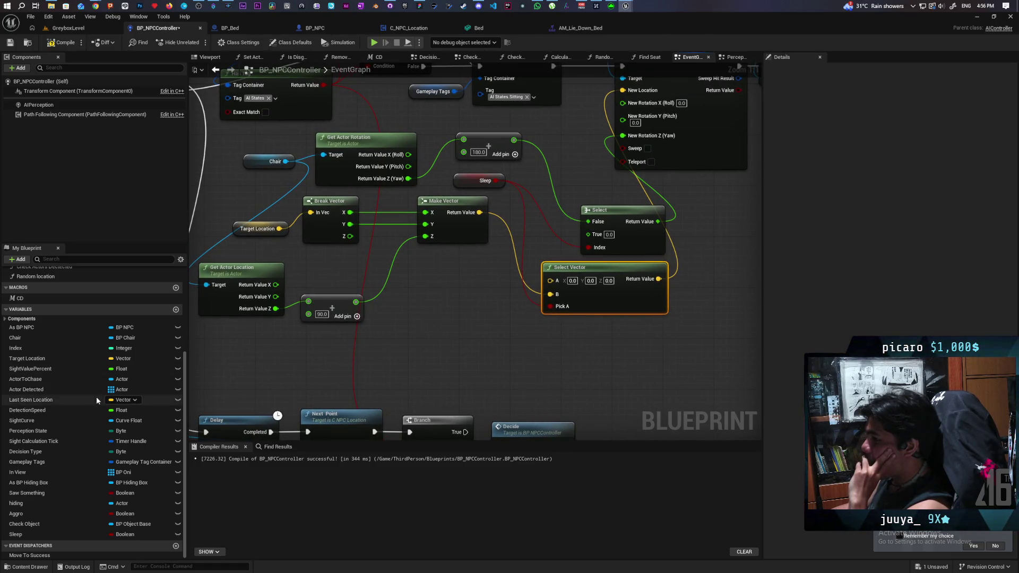
- Navigate to the AI Decide section and select the As BP NPC, C NPC Location and Bed getters
{"action": "scroll", "coordinate": [66, 442], "scroll_direction": "up", "scroll_amount": 3}
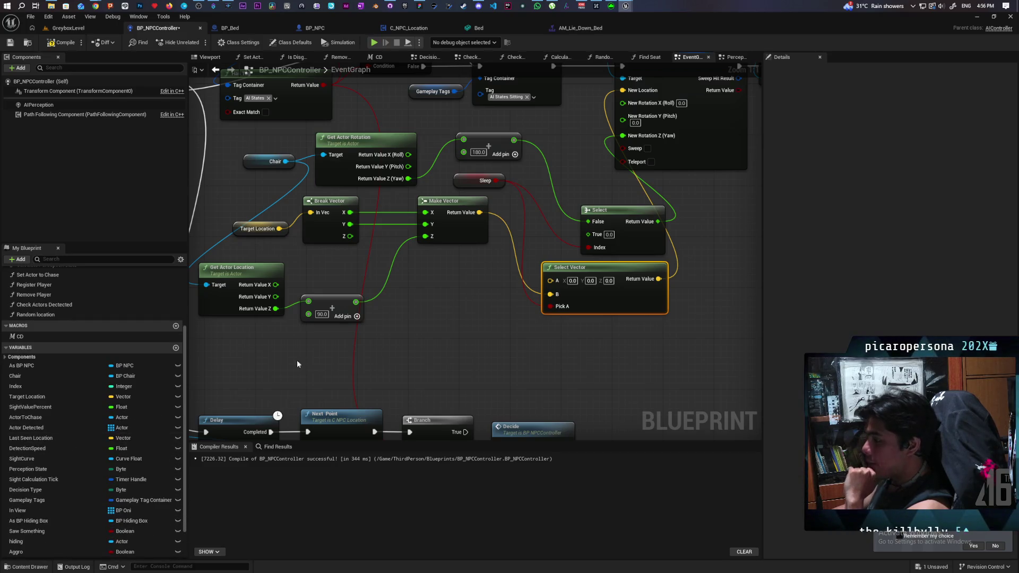
{"action": "scroll", "coordinate": [449, 346], "scroll_direction": "down", "scroll_amount": 3}
{"action": "left_click_drag", "start_coordinate": [448, 346], "coordinate": [639, 312]}
{"action": "scroll", "coordinate": [512, 307], "scroll_direction": "down", "scroll_amount": 3}
{"action": "left_click_drag", "start_coordinate": [512, 307], "coordinate": [479, 351]}
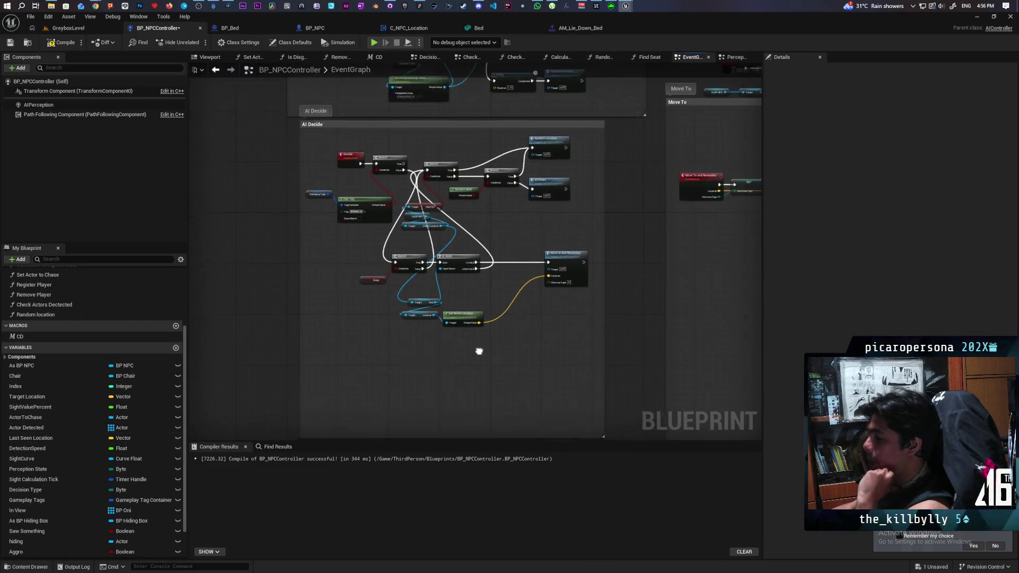
{"action": "scroll", "coordinate": [428, 307], "scroll_direction": "up", "scroll_amount": 3}
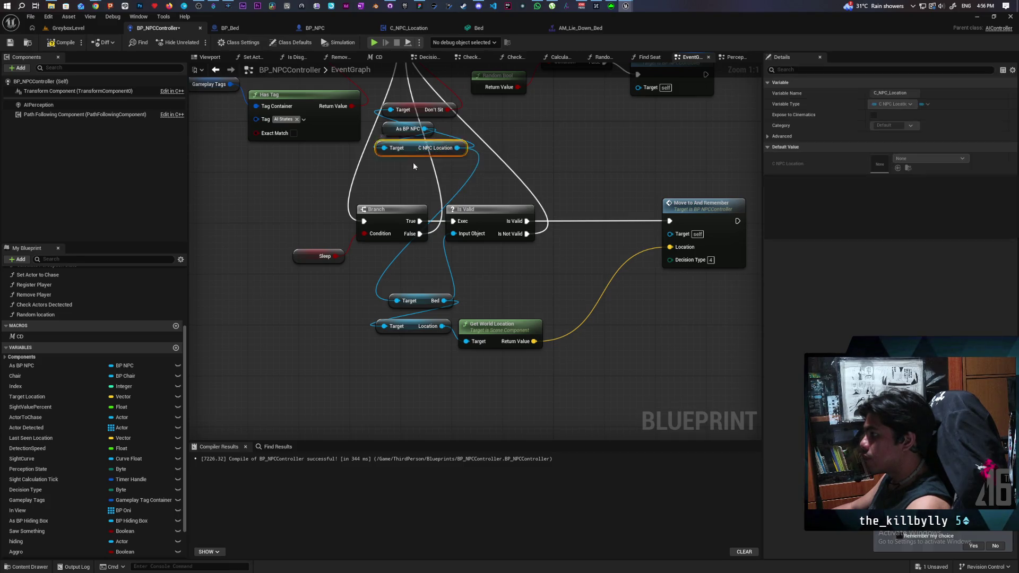
{"action": "mouse_move", "coordinate": [442, 155]}
{"action": "left_mouse_down"}
{"action": "mouse_move", "coordinate": [436, 174]}
{"action": "mouse_move", "coordinate": [424, 171]}
{"action": "left_mouse_up"}
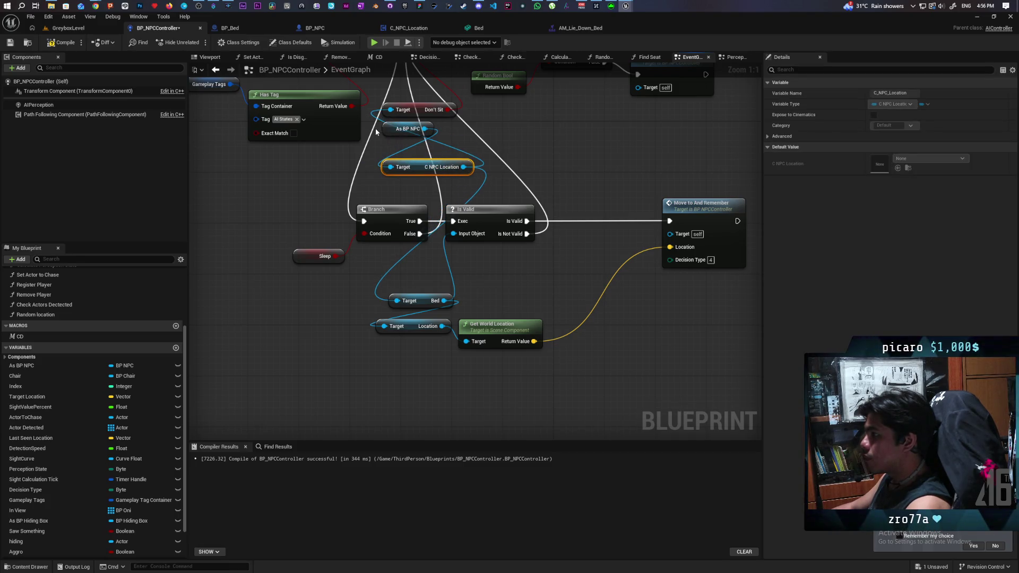
{"action": "left_click", "coordinate": [406, 128], "text": "ctrl"}
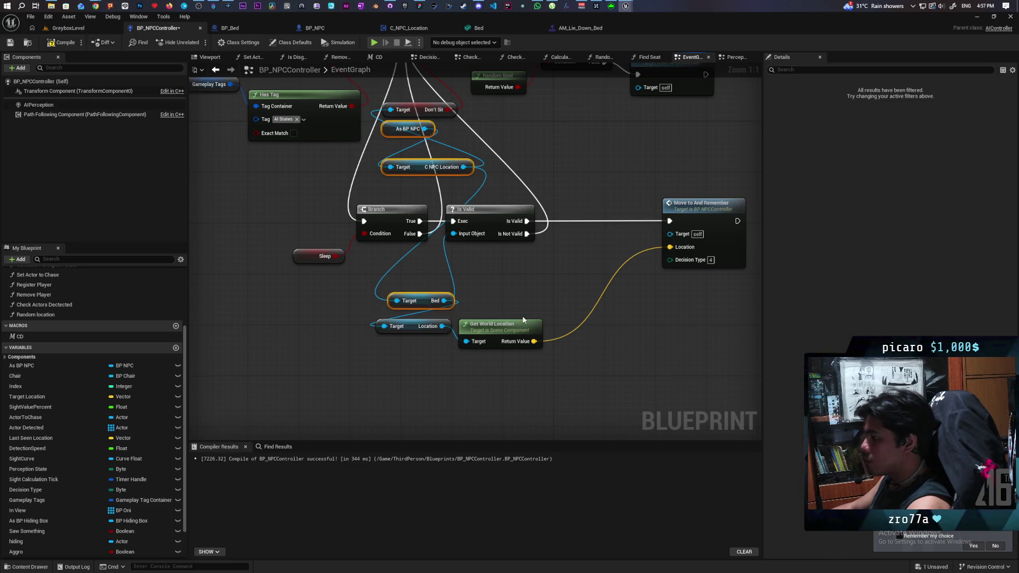
- Copy the selected getters and return to the sleep location nodes
{"action": "scroll", "coordinate": [534, 311], "scroll_direction": "down", "scroll_amount": 4}
{"action": "scroll", "coordinate": [533, 307], "scroll_direction": "down", "scroll_amount": 1}
{"action": "mouse_move", "coordinate": [533, 306]}
{"action": "left_mouse_down"}
{"action": "mouse_move", "coordinate": [497, 234]}
{"action": "mouse_move", "coordinate": [450, 295]}
{"action": "mouse_move", "coordinate": [391, 312]}
{"action": "mouse_move", "coordinate": [552, 298]}
{"action": "mouse_move", "coordinate": [583, 323]}
{"action": "left_mouse_up"}
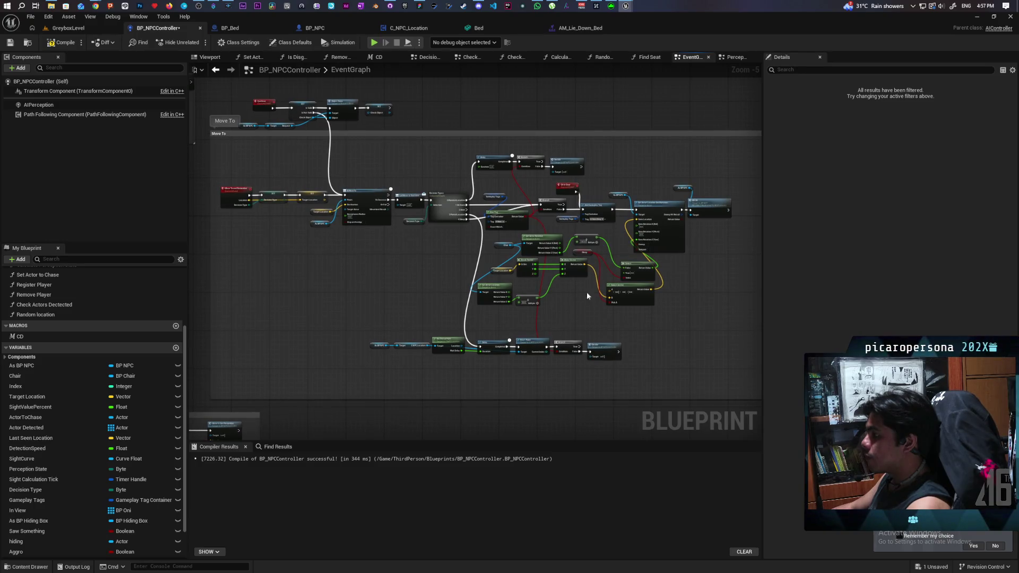
{"action": "scroll", "coordinate": [572, 307], "scroll_direction": "up", "scroll_amount": 4}
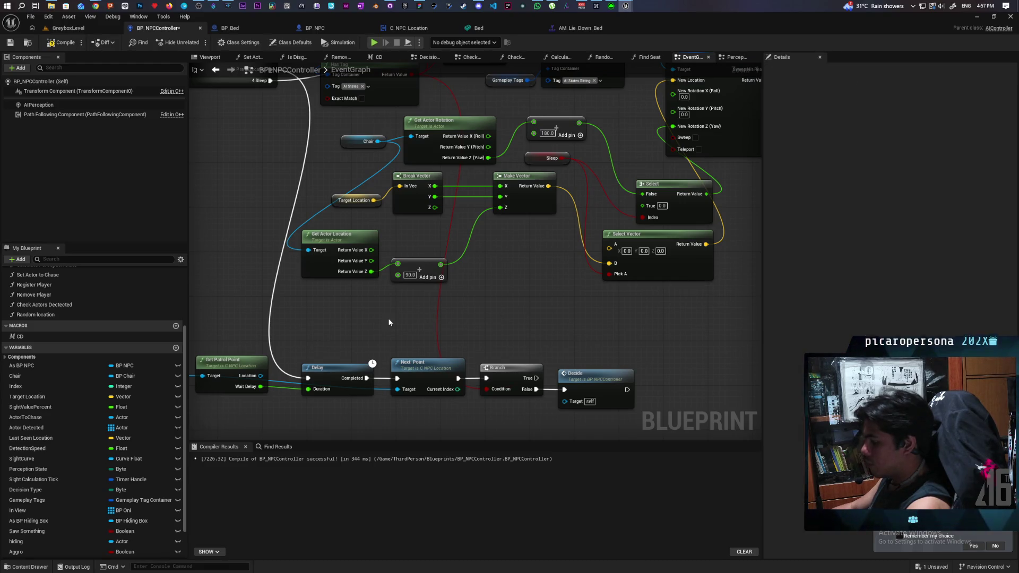
- Paste the As BP NPC, C NPC Location and Bed getters below the sleep nodes and spread them out
{"action": "key", "text": "ctrl+v"}
{"action": "mouse_move", "coordinate": [422, 293]}
{"action": "left_mouse_down"}
{"action": "mouse_move", "coordinate": [417, 324]}
{"action": "mouse_move", "coordinate": [396, 326]}
{"action": "left_mouse_up"}
{"action": "key", "text": "q"}
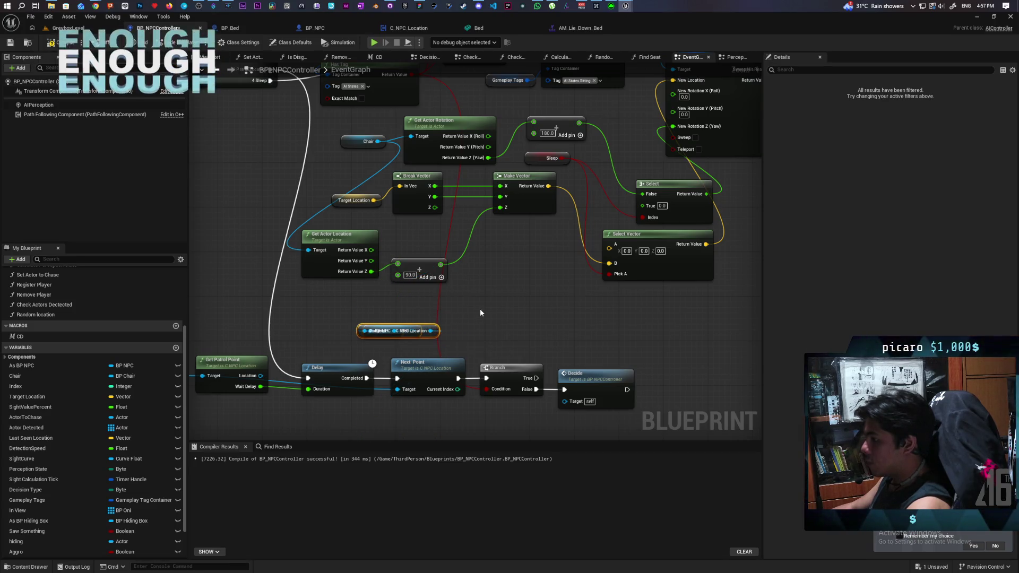
{"action": "left_click", "coordinate": [480, 308]}
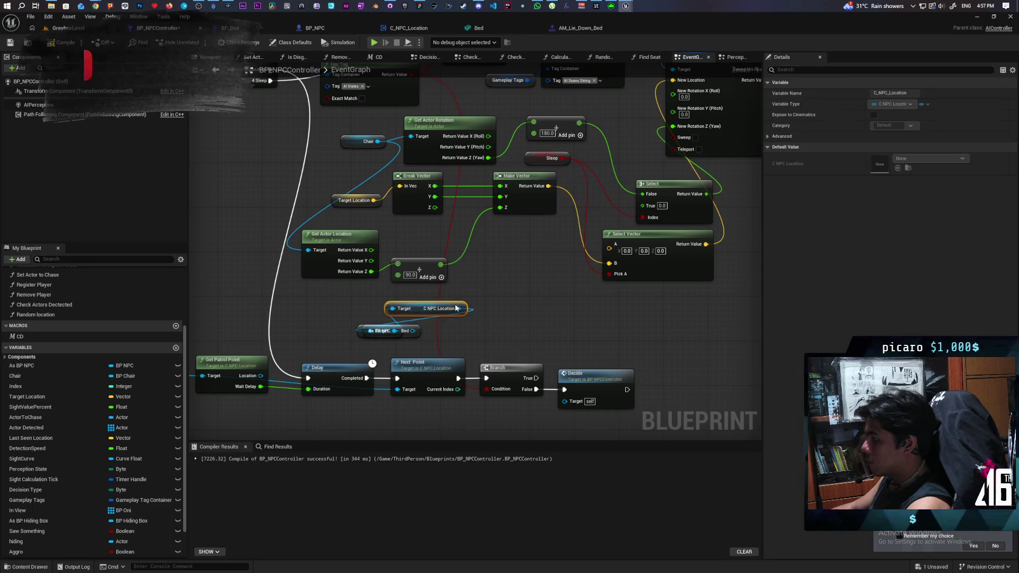
{"action": "mouse_move", "coordinate": [430, 330]}
{"action": "left_mouse_down"}
{"action": "mouse_move", "coordinate": [419, 313]}
{"action": "mouse_move", "coordinate": [458, 334]}
{"action": "left_mouse_up"}
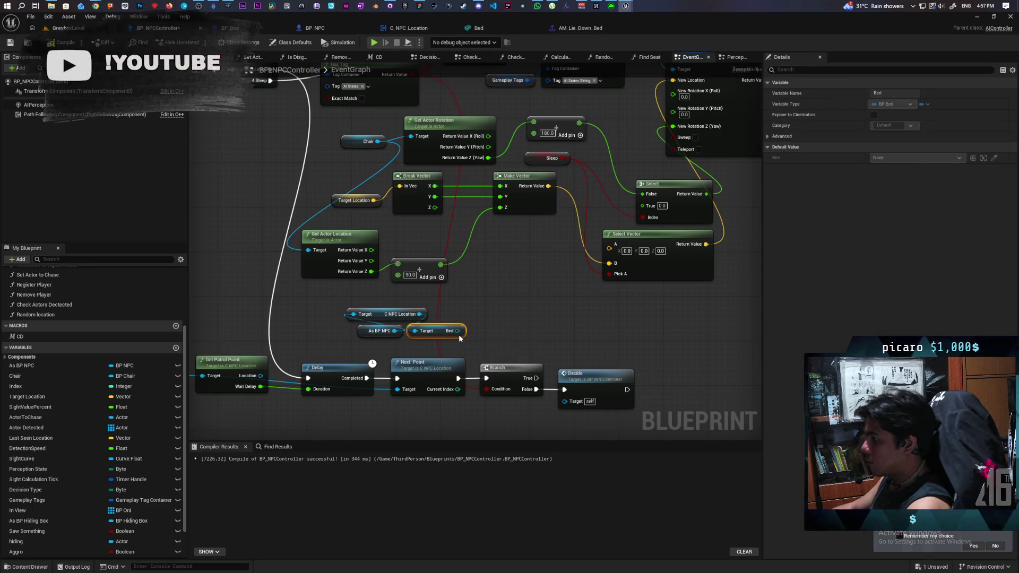
{"action": "left_click_drag", "start_coordinate": [379, 318], "coordinate": [379, 334]}
{"action": "scroll", "coordinate": [473, 305], "scroll_direction": "up", "scroll_amount": 2}
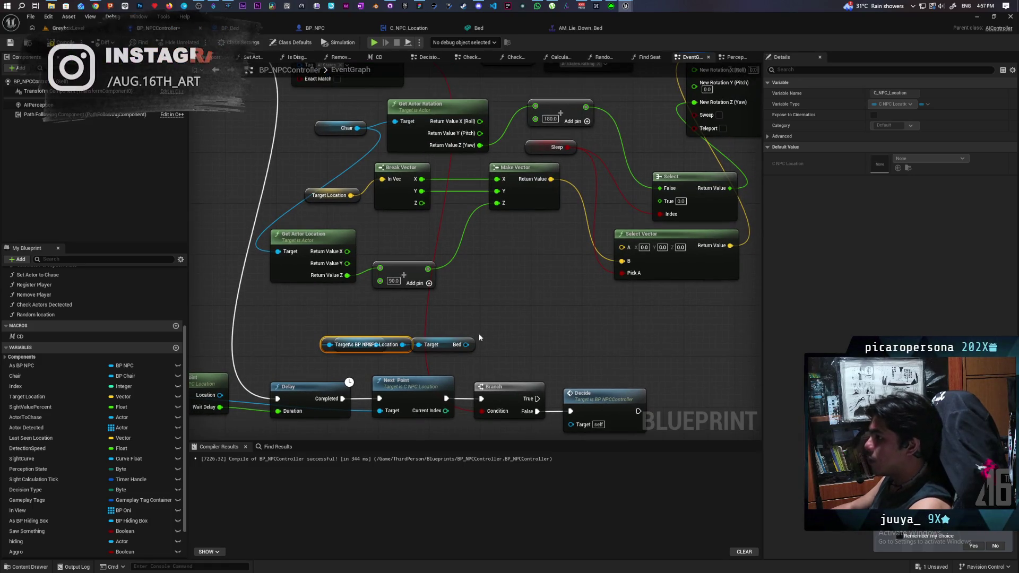
- Add a Get Actor Location node wired from the Bed getter's output
{"action": "left_click_drag", "start_coordinate": [466, 344], "coordinate": [471, 323]}
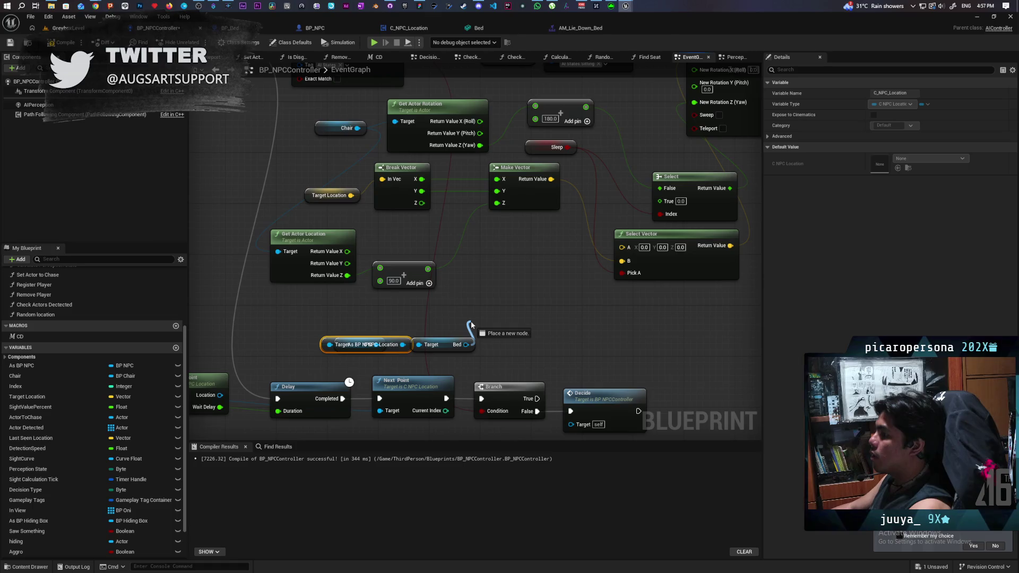
{"action": "left_click_drag", "start_coordinate": [471, 324], "coordinate": [480, 318]}
{"action": "type", "text": "get"}
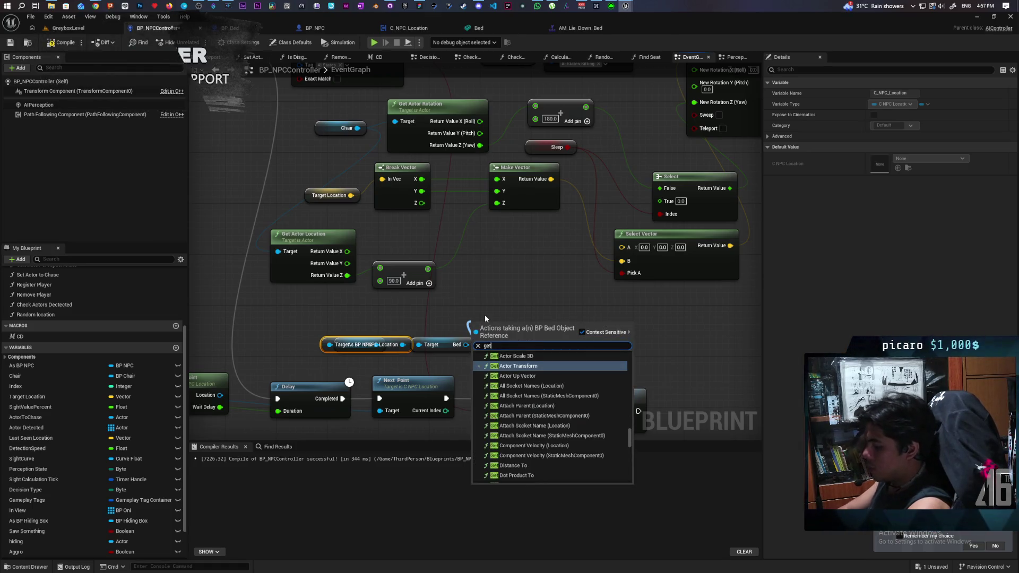
{"action": "type", "text": " acto"}
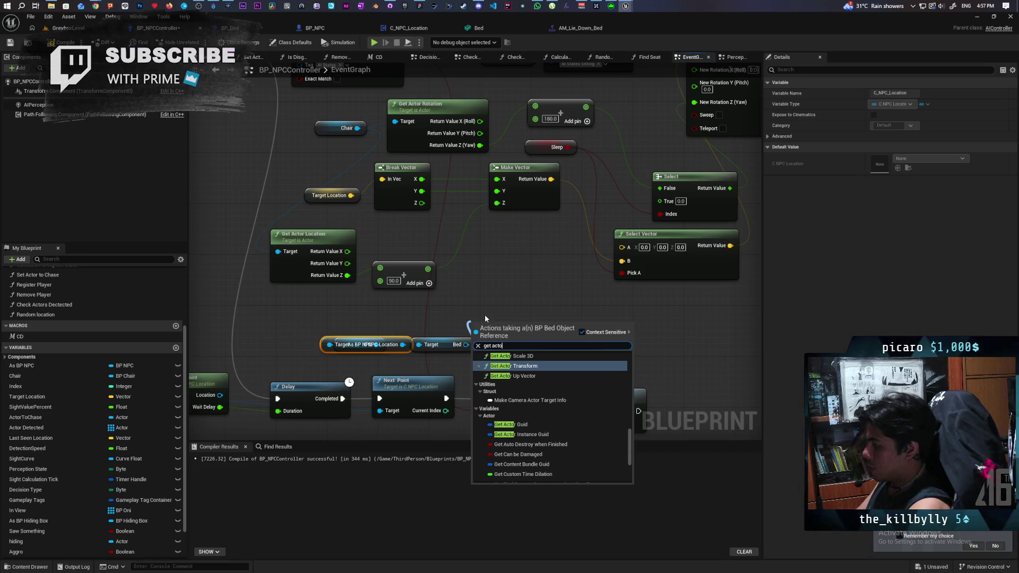
{"action": "type", "text": "r loca"}
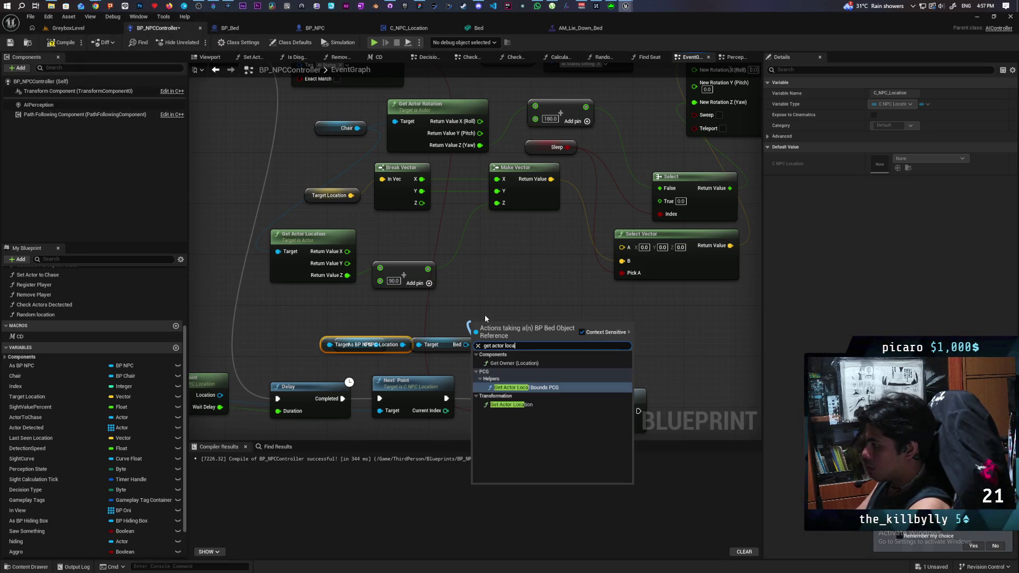
{"action": "left_click", "coordinate": [520, 404]}
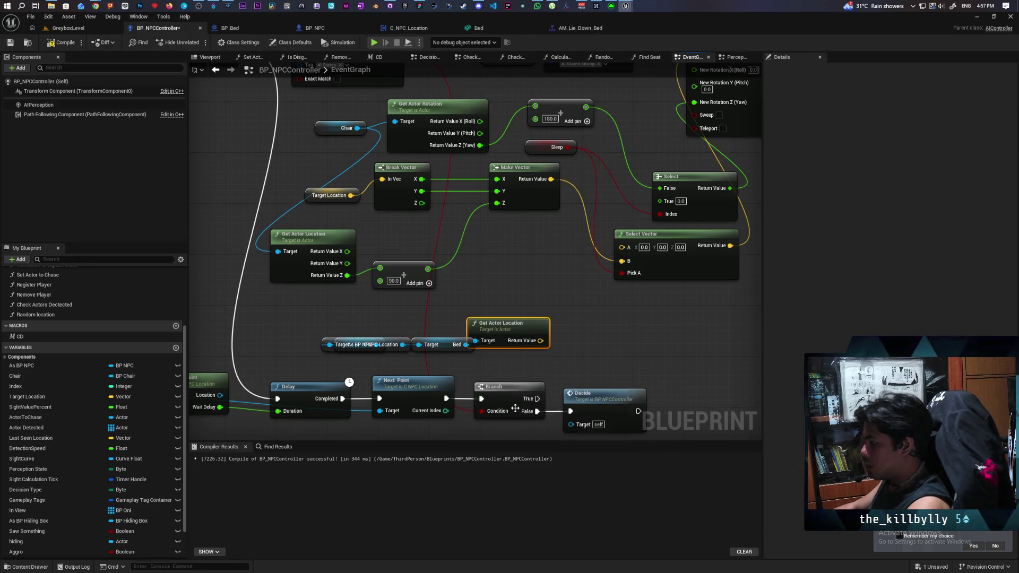
{"action": "left_click_drag", "start_coordinate": [514, 327], "coordinate": [425, 314]}
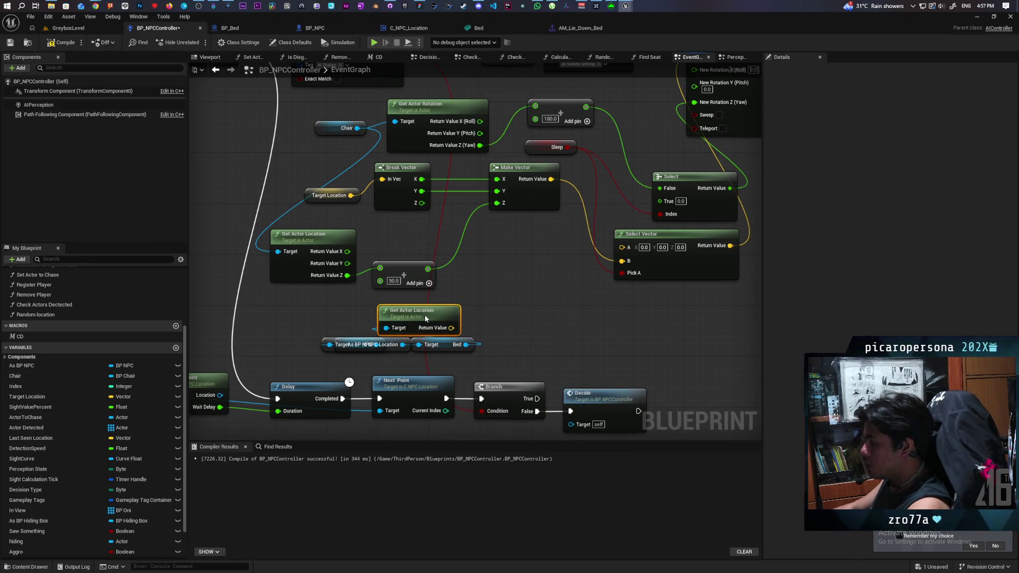
{"action": "left_click", "coordinate": [416, 272]}
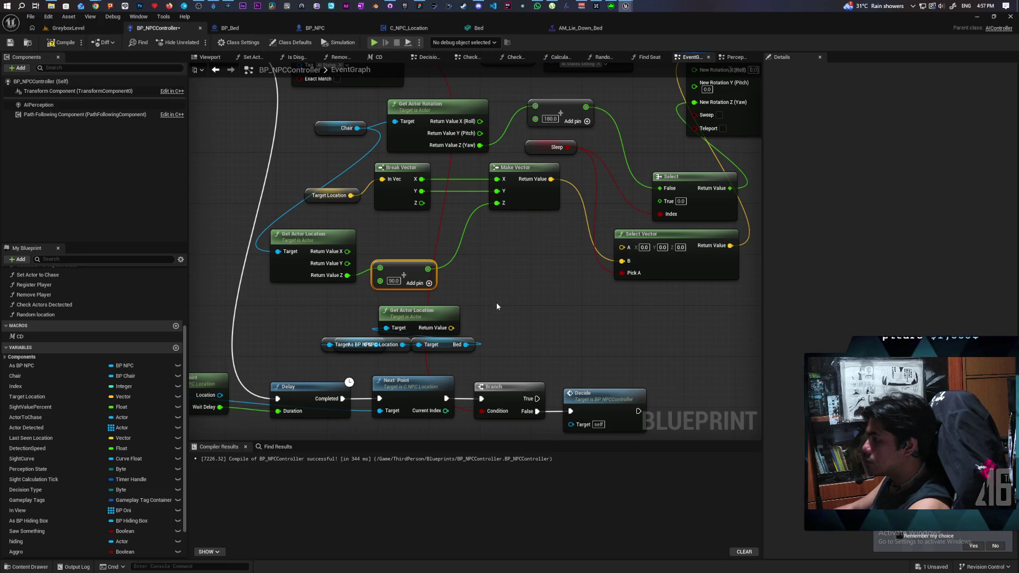
- Delete the extra Get Actor Location node and paste a Sleep getter beside the location nodes
{"action": "left_click", "coordinate": [445, 313]}
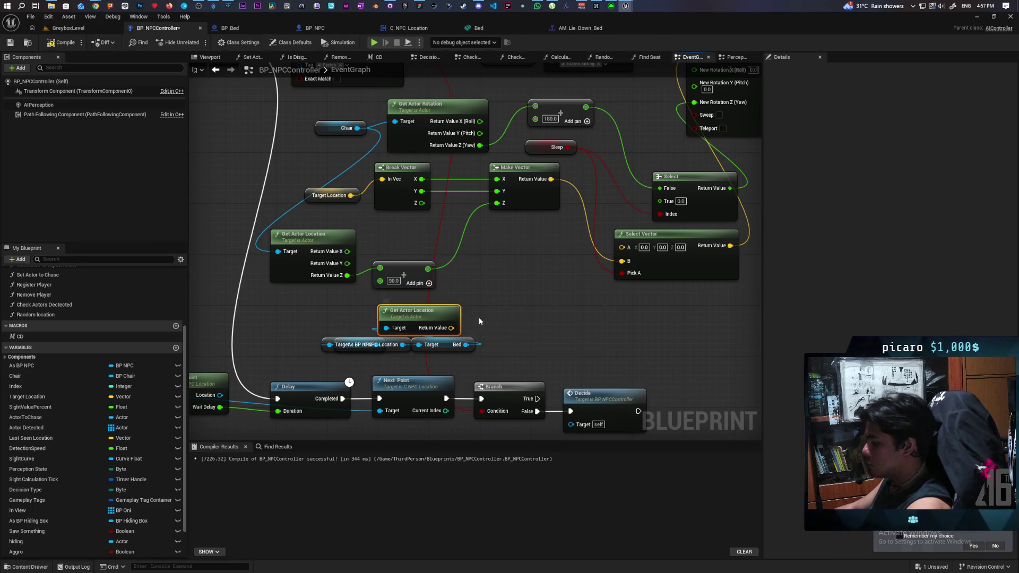
{"action": "key", "text": "Delete"}
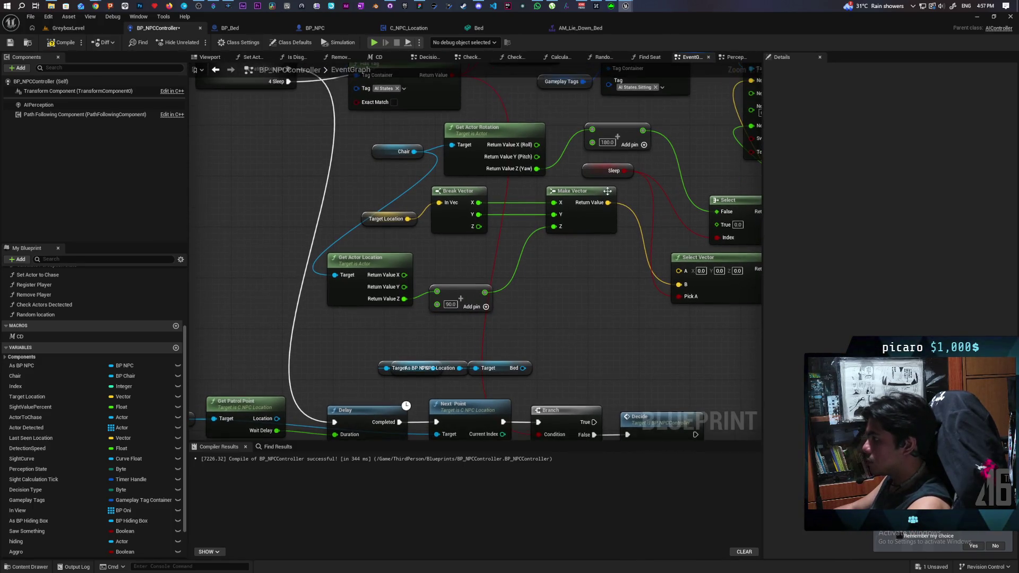
{"action": "left_click", "coordinate": [611, 170]}
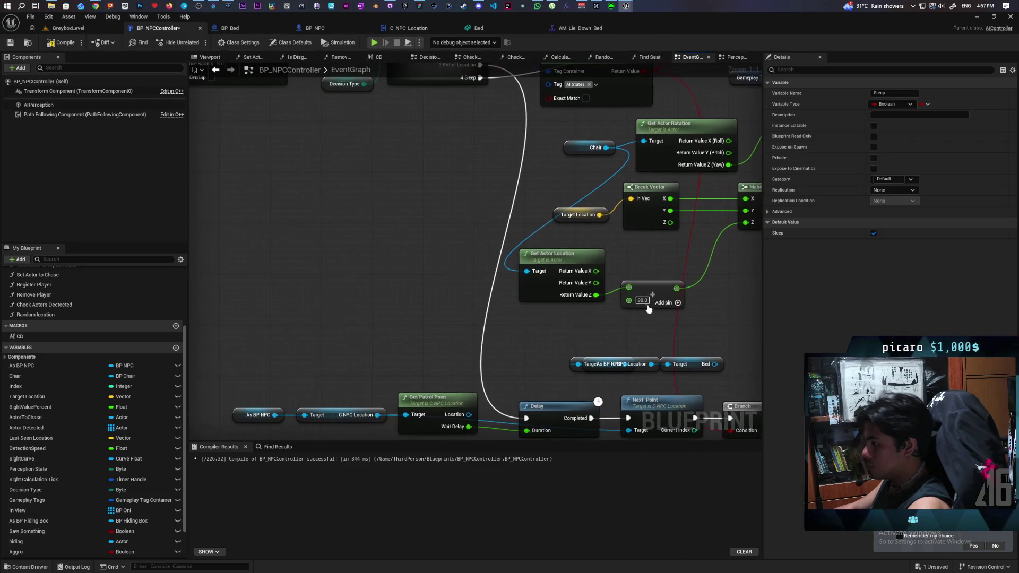
{"action": "key", "text": "ctrl+v"}
{"action": "left_click_drag", "start_coordinate": [457, 311], "coordinate": [420, 306]}
- Feed Get Actor Location's Target from a Sleep-indexed Select: Chair on False, Bed on True
{"action": "left_click_drag", "start_coordinate": [551, 275], "coordinate": [500, 334]}
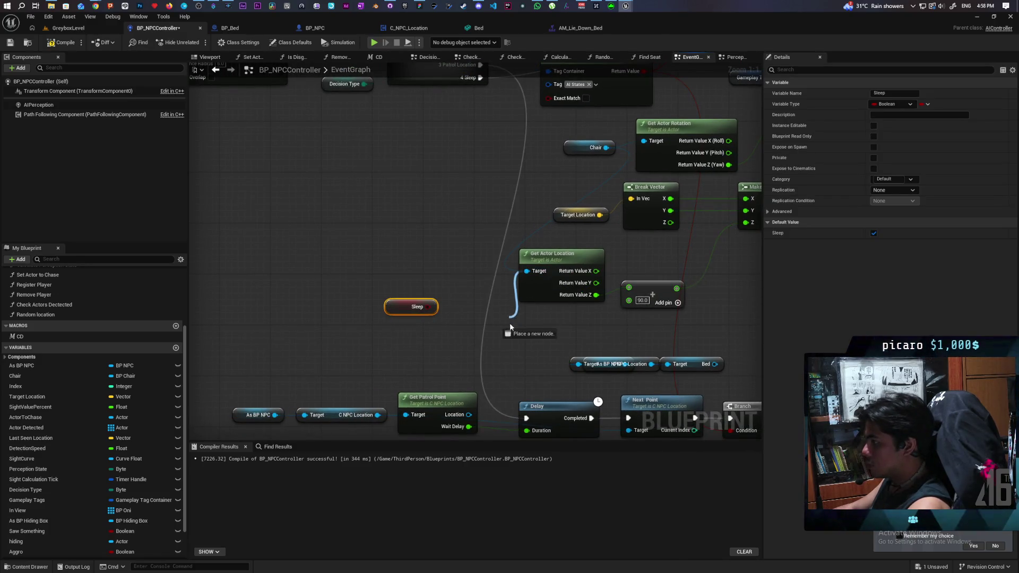
{"action": "key", "text": "Escape"}
{"action": "type", "text": "select"}
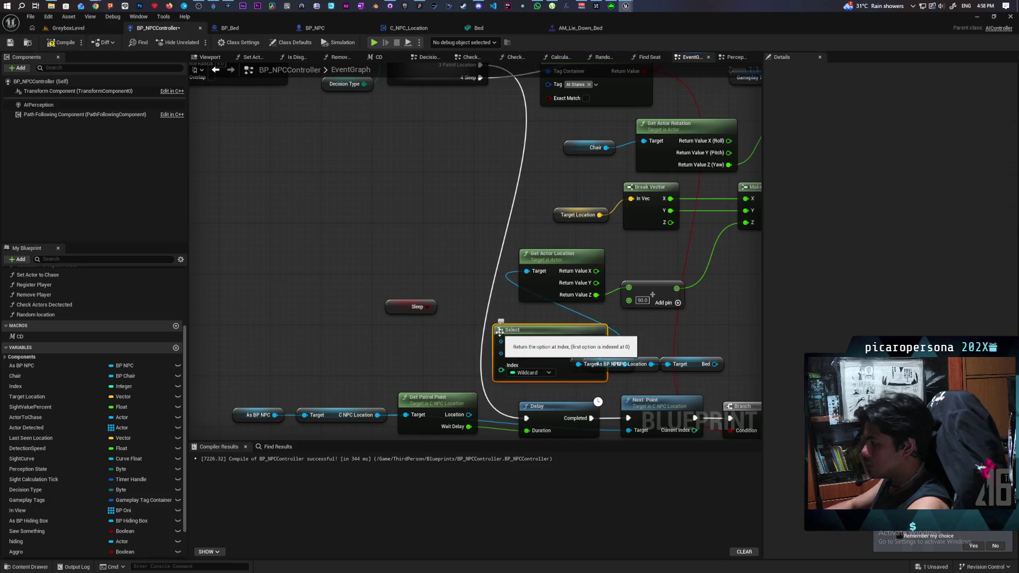
{"action": "key", "text": "Return"}
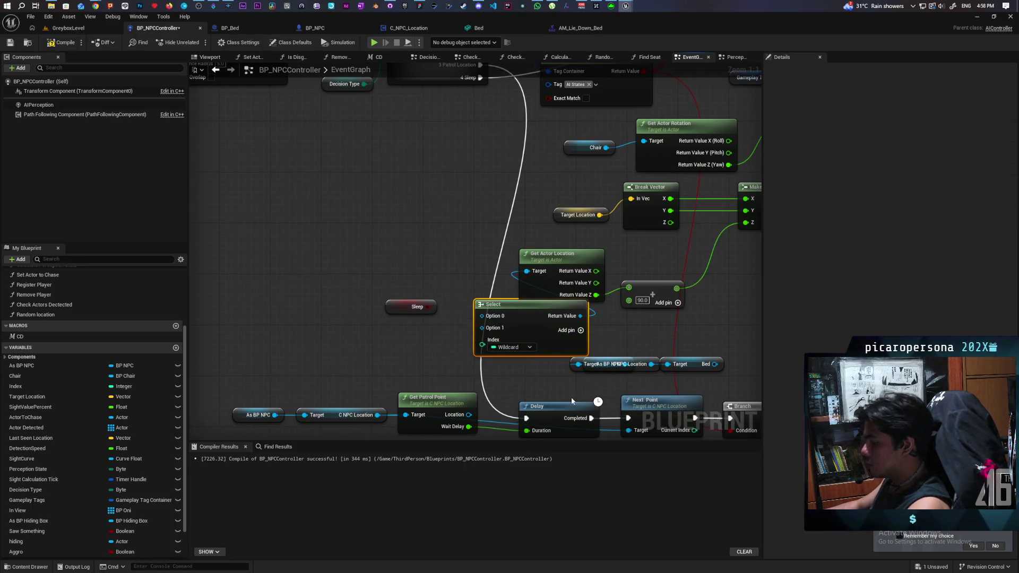
{"action": "mouse_move", "coordinate": [427, 307]}
{"action": "left_mouse_down"}
{"action": "mouse_move", "coordinate": [487, 349]}
{"action": "mouse_move", "coordinate": [505, 316]}
{"action": "left_mouse_up"}
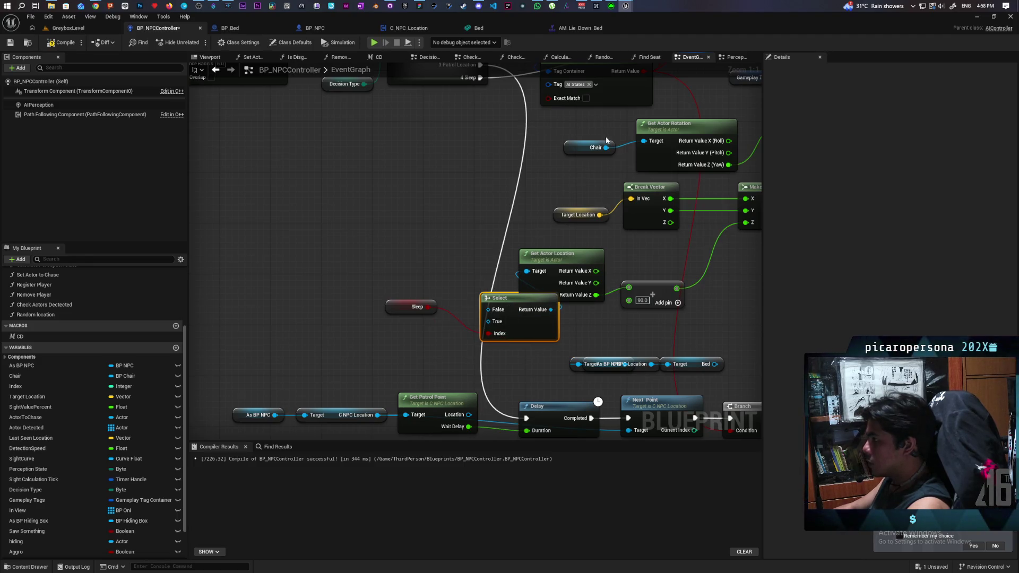
{"action": "mouse_move", "coordinate": [608, 148]}
{"action": "left_mouse_down"}
{"action": "mouse_move", "coordinate": [484, 300]}
{"action": "mouse_move", "coordinate": [488, 310]}
{"action": "left_mouse_up"}
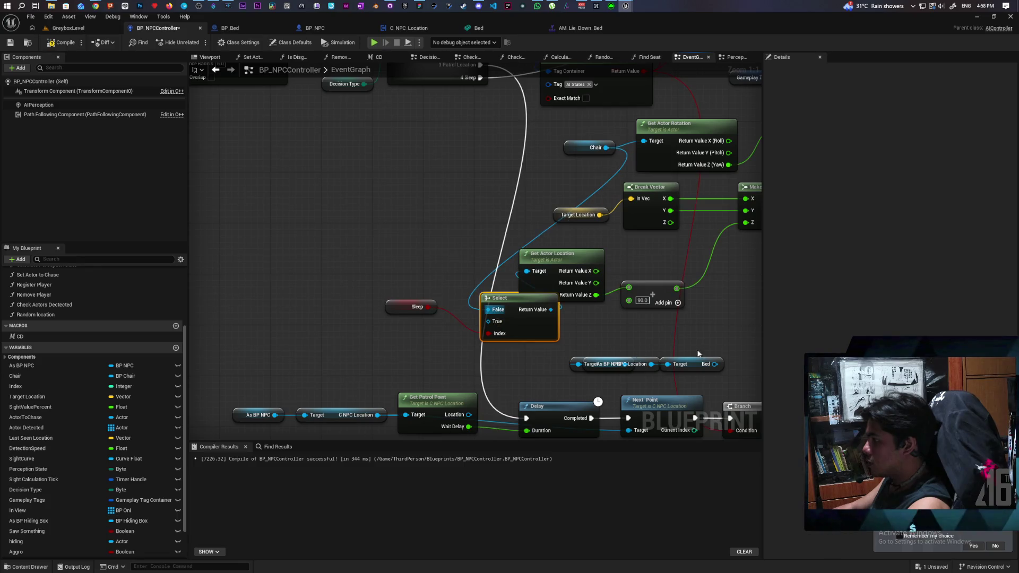
{"action": "left_click_drag", "start_coordinate": [714, 364], "coordinate": [488, 322]}
{"action": "mouse_move", "coordinate": [632, 321]}
{"action": "left_mouse_down"}
{"action": "mouse_move", "coordinate": [562, 325]}
{"action": "mouse_move", "coordinate": [506, 342]}
{"action": "mouse_move", "coordinate": [503, 358]}
{"action": "mouse_move", "coordinate": [569, 329]}
{"action": "mouse_move", "coordinate": [518, 364]}
{"action": "mouse_move", "coordinate": [494, 373]}
{"action": "mouse_move", "coordinate": [492, 362]}
{"action": "left_mouse_up"}
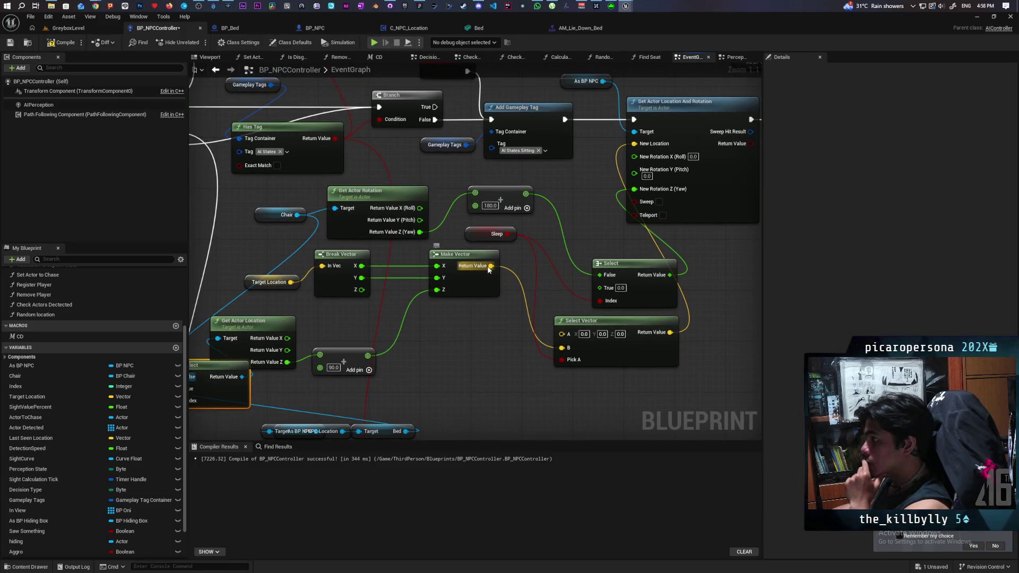
- Wire Make Vector directly into New Location and delete the unused Select Vector node
{"action": "left_click_drag", "start_coordinate": [490, 266], "coordinate": [634, 143]}
{"action": "left_click", "coordinate": [630, 340]}
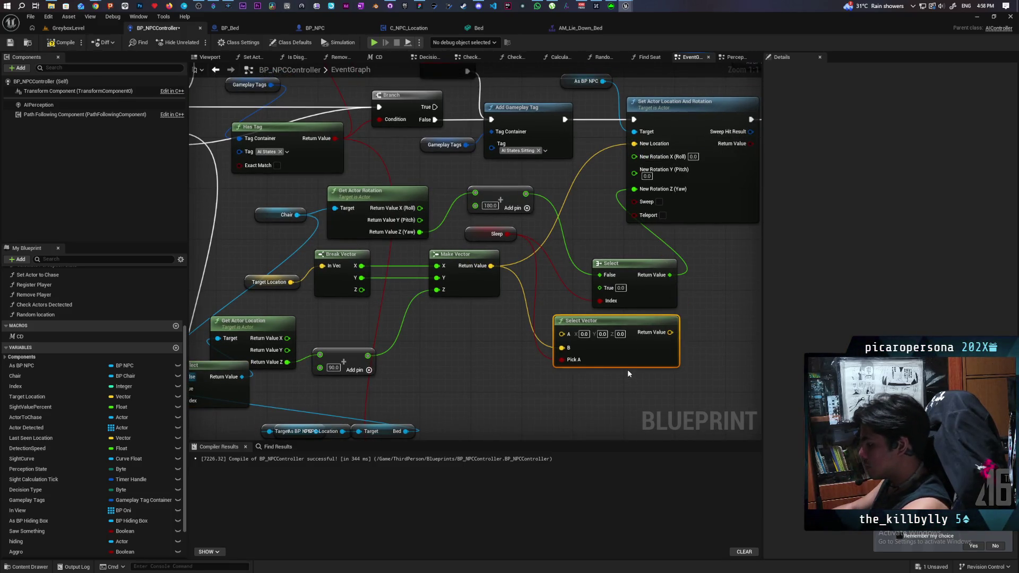
{"action": "key", "text": "Delete"}
{"action": "left_click_drag", "start_coordinate": [567, 351], "coordinate": [586, 348]}
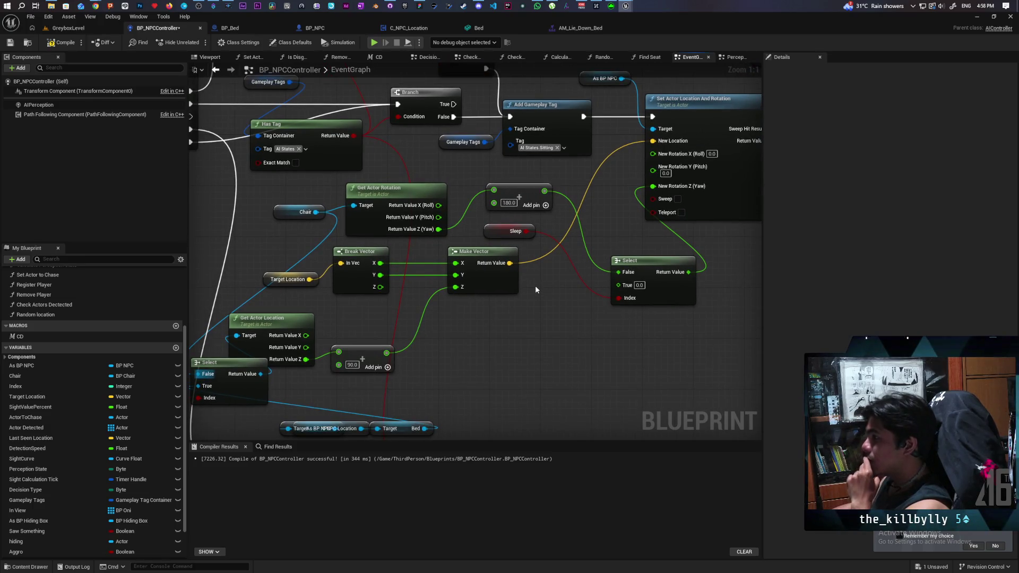
{"action": "mouse_move", "coordinate": [534, 289]}
{"action": "left_mouse_down"}
{"action": "mouse_move", "coordinate": [569, 269]}
{"action": "mouse_move", "coordinate": [667, 252]}
{"action": "mouse_move", "coordinate": [612, 322]}
{"action": "mouse_move", "coordinate": [584, 326]}
{"action": "left_mouse_up"}
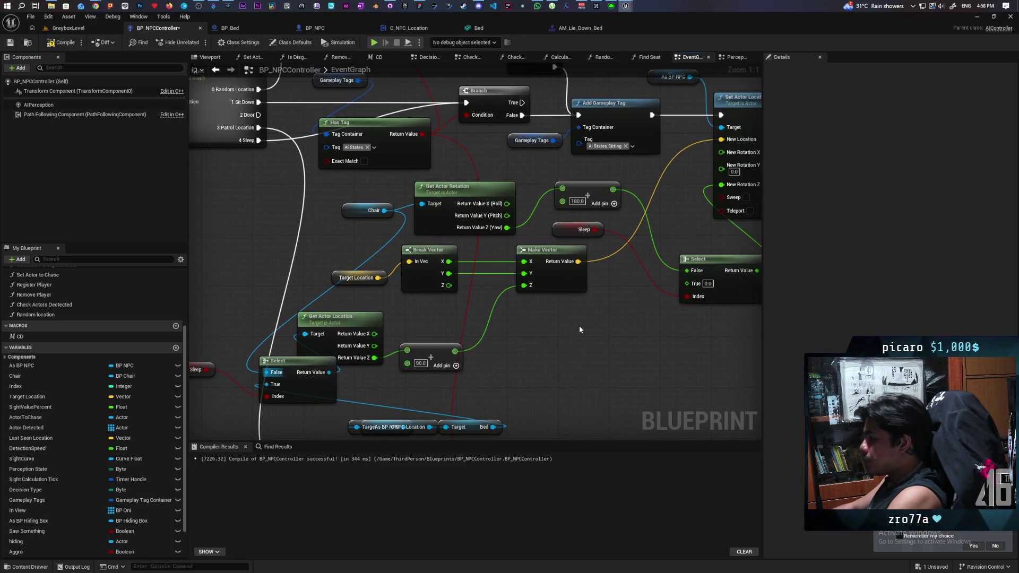
{"action": "mouse_move", "coordinate": [579, 330]}
{"action": "left_mouse_down"}
{"action": "mouse_move", "coordinate": [553, 332]}
{"action": "mouse_move", "coordinate": [586, 306]}
{"action": "left_mouse_up"}
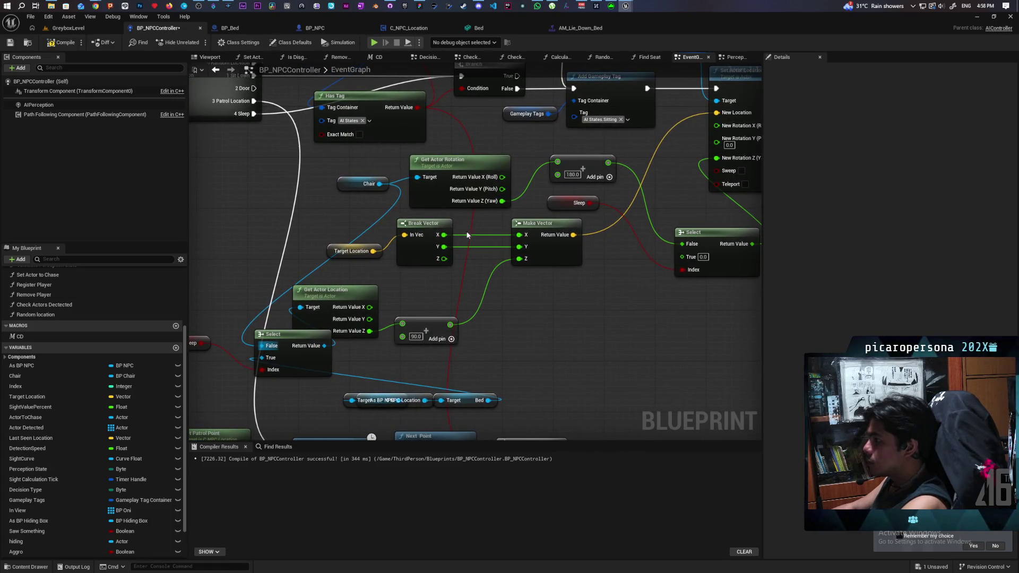
- Duplicate Get Actor Rotation for the Bed and feed its Yaw into the yaw Select's True input
{"action": "left_click_drag", "start_coordinate": [467, 235], "coordinate": [451, 199]}
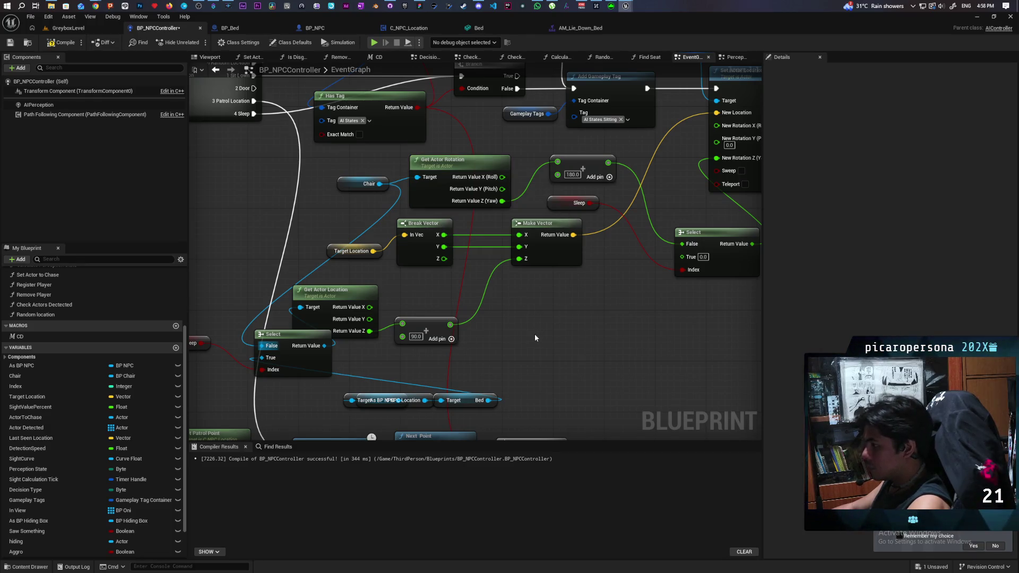
{"action": "key", "text": "ctrl+c"}
{"action": "key", "text": "ctrl+v"}
{"action": "left_click_drag", "start_coordinate": [488, 400], "coordinate": [541, 353]}
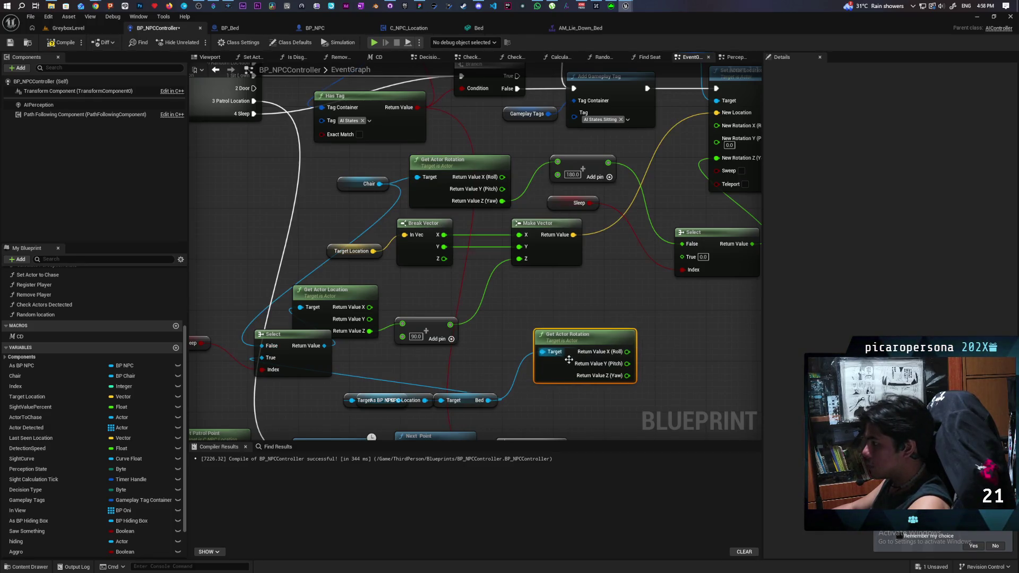
{"action": "mouse_move", "coordinate": [627, 375]}
{"action": "left_mouse_down"}
{"action": "mouse_move", "coordinate": [695, 395]}
{"action": "mouse_move", "coordinate": [682, 259]}
{"action": "left_mouse_up"}
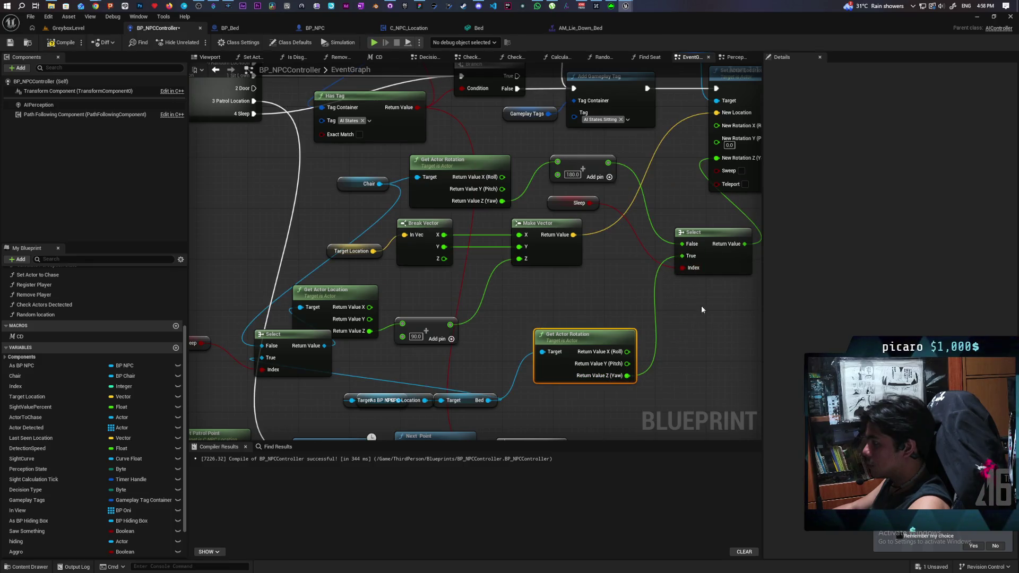
{"action": "scroll", "coordinate": [606, 346], "scroll_direction": "down", "scroll_amount": 2}
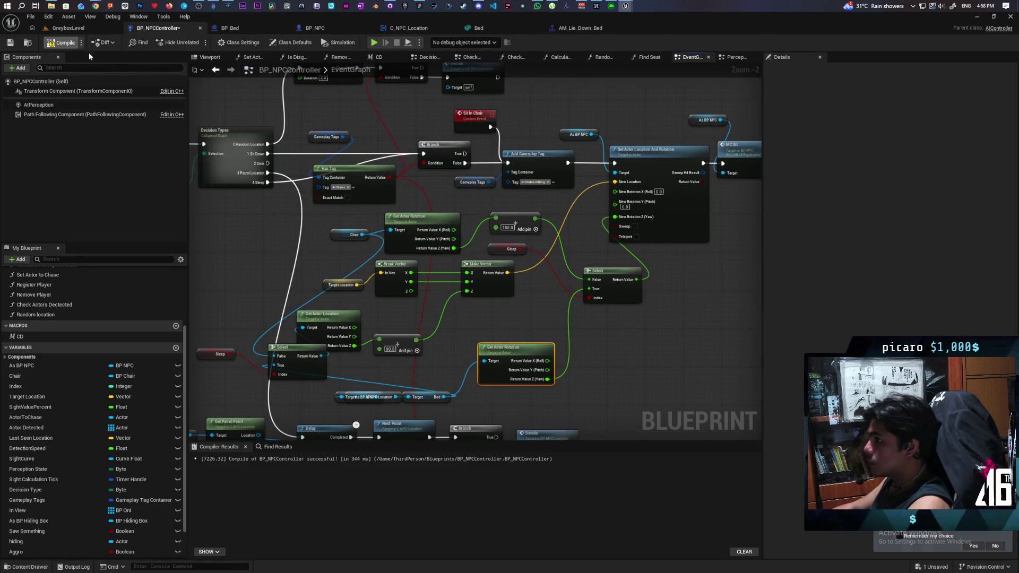
- Compile BP_NPCController and play-test GreyboxLevel, walking forward until Accessed None errors for Bed and Chair appear
{"action": "left_click", "coordinate": [65, 43]}
{"action": "left_click", "coordinate": [68, 28]}
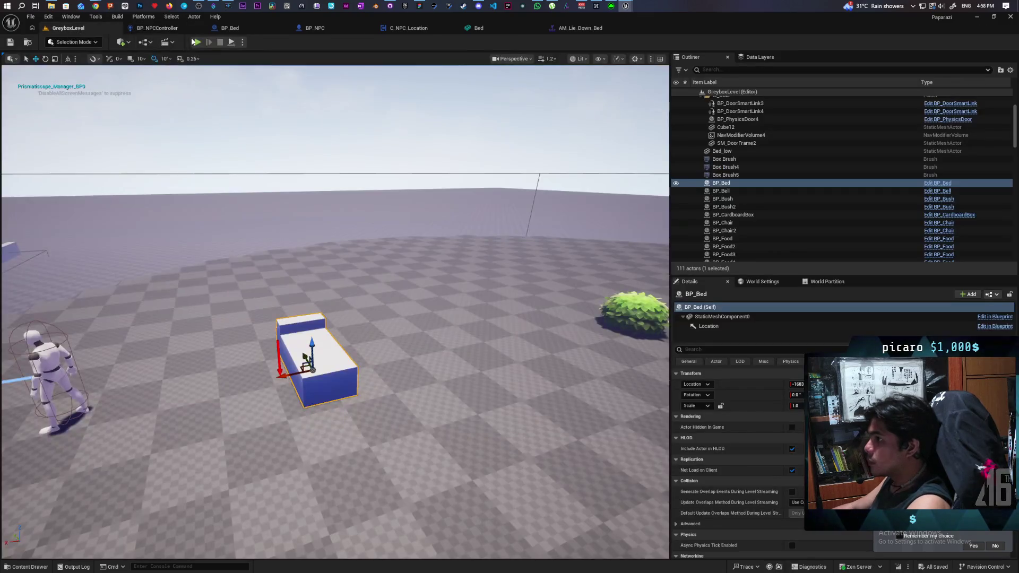
{"action": "left_click", "coordinate": [197, 42]}
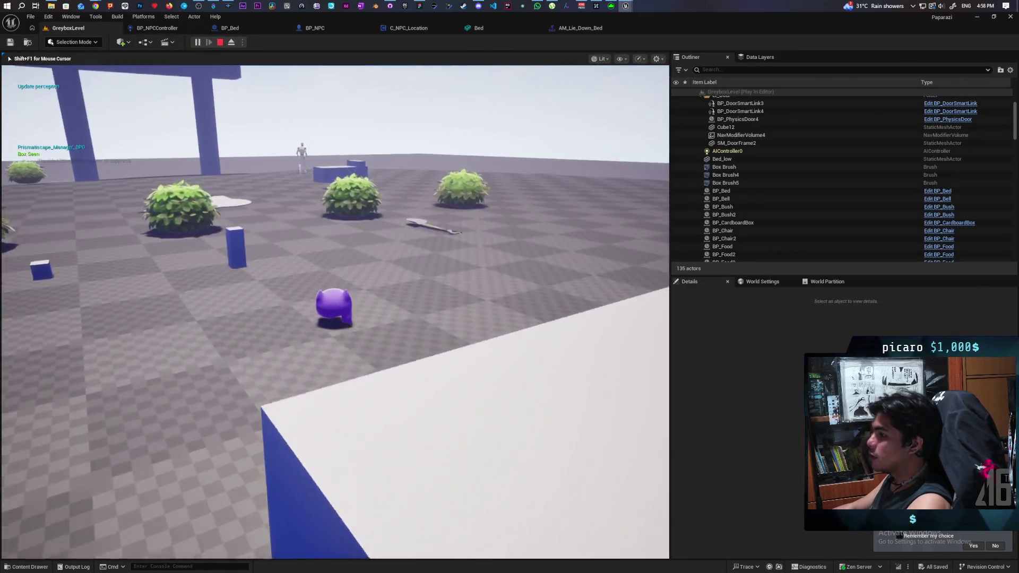
{"action": "key", "text": "w"}
{"action": "key", "text": "w"}
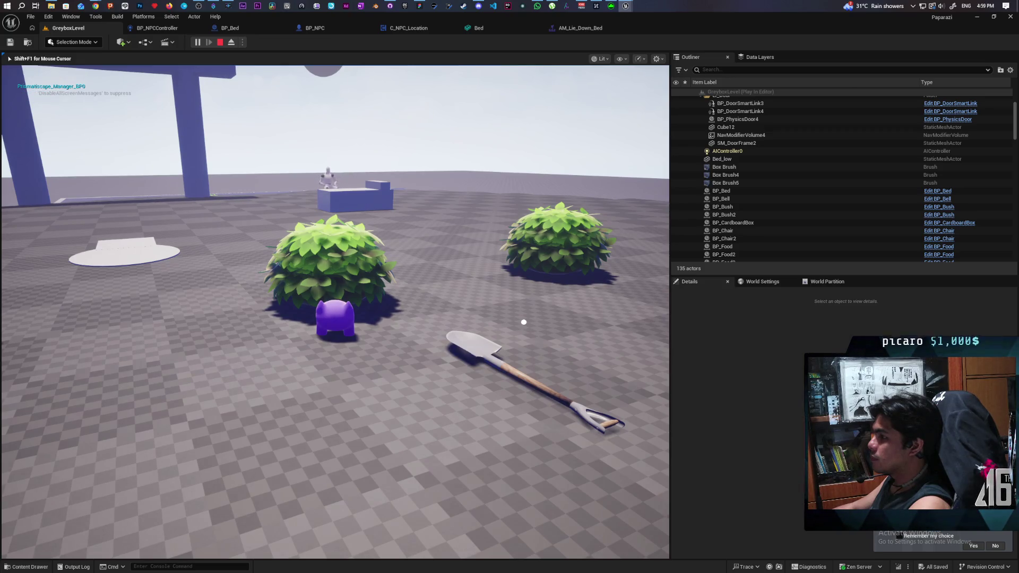
{"action": "key", "text": "Escape"}
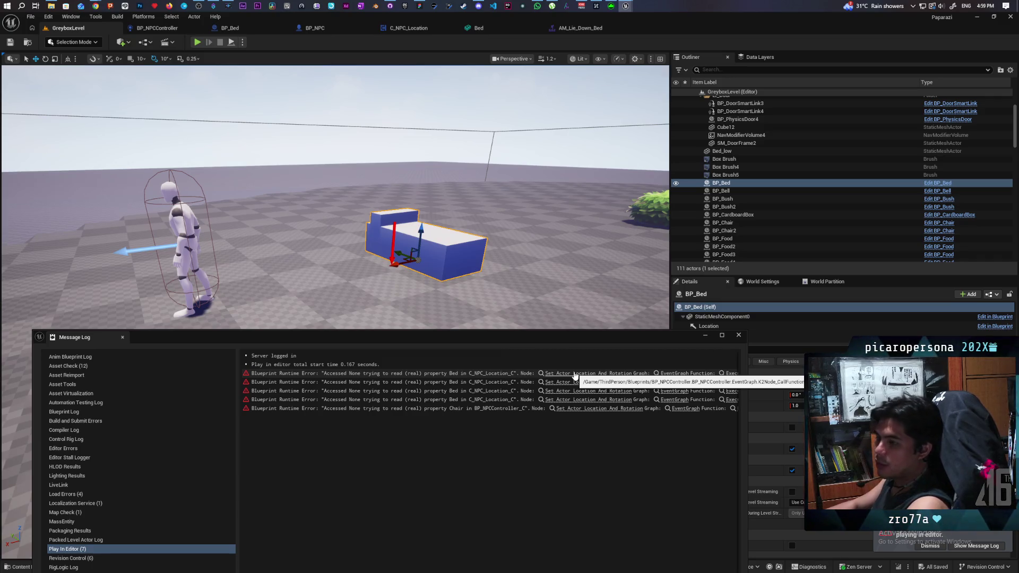
- Jump from the Bed error to its Set Actor Location And Rotation node
{"action": "left_click", "coordinate": [575, 374]}
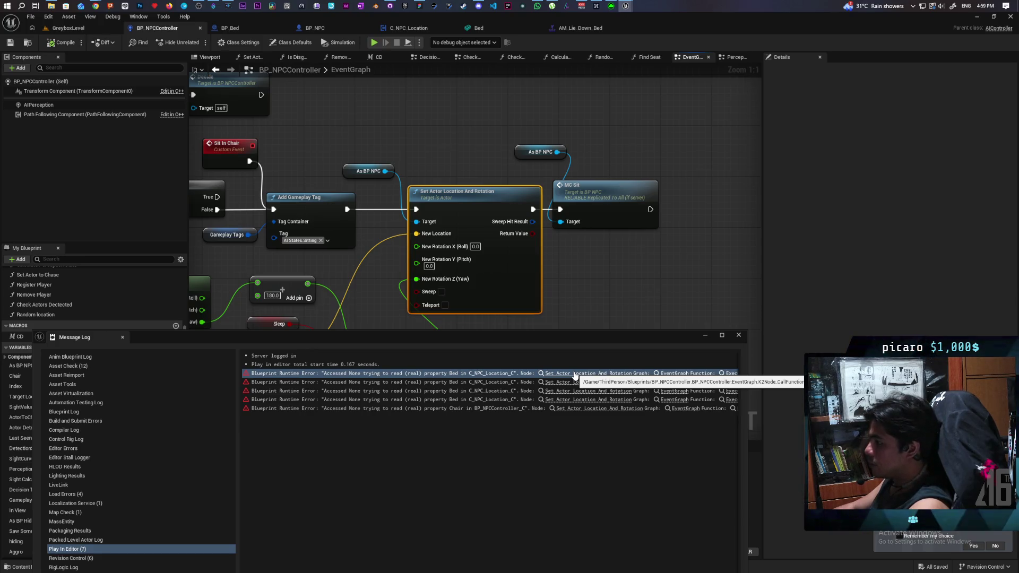
- Close the Message Log and rearrange the C NPC Location, Get Actor Rotation and Chair nodes
{"action": "left_click", "coordinate": [738, 335]}
{"action": "mouse_move", "coordinate": [683, 292]}
{"action": "left_mouse_down"}
{"action": "mouse_move", "coordinate": [505, 284]}
{"action": "mouse_move", "coordinate": [629, 271]}
{"action": "left_mouse_up"}
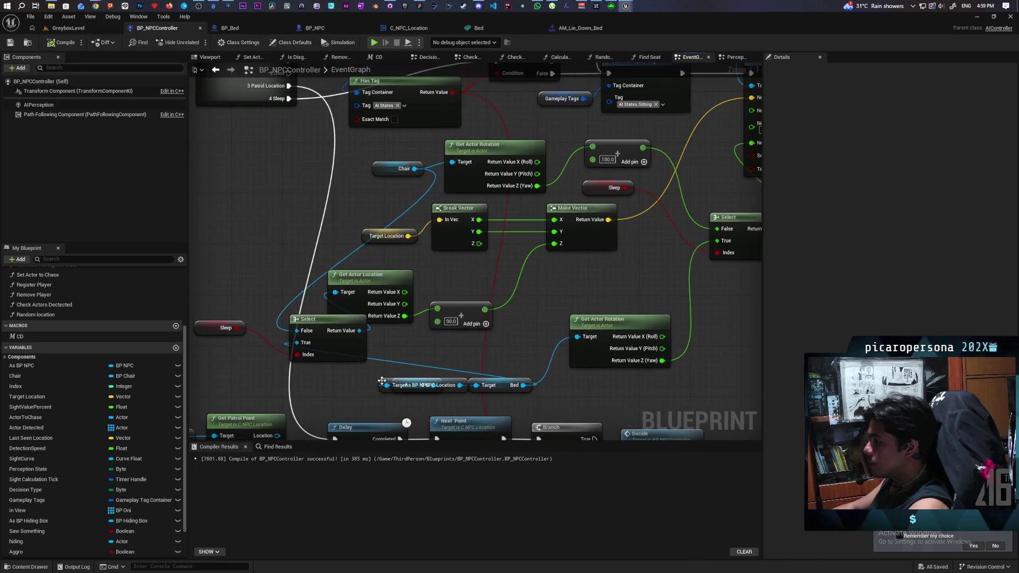
{"action": "mouse_move", "coordinate": [382, 380]}
{"action": "left_mouse_down"}
{"action": "mouse_move", "coordinate": [353, 407]}
{"action": "mouse_move", "coordinate": [379, 326]}
{"action": "left_mouse_up"}
{"action": "mouse_move", "coordinate": [456, 339]}
{"action": "left_mouse_down"}
{"action": "mouse_move", "coordinate": [437, 338]}
{"action": "mouse_move", "coordinate": [523, 298]}
{"action": "mouse_move", "coordinate": [632, 303]}
{"action": "mouse_move", "coordinate": [483, 251]}
{"action": "left_mouse_up"}
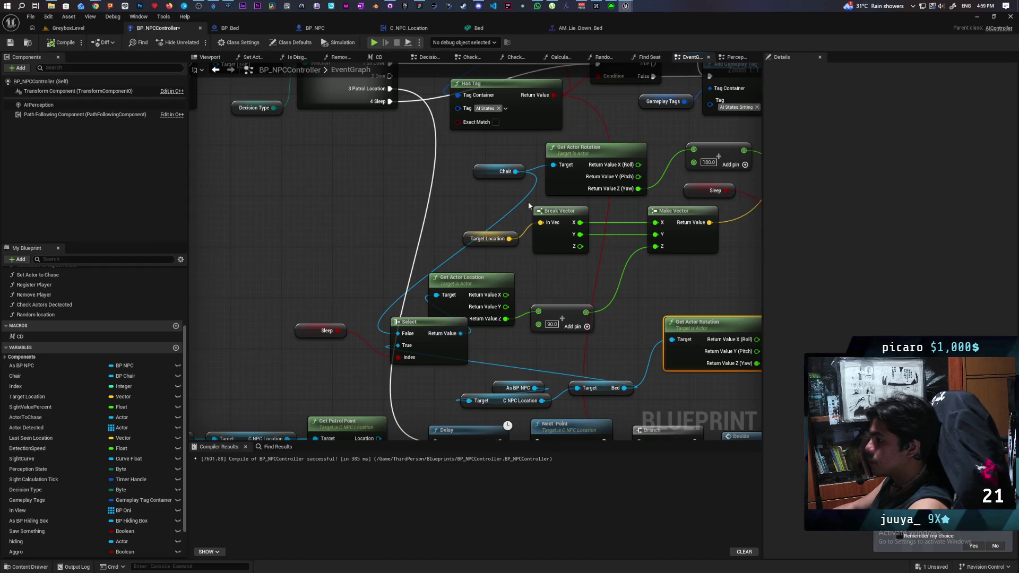
{"action": "left_click", "coordinate": [485, 168]}
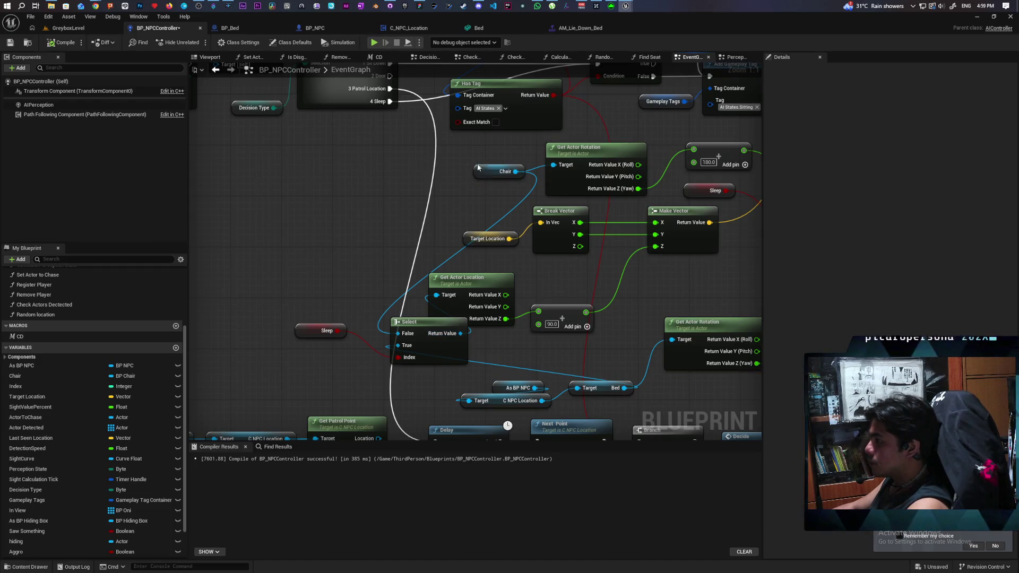
{"action": "left_click_drag", "start_coordinate": [478, 167], "coordinate": [402, 149]}
- Feed Get Actor Rotation's Target from a new Select driven by Sleep with Chair as False, and wire Bed to Get Actor Location
{"action": "left_click_drag", "start_coordinate": [554, 164], "coordinate": [506, 207]}
{"action": "type", "text": "selec"}
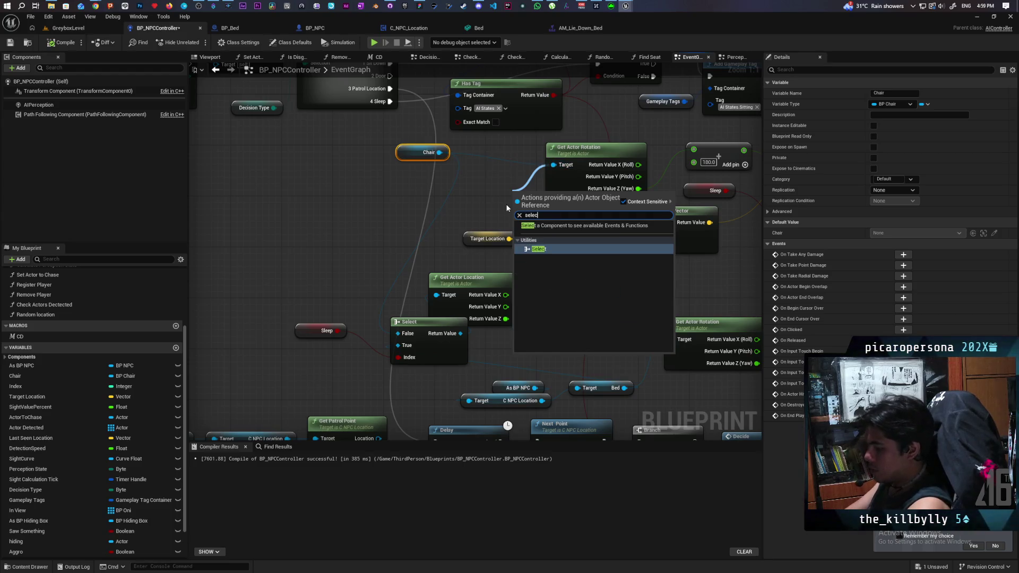
{"action": "key", "text": "Return"}
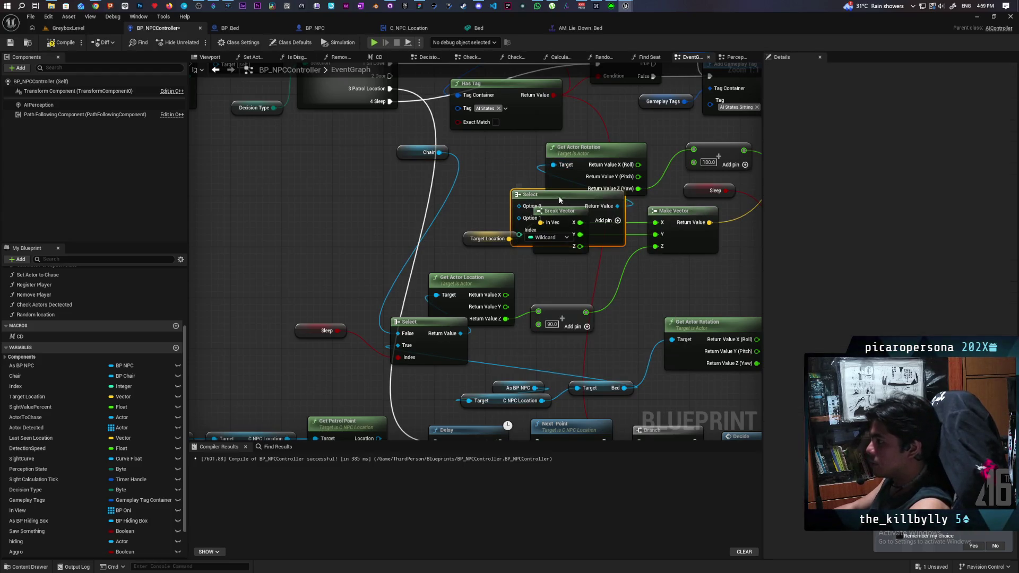
{"action": "left_click_drag", "start_coordinate": [560, 200], "coordinate": [446, 188]}
{"action": "left_click_drag", "start_coordinate": [415, 153], "coordinate": [343, 159]}
{"action": "left_click_drag", "start_coordinate": [344, 330], "coordinate": [405, 223]}
{"action": "left_click_drag", "start_coordinate": [369, 158], "coordinate": [405, 193]}
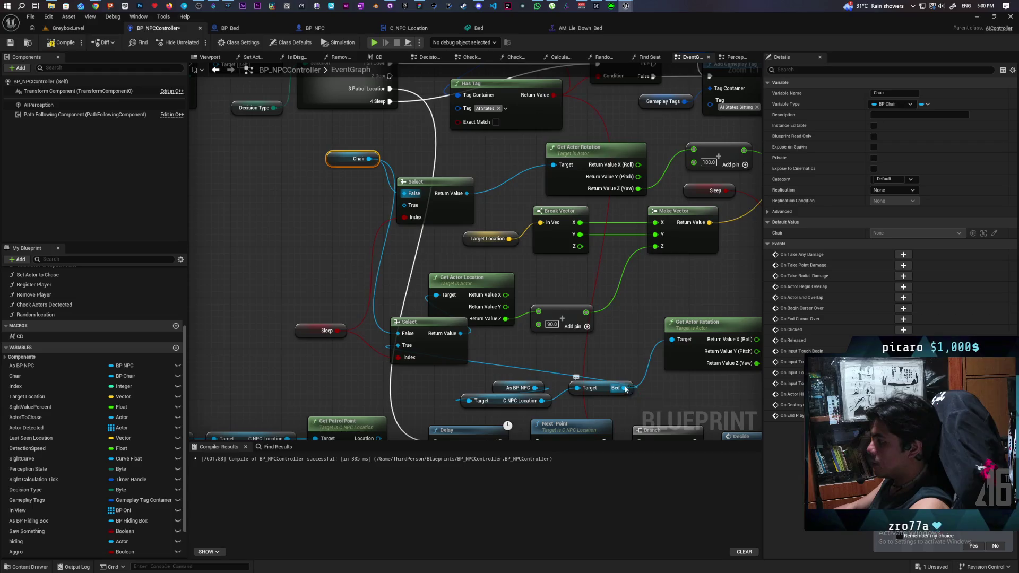
{"action": "left_click_drag", "start_coordinate": [625, 388], "coordinate": [436, 295]}
- Delete the extra Get Actor Rotation and old rotation Select, wiring Add straight into New Rotation Z
{"action": "left_click", "coordinate": [650, 356]}
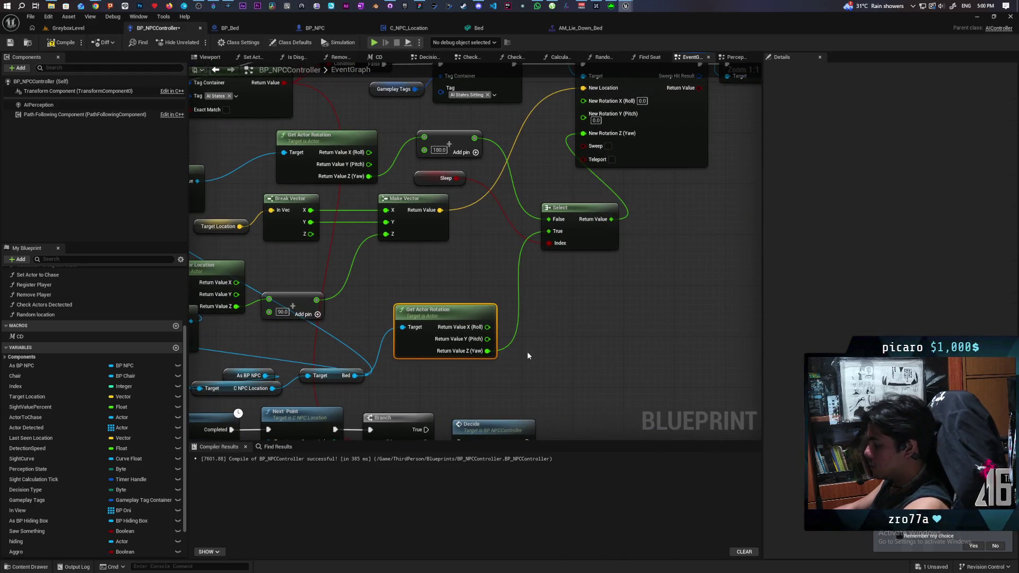
{"action": "key", "text": "Delete"}
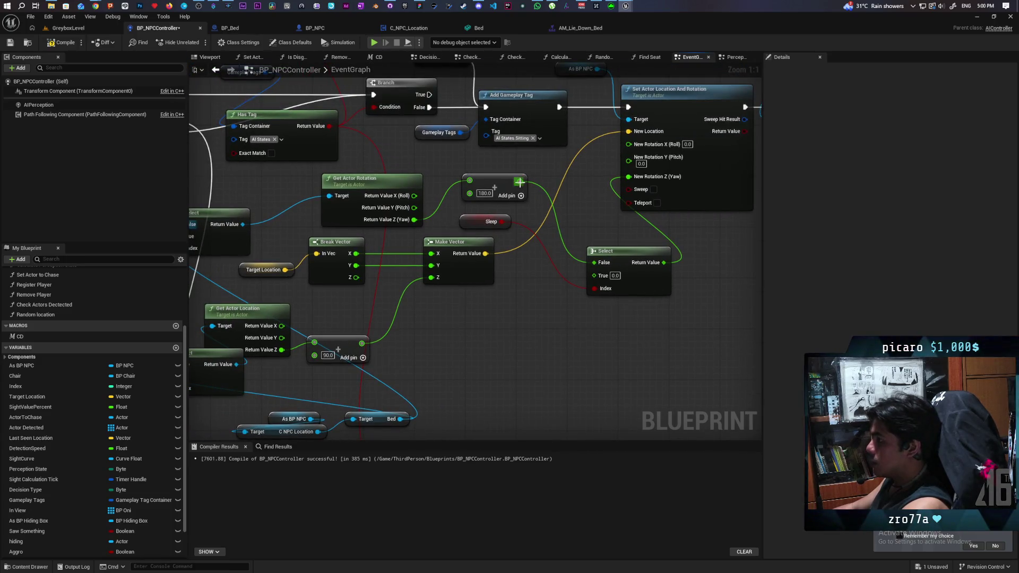
{"action": "left_click_drag", "start_coordinate": [519, 182], "coordinate": [628, 176]}
{"action": "left_click", "coordinate": [605, 251]}
{"action": "key", "text": "Delete"}
{"action": "left_click", "coordinate": [491, 221]}
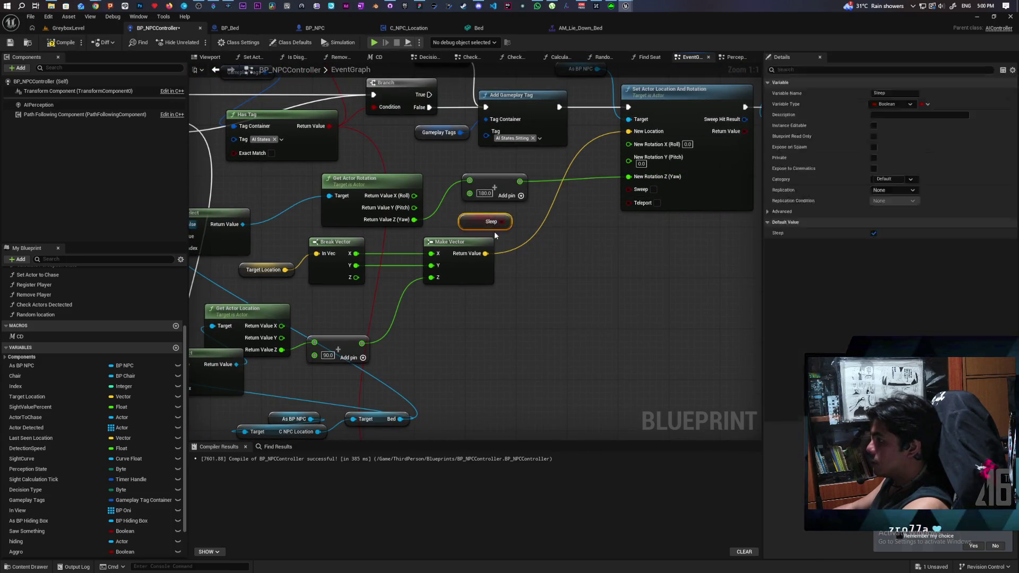
{"action": "left_click", "coordinate": [495, 231]}
{"action": "scroll", "coordinate": [642, 291], "scroll_direction": "down", "scroll_amount": 4}
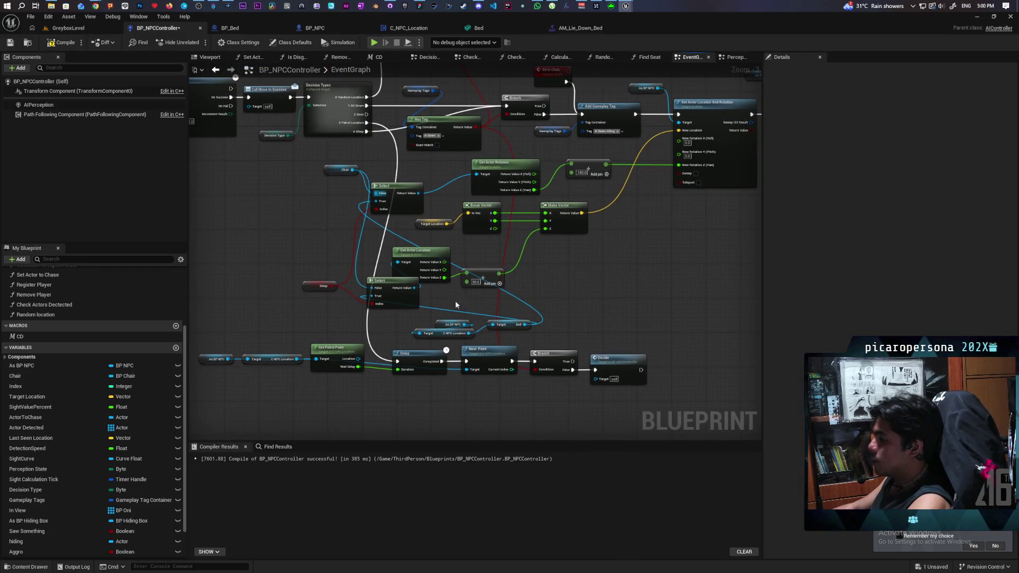
{"action": "mouse_move", "coordinate": [517, 327]}
{"action": "left_mouse_down"}
{"action": "mouse_move", "coordinate": [313, 218]}
{"action": "mouse_move", "coordinate": [318, 233]}
{"action": "left_mouse_up"}
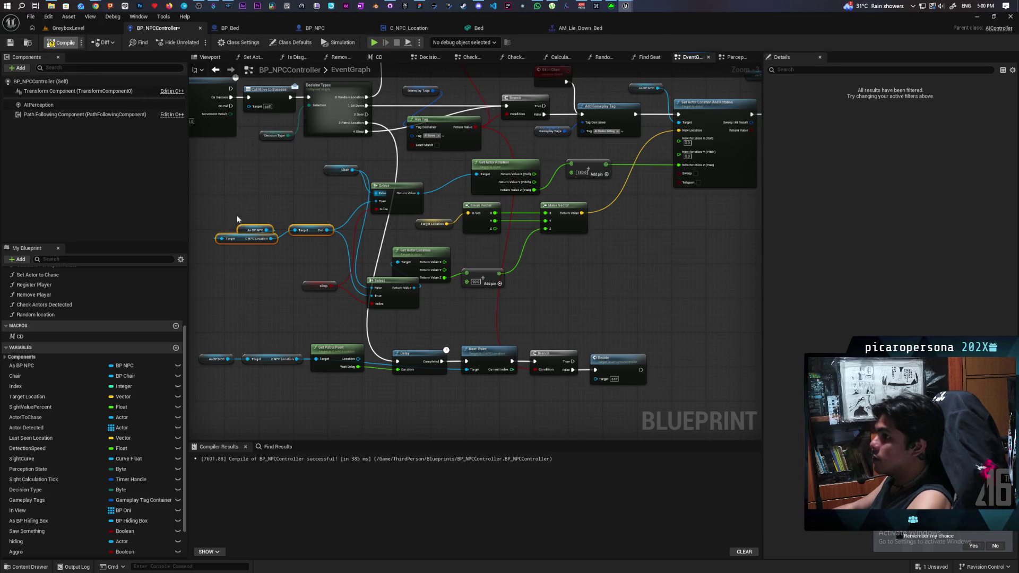
- Play-test GreyboxLevel again, walking the player forward toward the bush
{"action": "left_click", "coordinate": [69, 27]}
{"action": "left_click", "coordinate": [202, 41]}
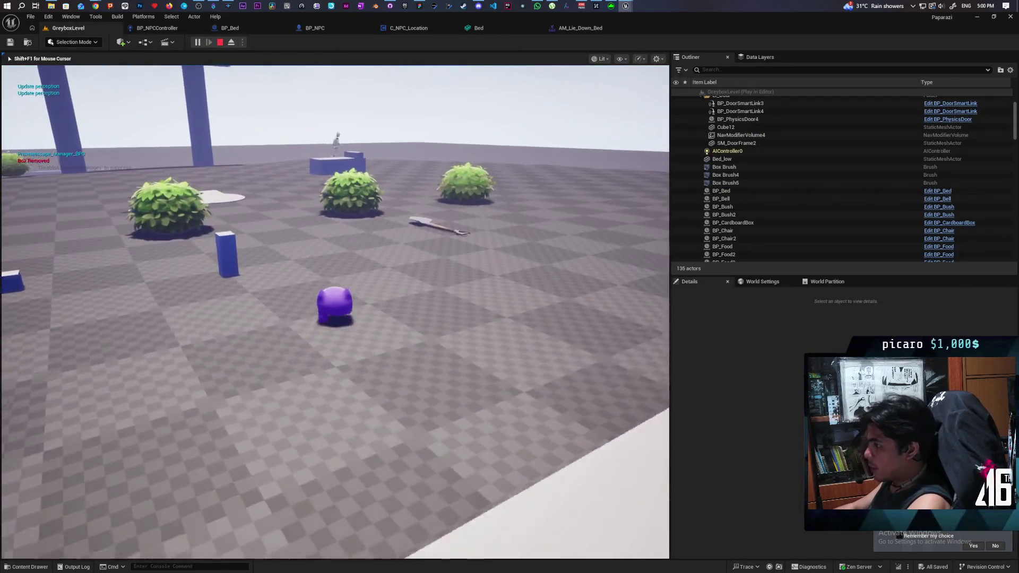
{"action": "key", "text": "w"}
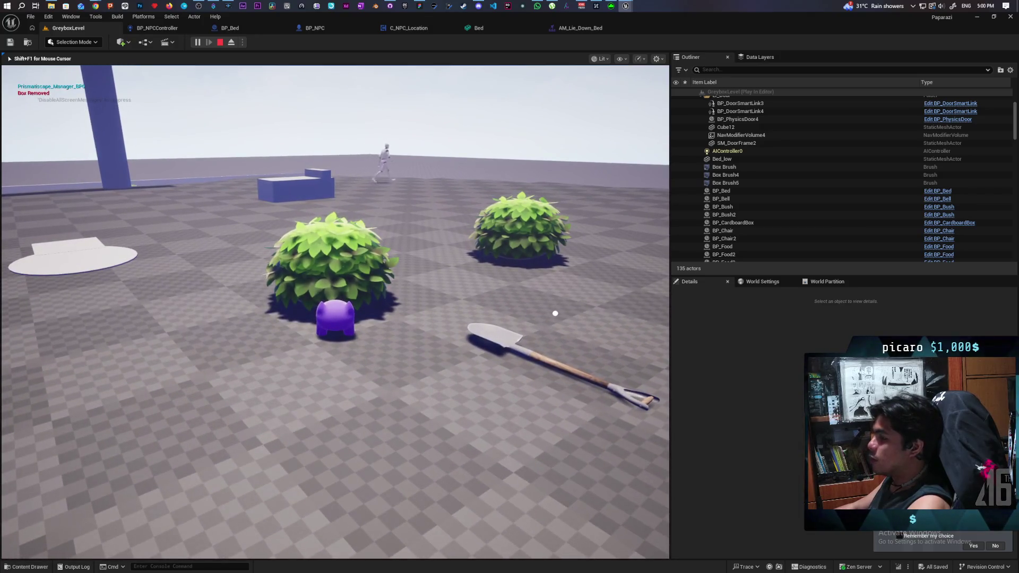
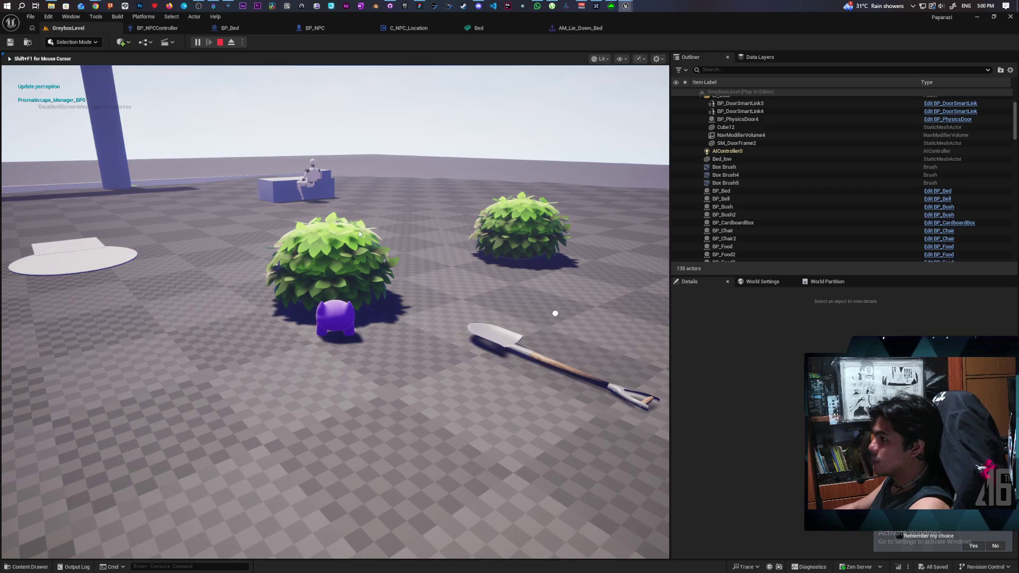
- Stop the play session, dismiss the runtime error log, and look through the open asset tabs
{"action": "key", "text": "Escape"}
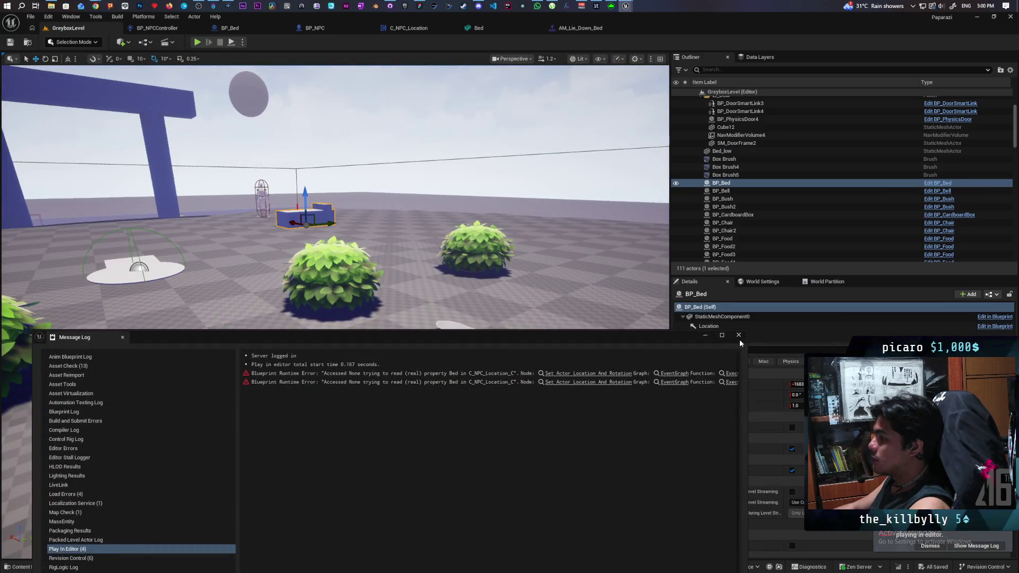
{"action": "left_click", "coordinate": [738, 335]}
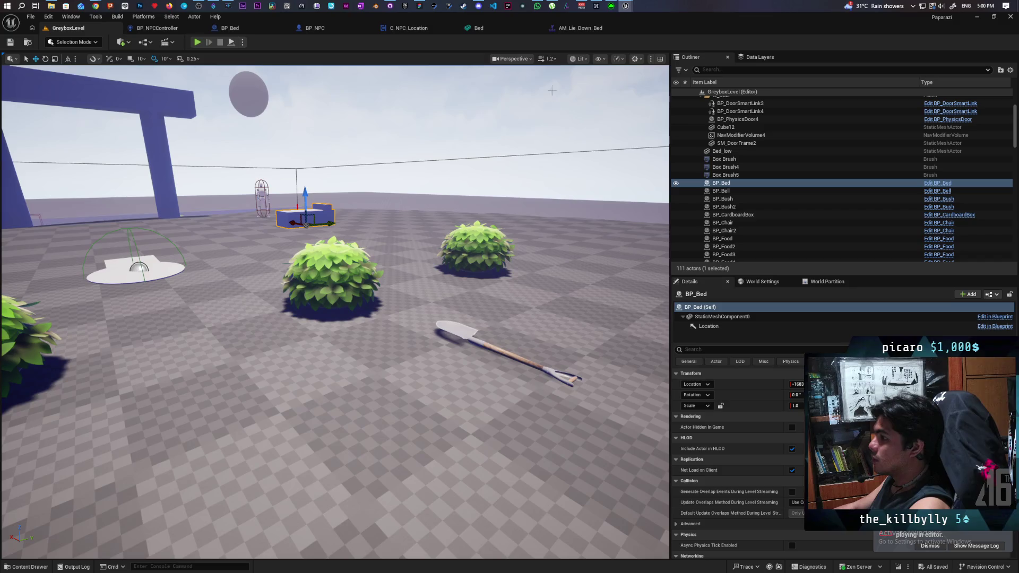
{"action": "left_click", "coordinate": [584, 27]}
{"action": "left_click", "coordinate": [508, 26]}
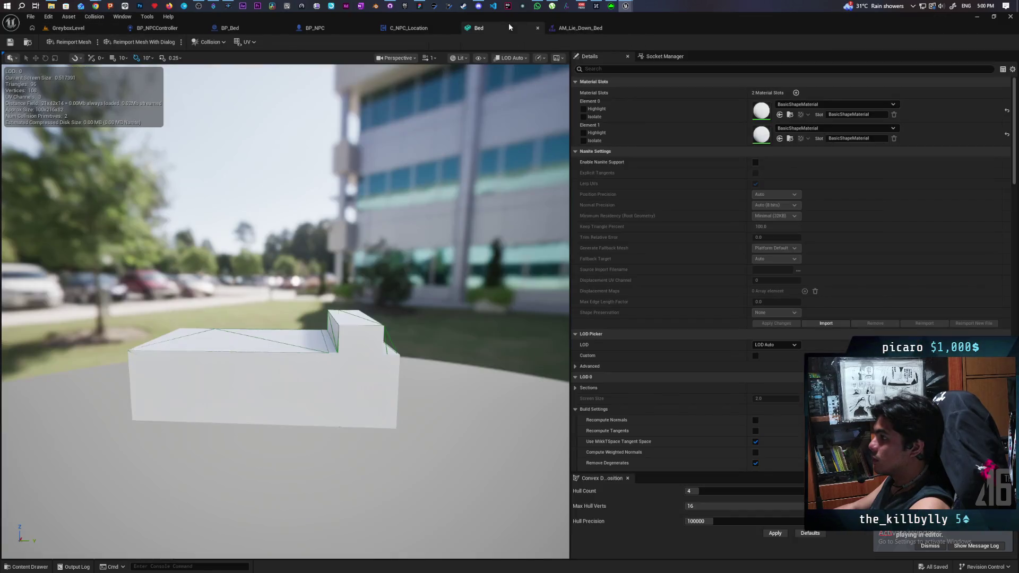
{"action": "left_click", "coordinate": [397, 29]}
{"action": "left_click", "coordinate": [316, 29]}
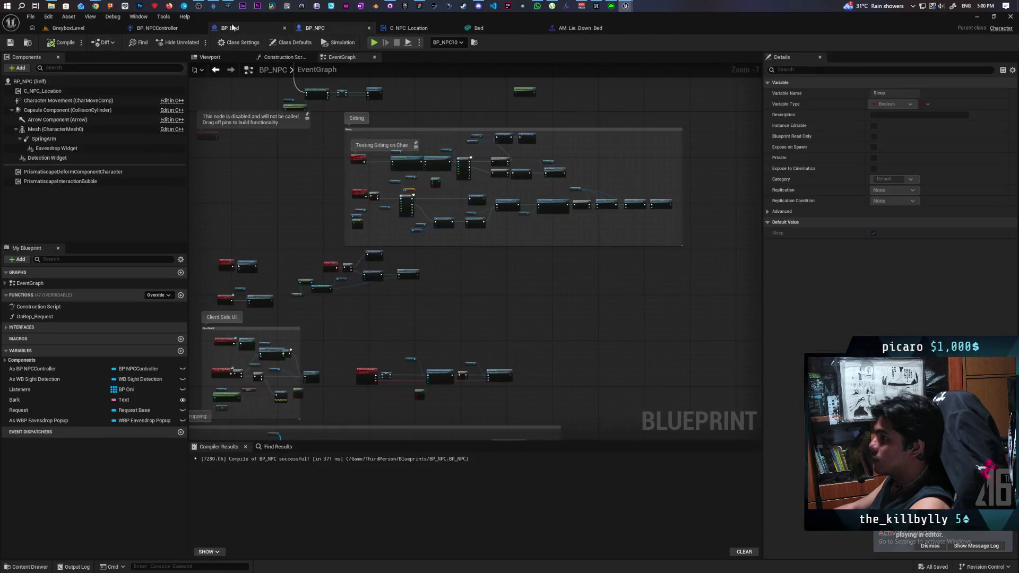
{"action": "left_click", "coordinate": [239, 27]}
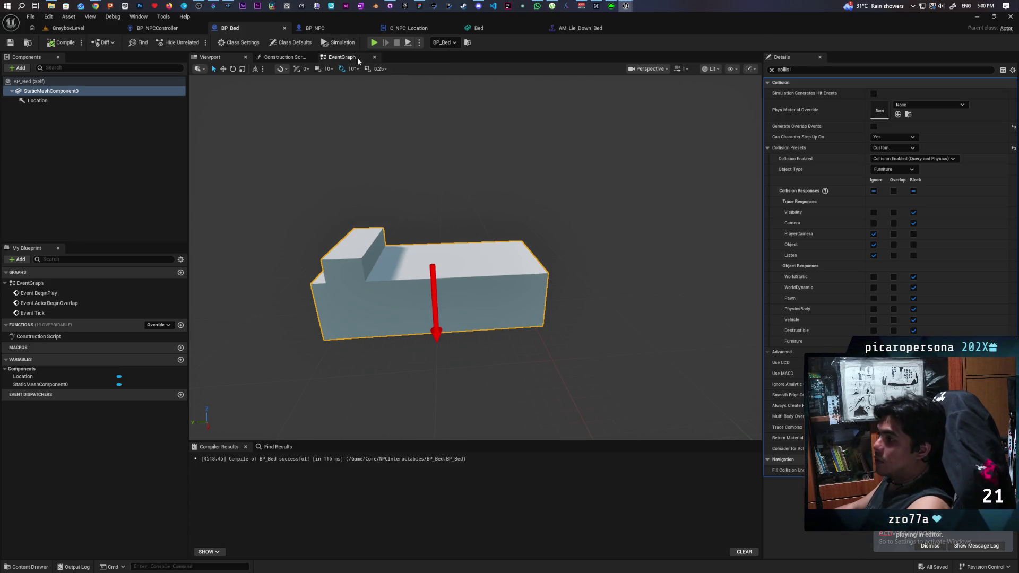
- From BP_NPCController's event graph, jump to the MC Sit event's definition in BP_NPC
{"action": "left_click", "coordinate": [164, 30]}
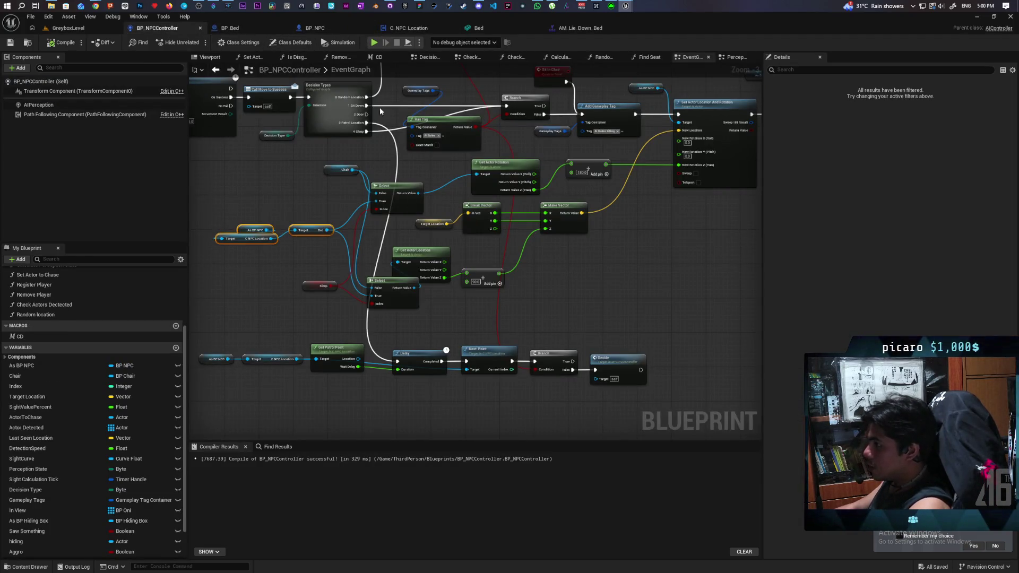
{"action": "scroll", "coordinate": [464, 181], "scroll_direction": "down", "scroll_amount": 1}
{"action": "scroll", "coordinate": [466, 249], "scroll_direction": "down", "scroll_amount": 2}
{"action": "scroll", "coordinate": [559, 212], "scroll_direction": "up", "scroll_amount": 3}
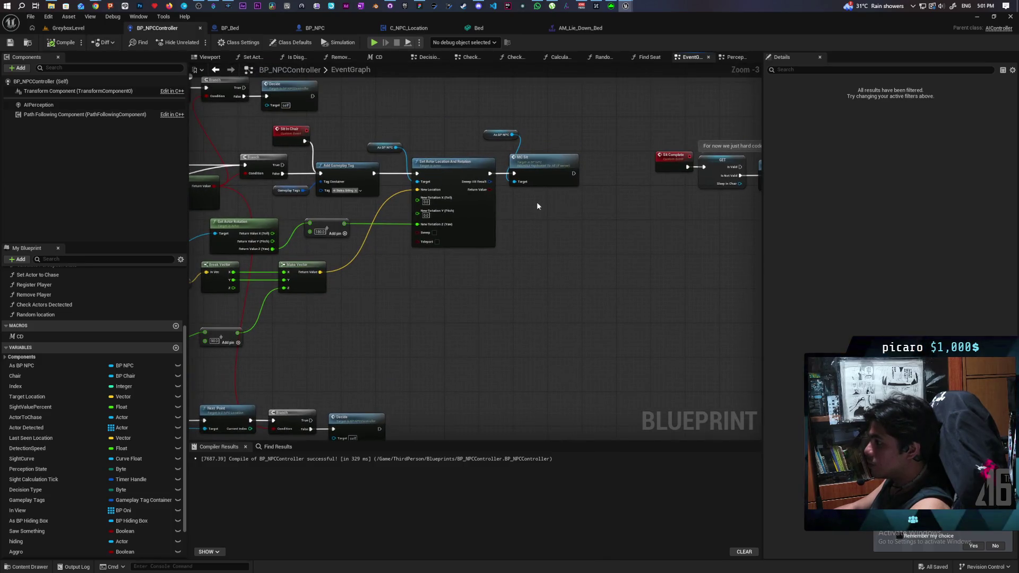
{"action": "double_click", "coordinate": [544, 171]}
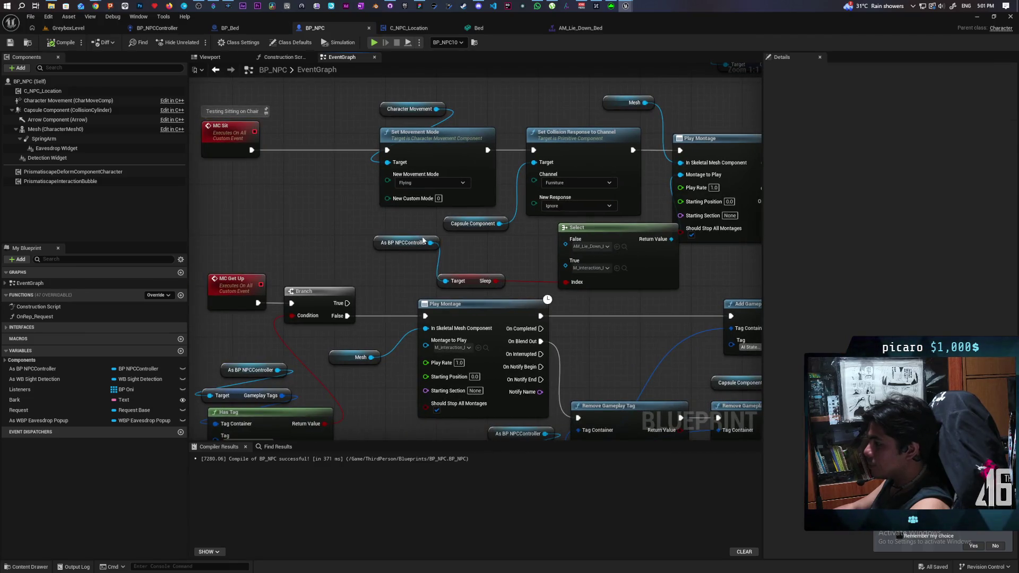
- Delete the As BP NPCController and Sleep nodes, and wire the Select's Index into MC Sit as a new Sleep input
{"action": "left_click", "coordinate": [400, 241]}
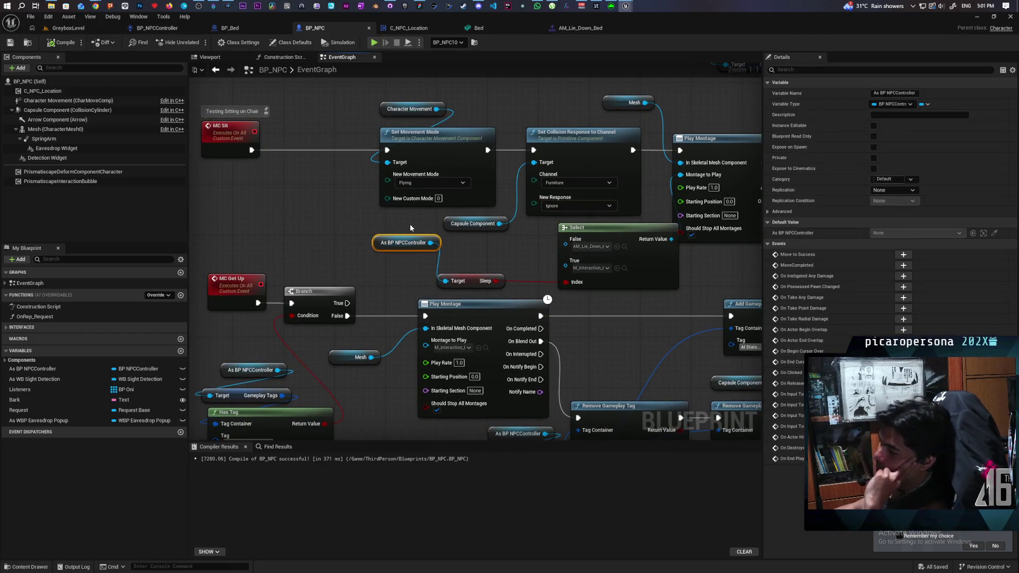
{"action": "left_click_drag", "start_coordinate": [498, 251], "coordinate": [450, 245]}
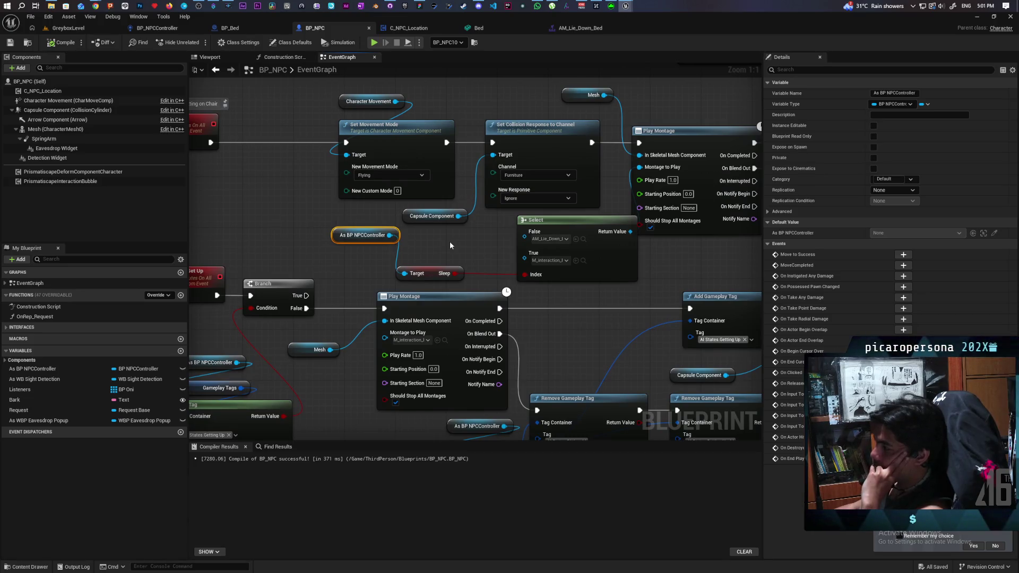
{"action": "left_click_drag", "start_coordinate": [434, 254], "coordinate": [538, 249]}
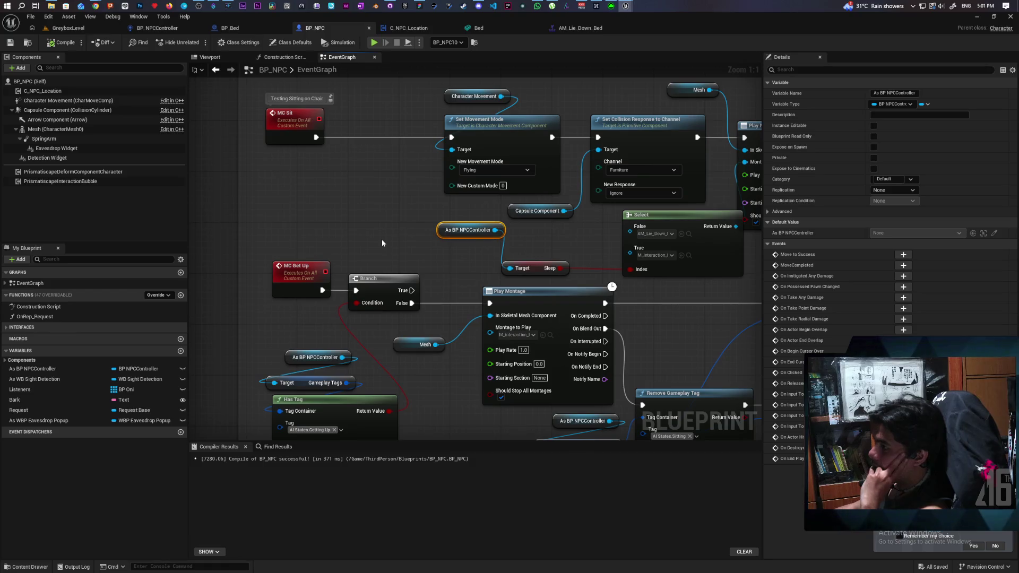
{"action": "mouse_move", "coordinate": [566, 240]}
{"action": "left_mouse_down"}
{"action": "mouse_move", "coordinate": [460, 243]}
{"action": "mouse_move", "coordinate": [452, 264]}
{"action": "mouse_move", "coordinate": [462, 288]}
{"action": "mouse_move", "coordinate": [422, 286]}
{"action": "mouse_move", "coordinate": [430, 276]}
{"action": "left_mouse_up"}
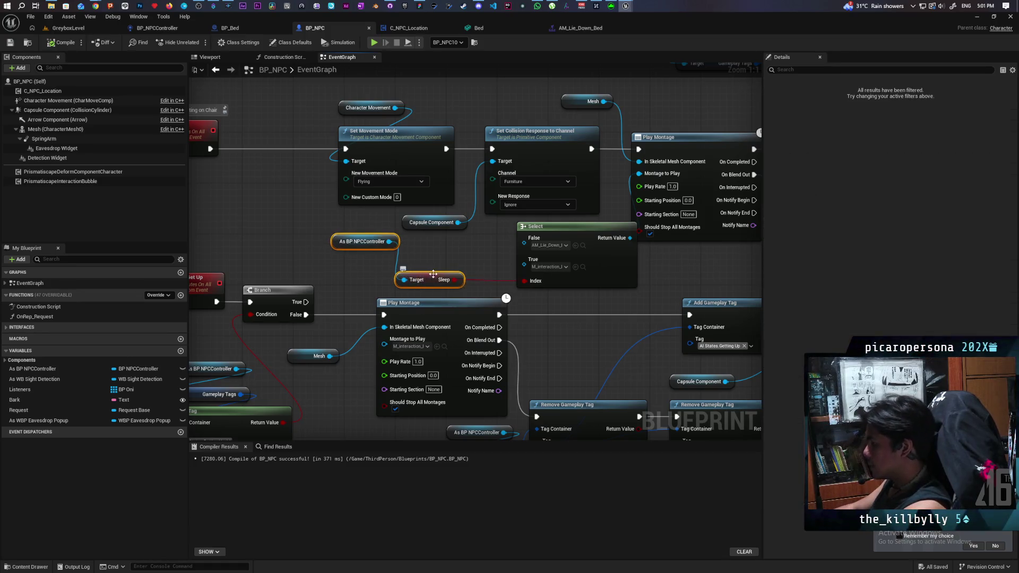
{"action": "key", "text": "Delete"}
{"action": "mouse_move", "coordinate": [524, 283]}
{"action": "left_mouse_down"}
{"action": "mouse_move", "coordinate": [296, 257]}
{"action": "mouse_move", "coordinate": [196, 148]}
{"action": "mouse_move", "coordinate": [222, 151]}
{"action": "left_mouse_up"}
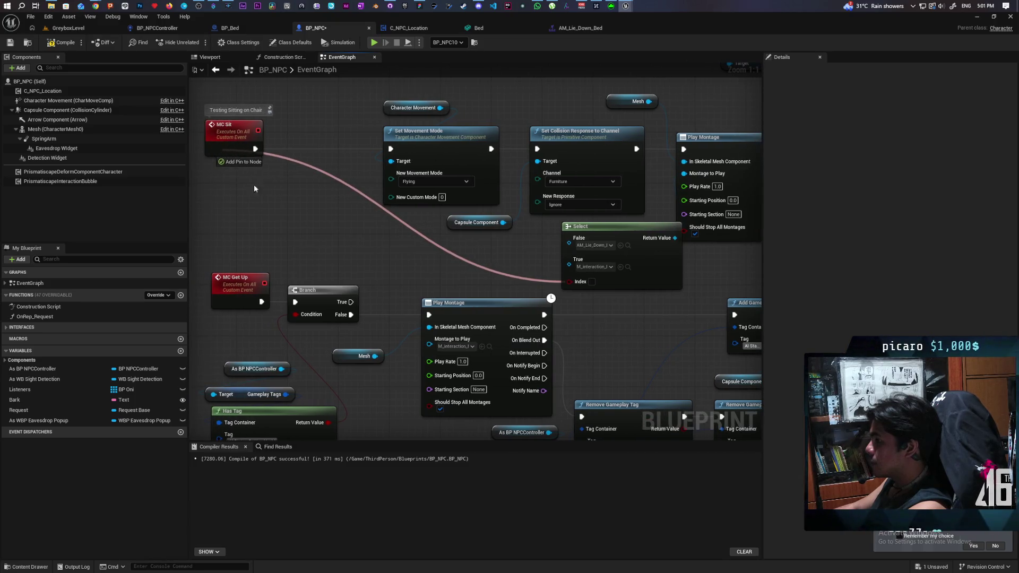
{"action": "left_click", "coordinate": [230, 150]}
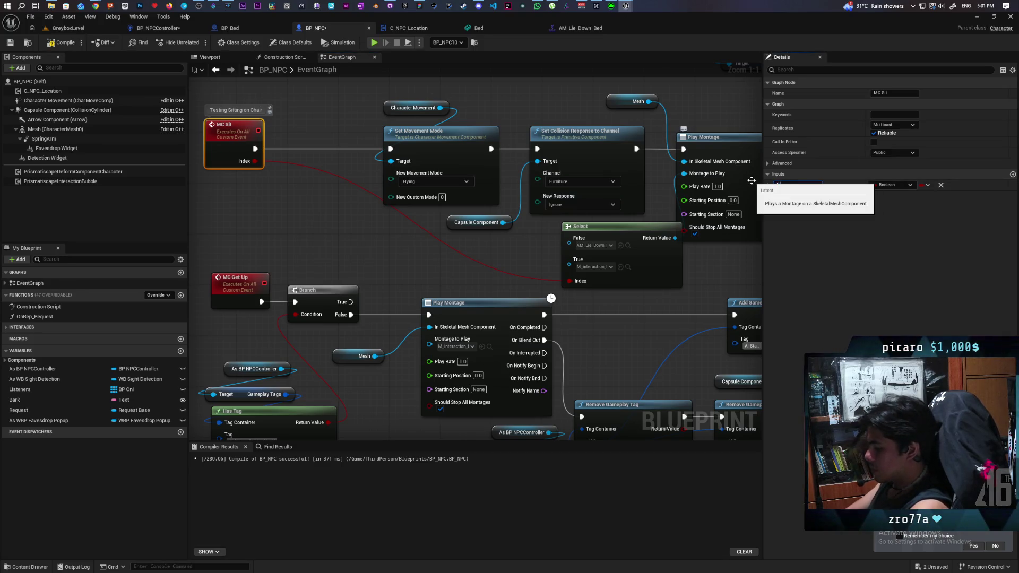
{"action": "type", "text": "Sleep"}
{"action": "left_click", "coordinate": [511, 249]}
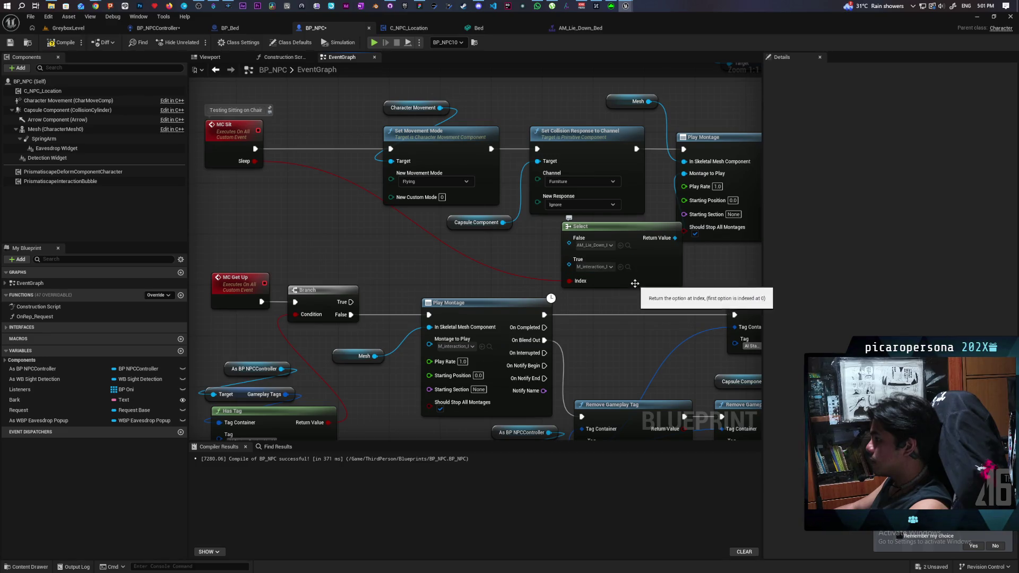
- Set the Select's False montage to the interaction montage and True to AM_Lie_Down_Bed, then save all
{"action": "left_click", "coordinate": [628, 268]}
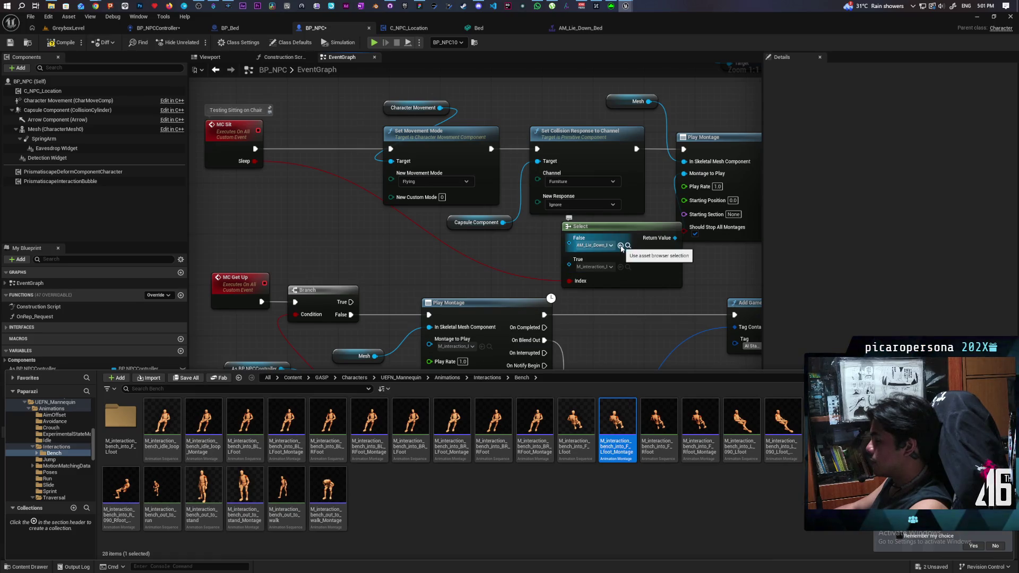
{"action": "left_click", "coordinate": [620, 246]}
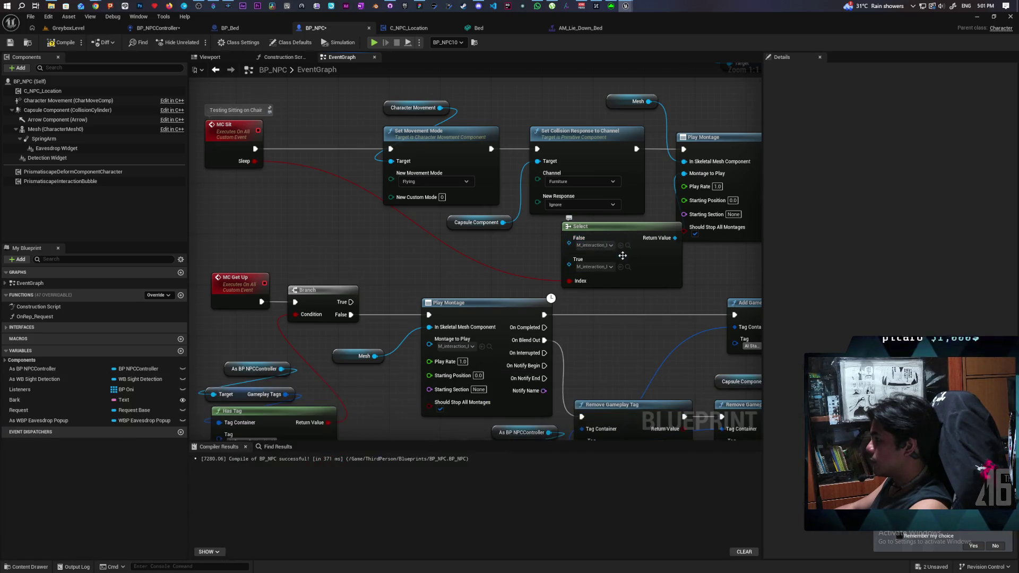
{"action": "left_click", "coordinate": [611, 267]}
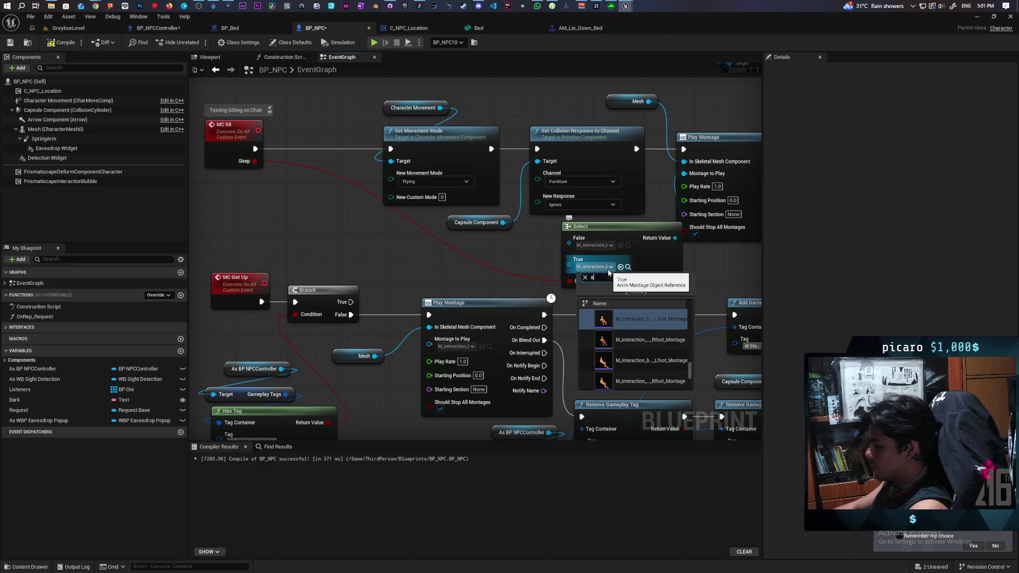
{"action": "type", "text": "sleep"}
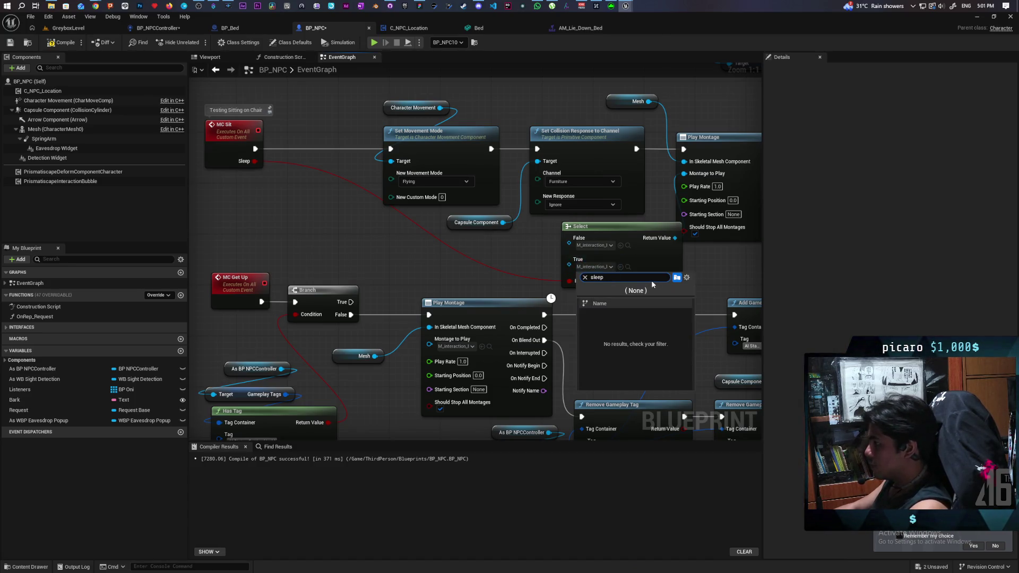
{"action": "key", "text": "BackSpace"}
{"action": "type", "text": "bed"}
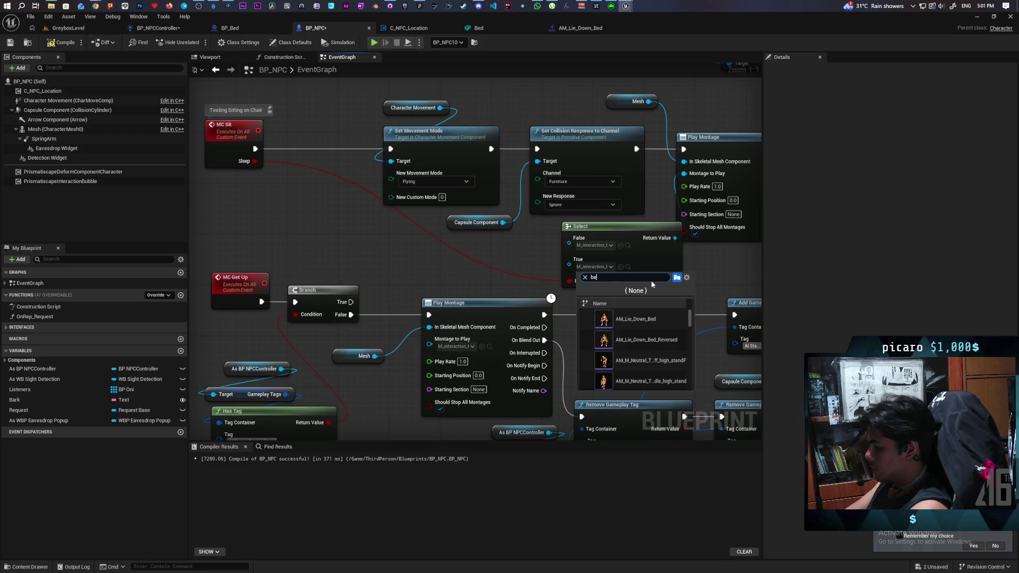
{"action": "left_click", "coordinate": [669, 317]}
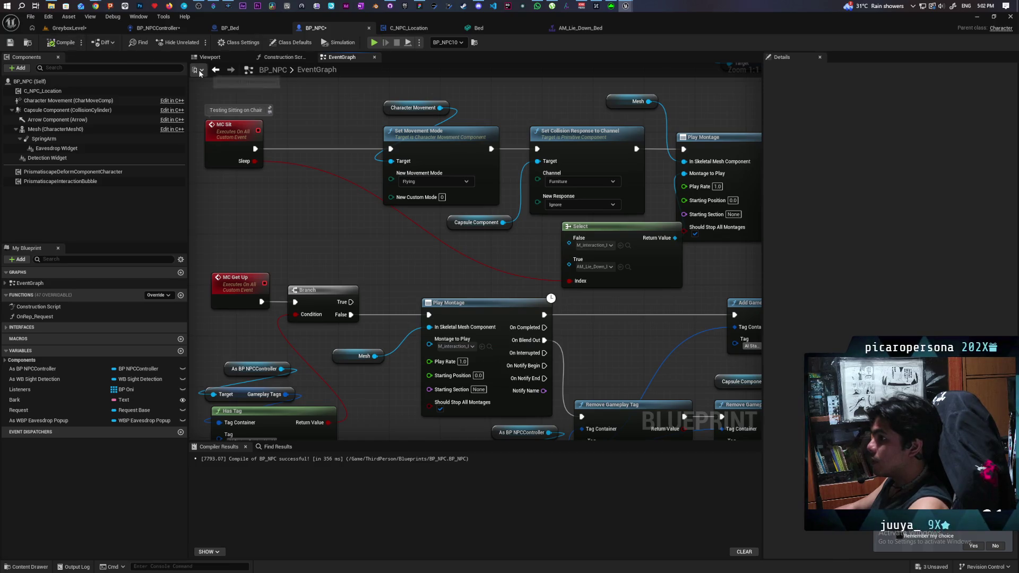
{"action": "key", "text": "ctrl+shift+s"}
{"action": "left_click", "coordinate": [68, 28]}
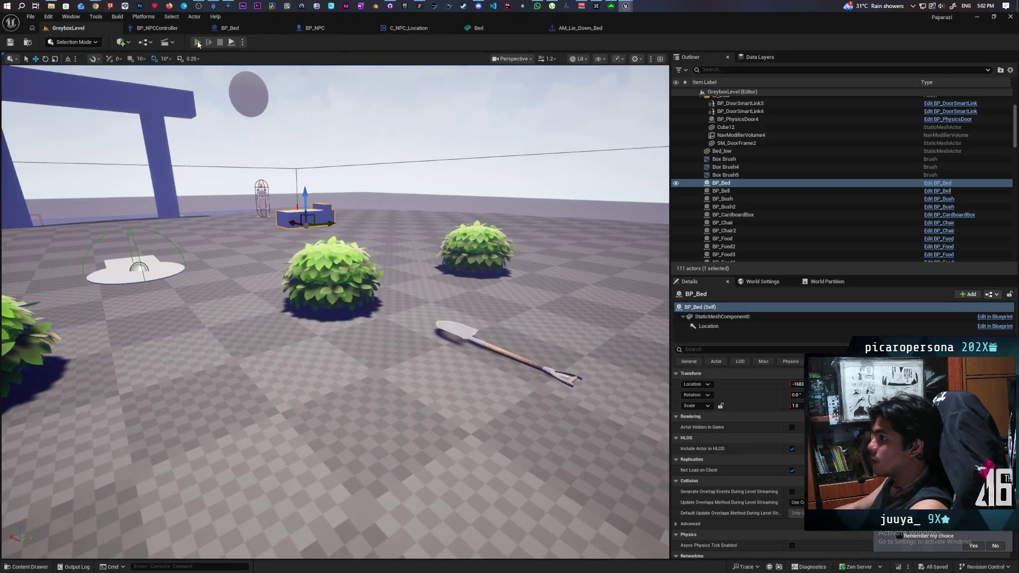
- Briefly play-test the level walking toward the bushes, then stop and review BP_NPC's graph
{"action": "left_click", "coordinate": [198, 41]}
{"action": "key", "text": "w"}
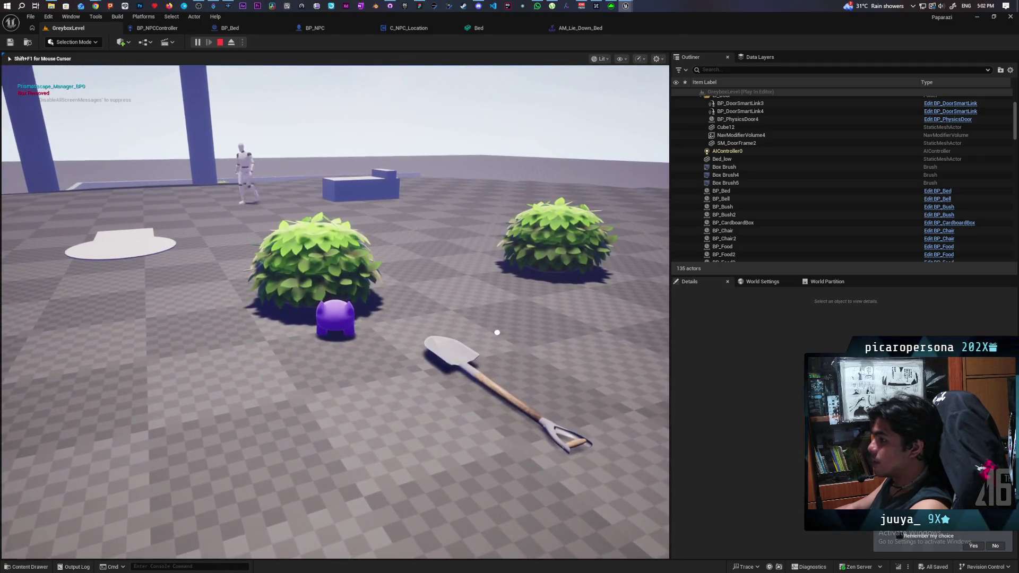
{"action": "key", "text": "shift+F1"}
{"action": "left_click", "coordinate": [220, 42]}
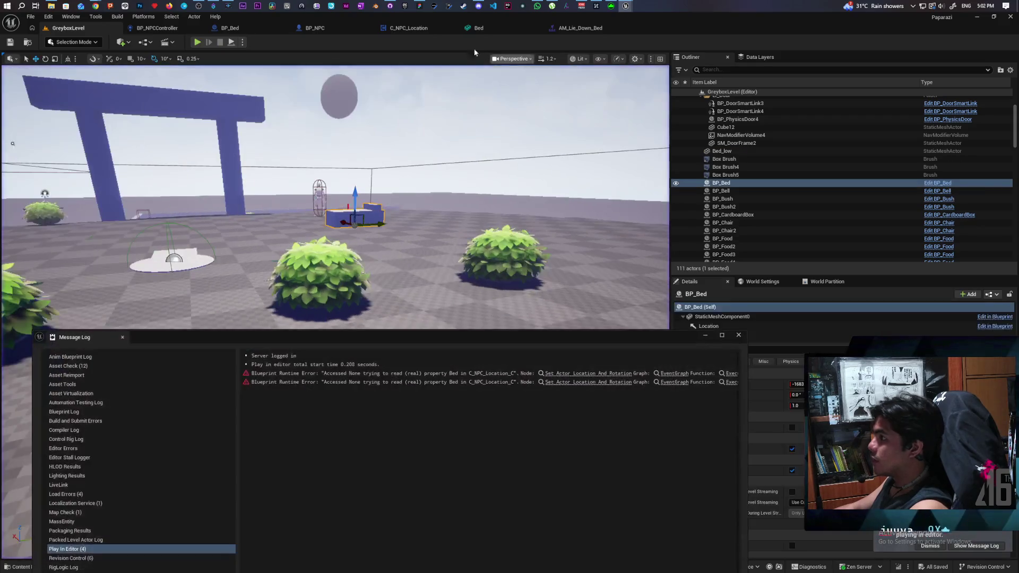
{"action": "left_click", "coordinate": [230, 28]}
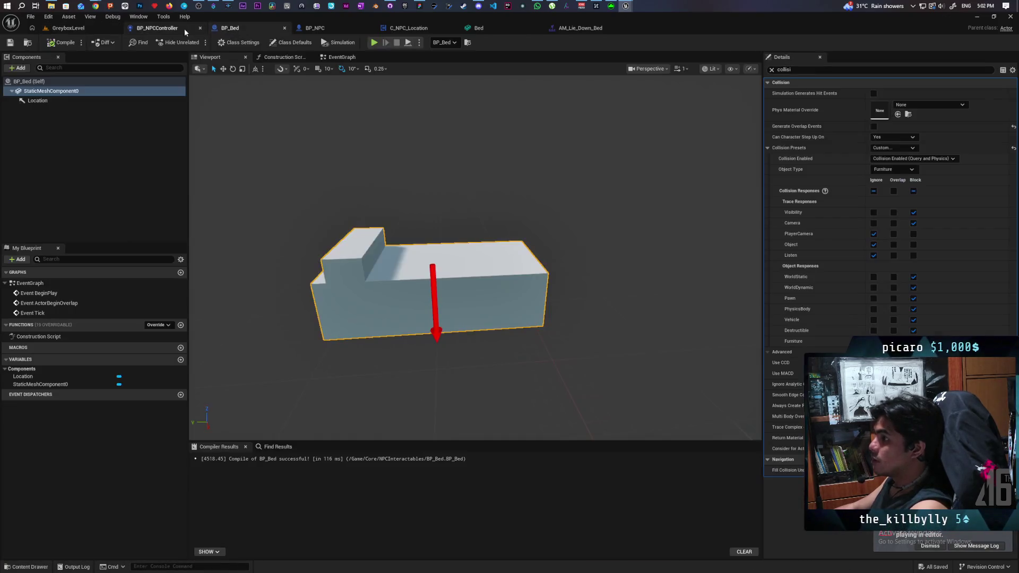
{"action": "left_click", "coordinate": [315, 28]}
{"action": "scroll", "coordinate": [519, 218], "scroll_direction": "down", "scroll_amount": 3}
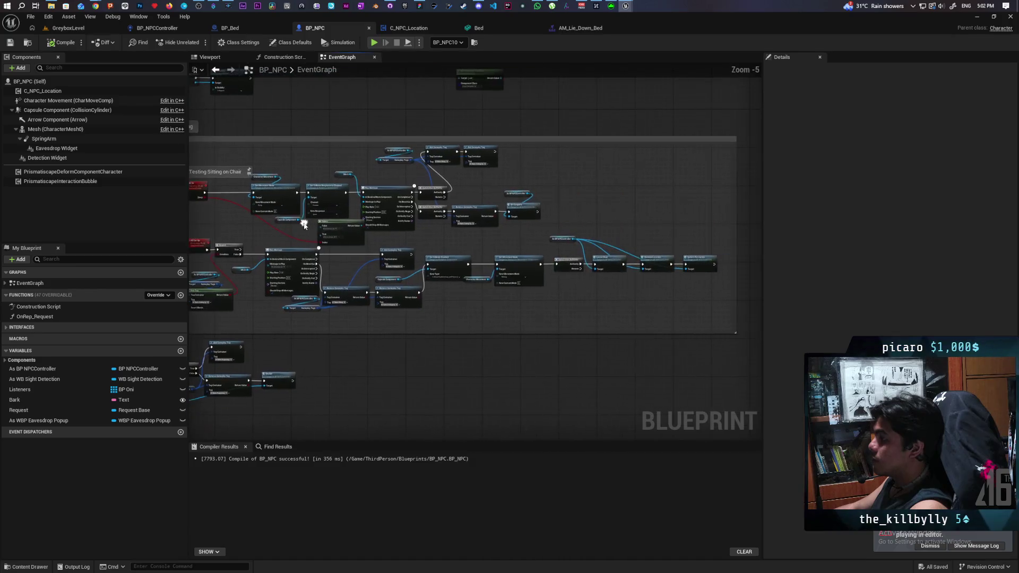
{"action": "scroll", "coordinate": [520, 220], "scroll_direction": "up", "scroll_amount": 2}
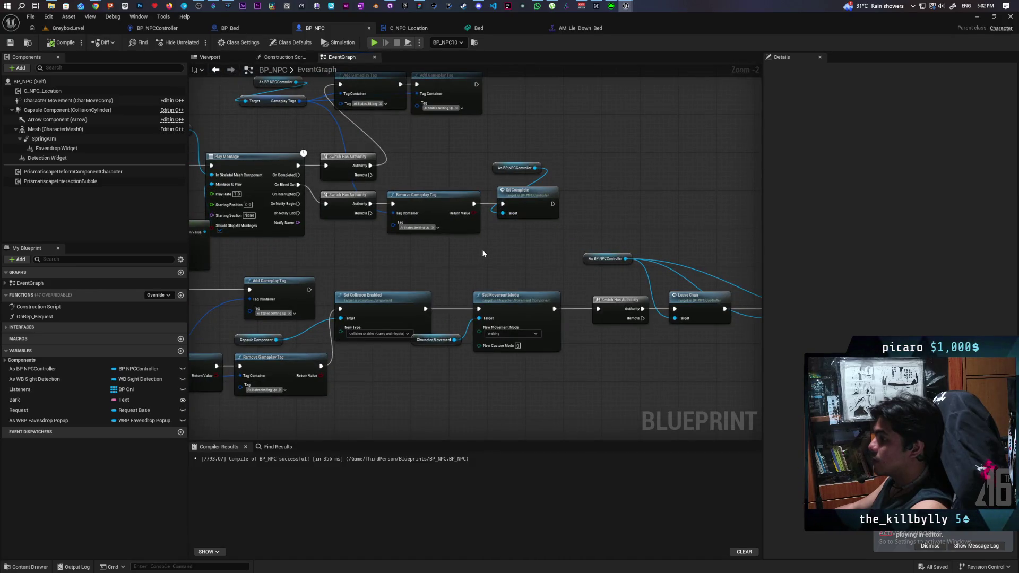
{"action": "scroll", "coordinate": [482, 250], "scroll_direction": "down", "scroll_amount": 3}
- Place a Sleep getter below MC Sit in BP_NPCController and save the blueprint
{"action": "left_click", "coordinate": [150, 31]}
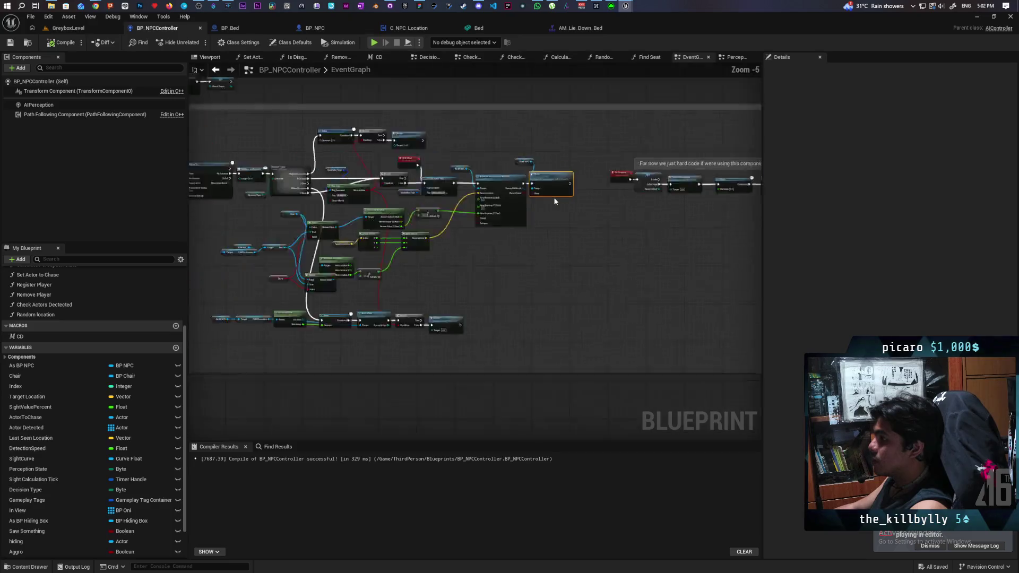
{"action": "scroll", "coordinate": [555, 227], "scroll_direction": "down", "scroll_amount": 2}
{"action": "scroll", "coordinate": [555, 227], "scroll_direction": "up", "scroll_amount": 6}
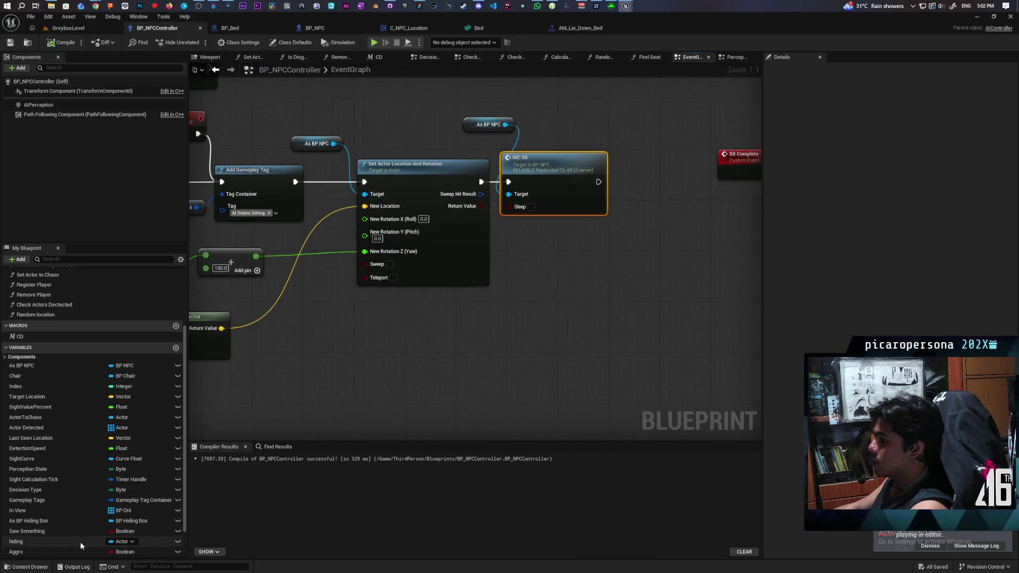
{"action": "scroll", "coordinate": [17, 543], "scroll_direction": "down", "scroll_amount": 3}
{"action": "mouse_move", "coordinate": [16, 535]}
{"action": "left_mouse_down"}
{"action": "mouse_move", "coordinate": [279, 416]}
{"action": "mouse_move", "coordinate": [519, 207]}
{"action": "left_mouse_up"}
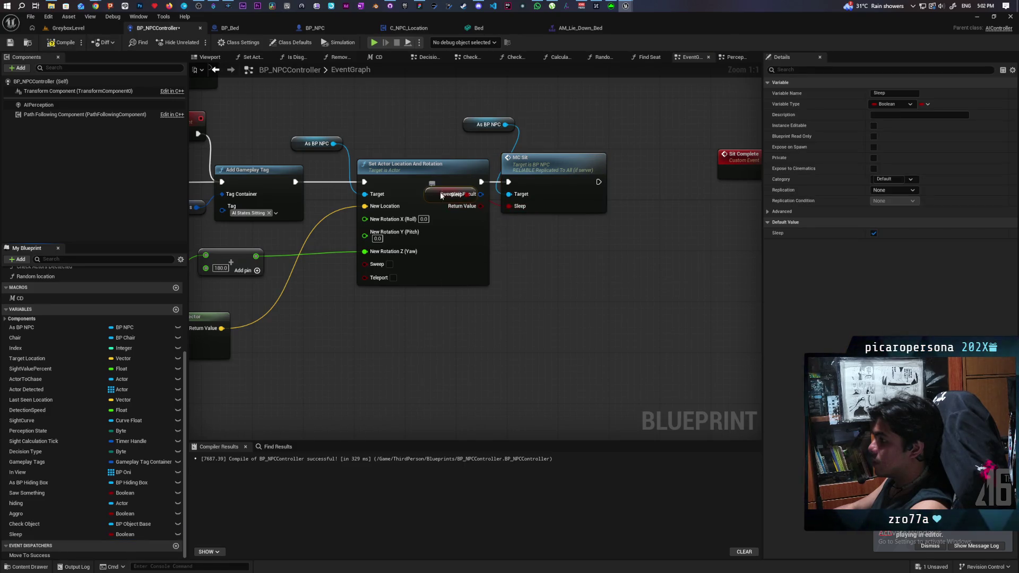
{"action": "left_click_drag", "start_coordinate": [440, 195], "coordinate": [528, 234]}
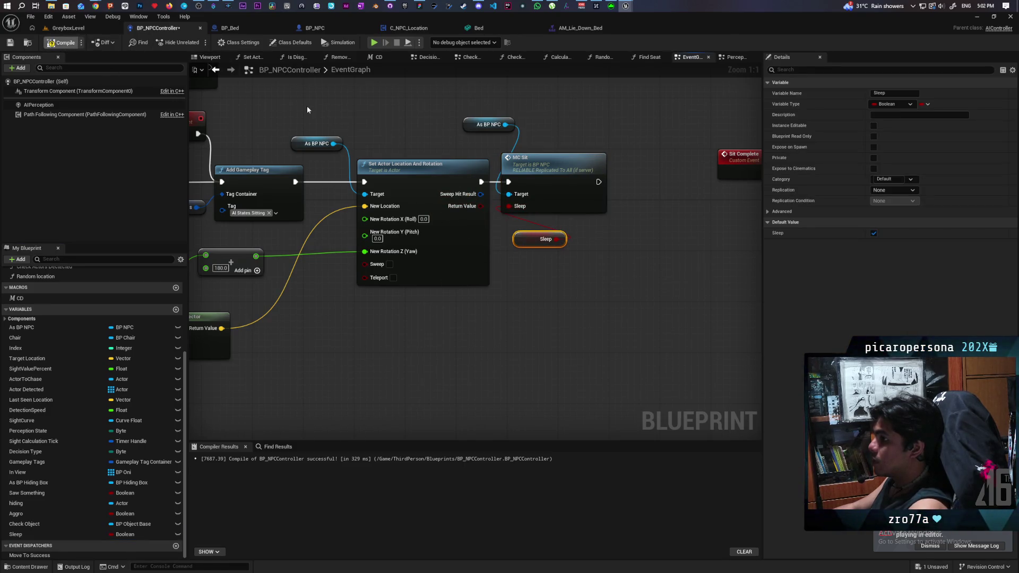
{"action": "key", "text": "ctrl+s"}
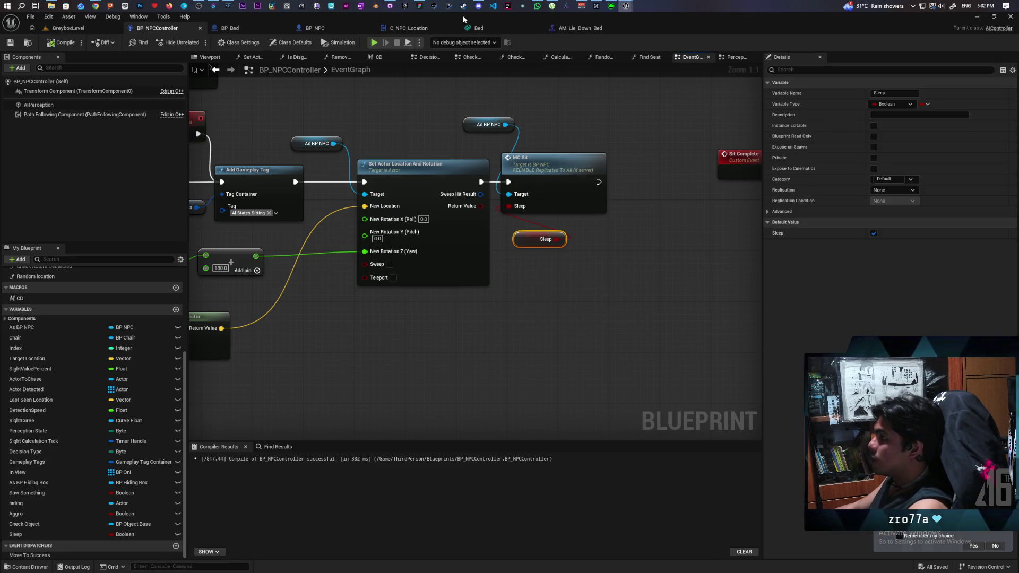
{"action": "left_click", "coordinate": [70, 29]}
- Play-test walking toward the bush, stop it, and return to BP_NPCController's event graph
{"action": "key", "text": "alt+p"}
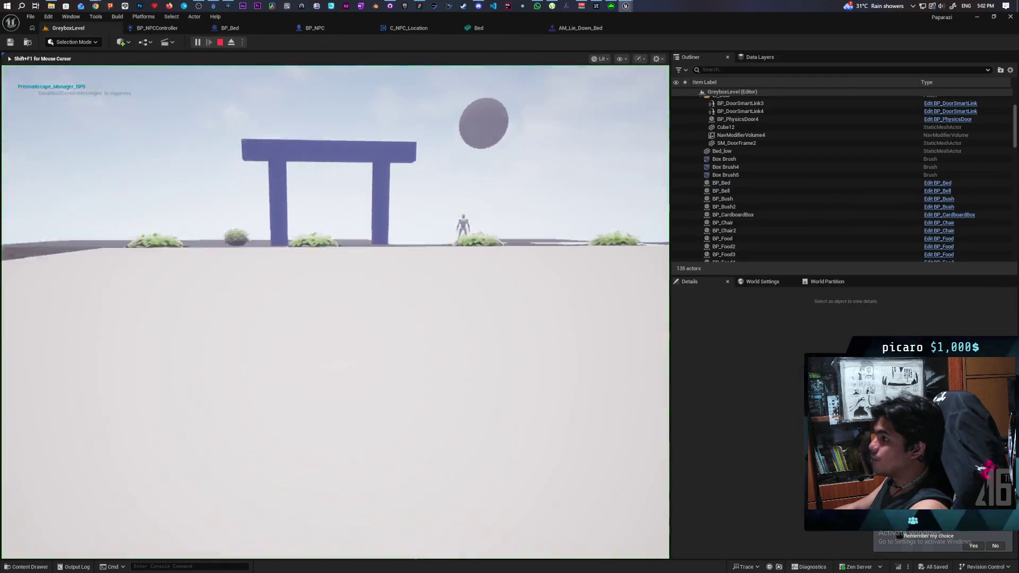
{"action": "key", "text": "w"}
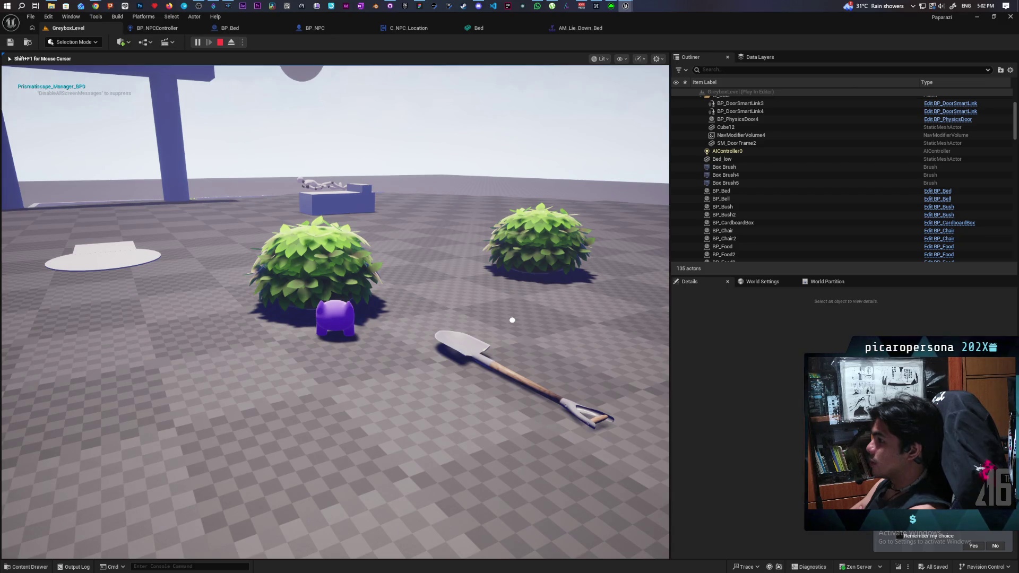
{"action": "key", "text": "Escape"}
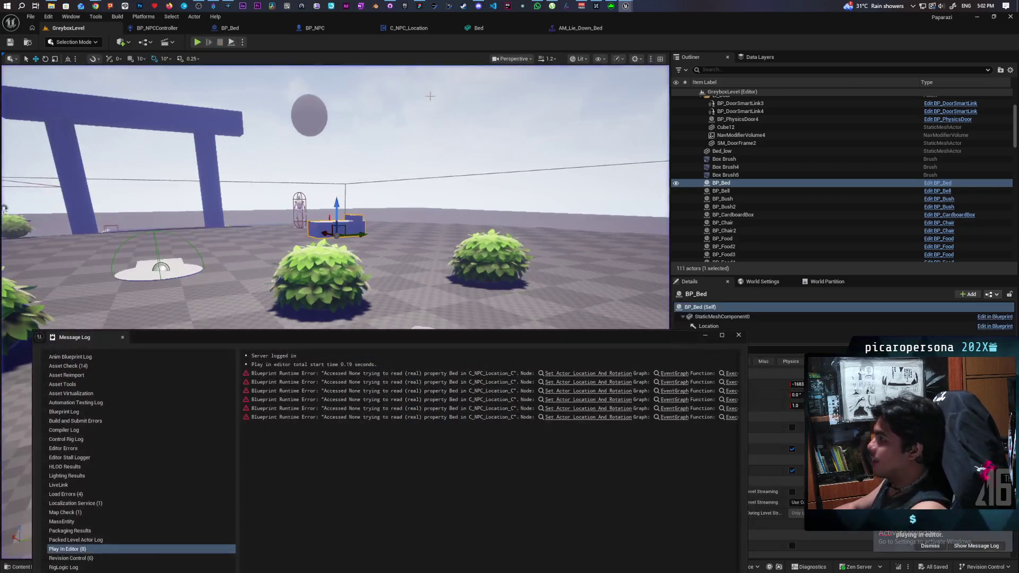
{"action": "left_click", "coordinate": [580, 28]}
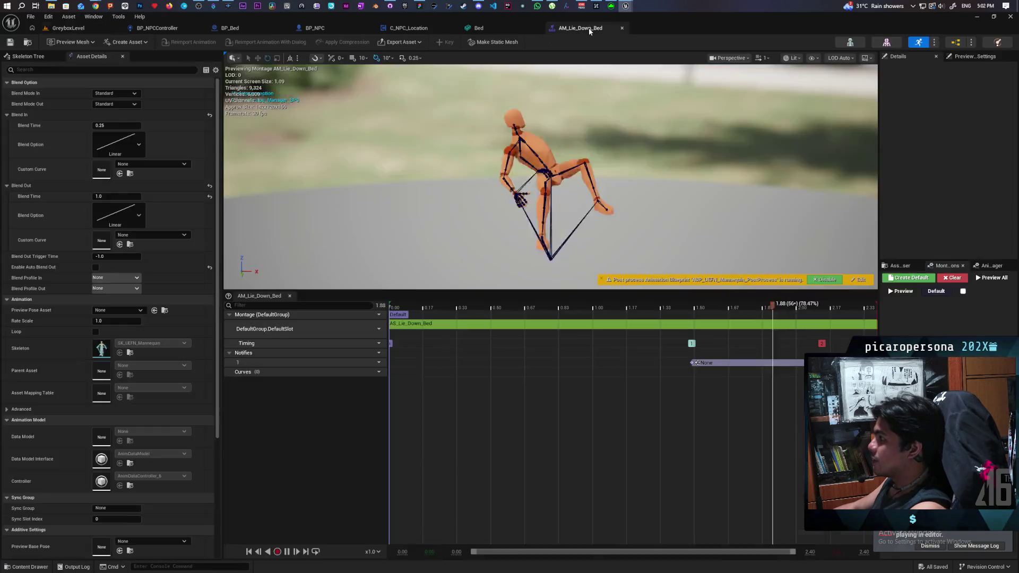
{"action": "left_click", "coordinate": [477, 27]}
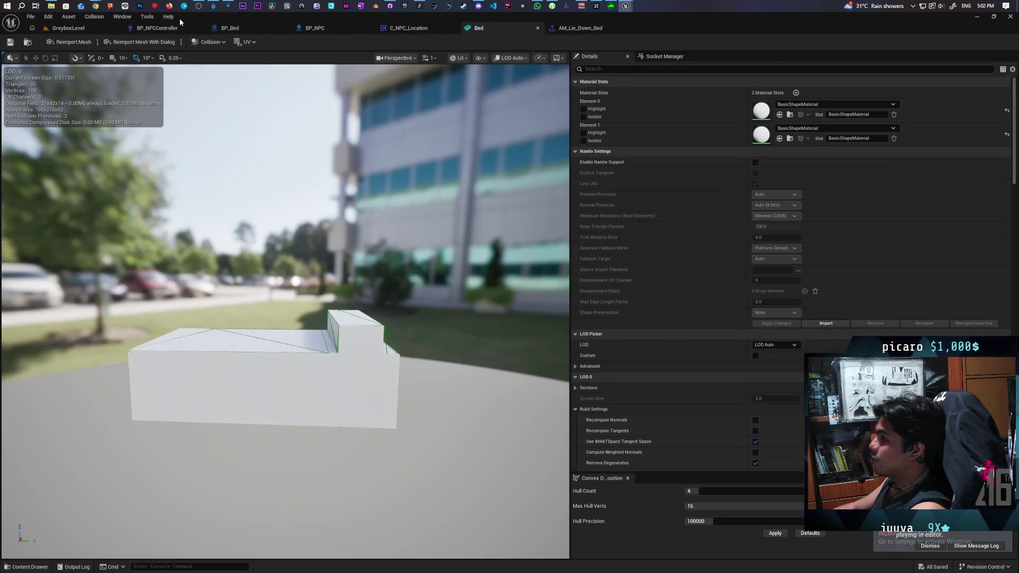
{"action": "left_click", "coordinate": [159, 27]}
{"action": "scroll", "coordinate": [578, 300], "scroll_direction": "down", "scroll_amount": 4}
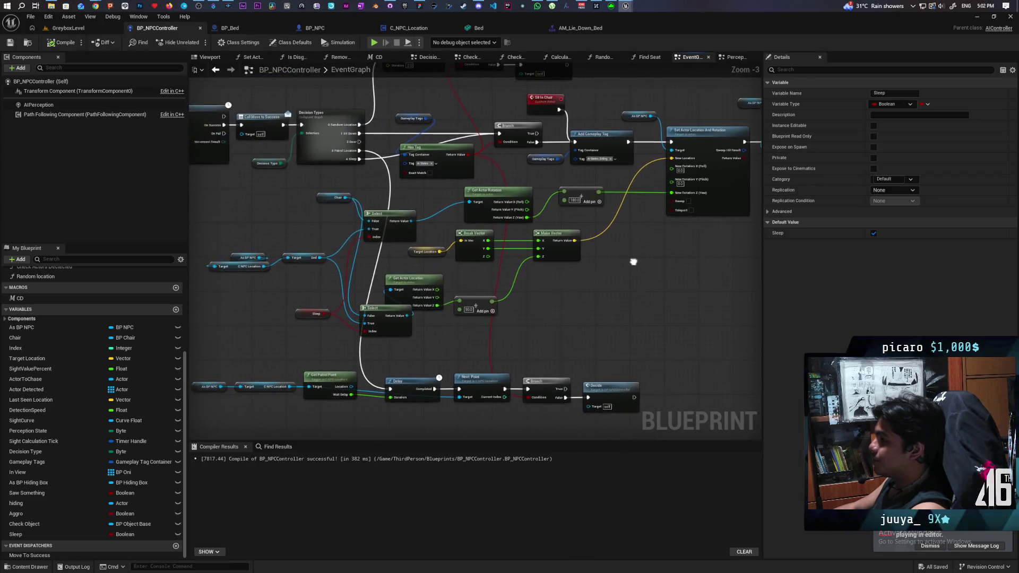
- Wire Chair into Get Actor Rotation, delete the upper Select, and duplicate Get Actor Rotation for Bed
{"action": "scroll", "coordinate": [633, 261], "scroll_direction": "up", "scroll_amount": 1}
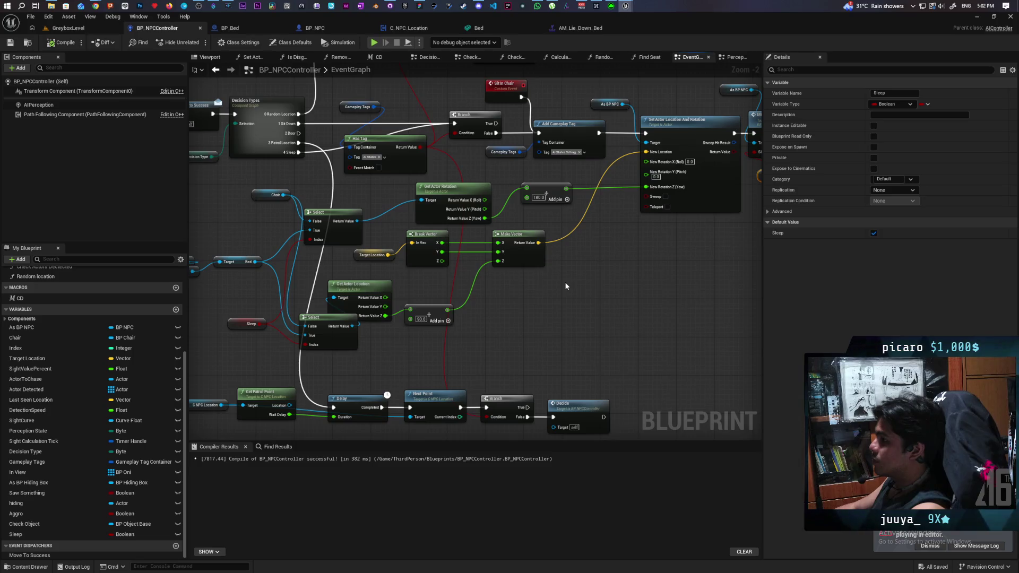
{"action": "left_click_drag", "start_coordinate": [566, 286], "coordinate": [602, 269]}
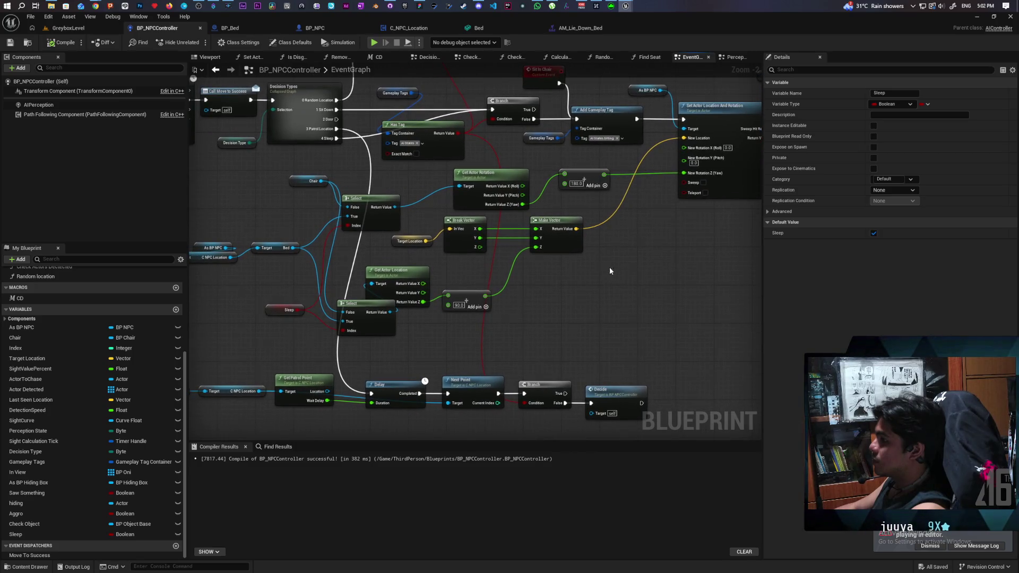
{"action": "mouse_move", "coordinate": [321, 181]}
{"action": "left_mouse_down"}
{"action": "mouse_move", "coordinate": [505, 192]}
{"action": "mouse_move", "coordinate": [459, 187]}
{"action": "left_mouse_up"}
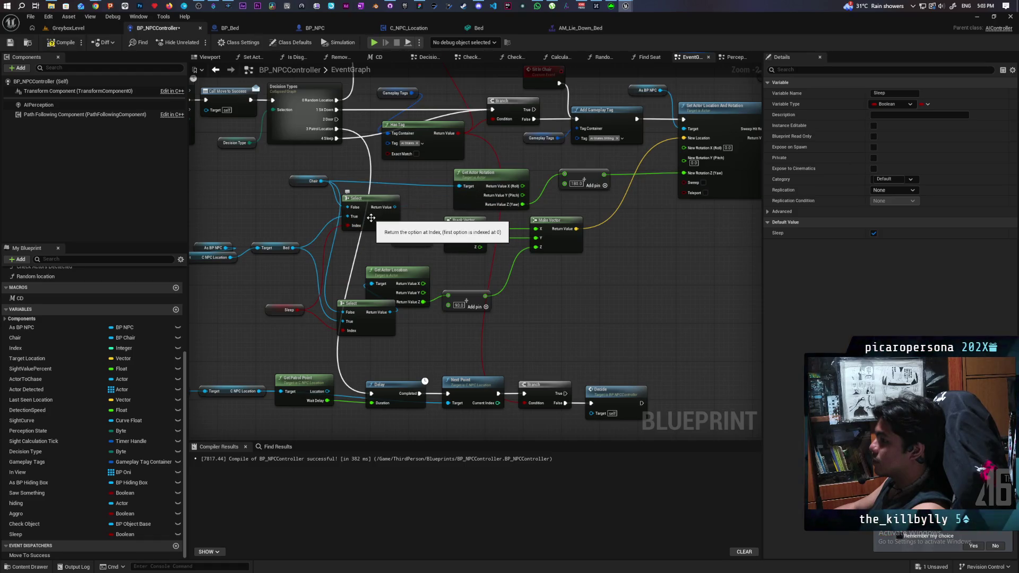
{"action": "left_click", "coordinate": [373, 221]}
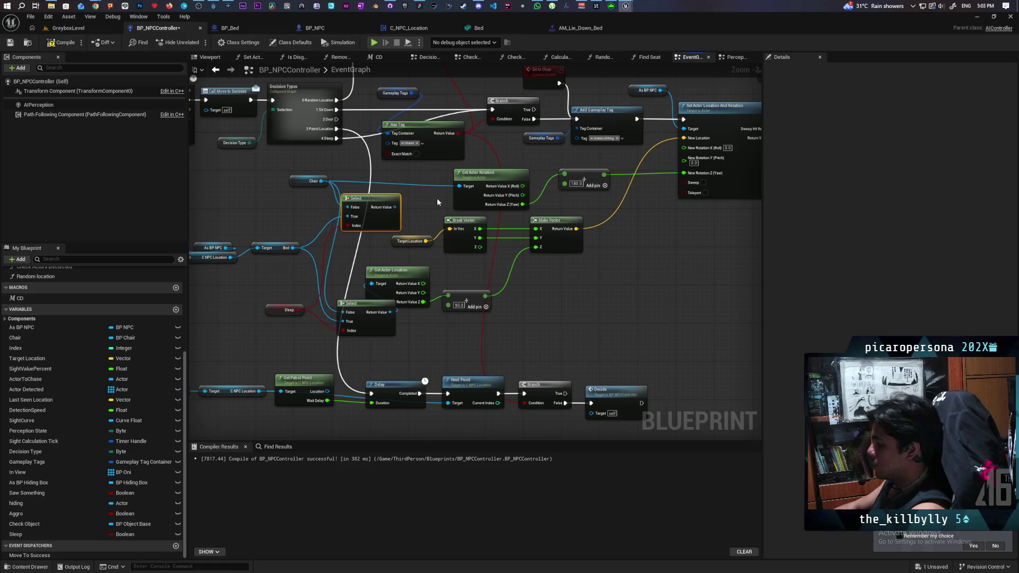
{"action": "key", "text": "Delete"}
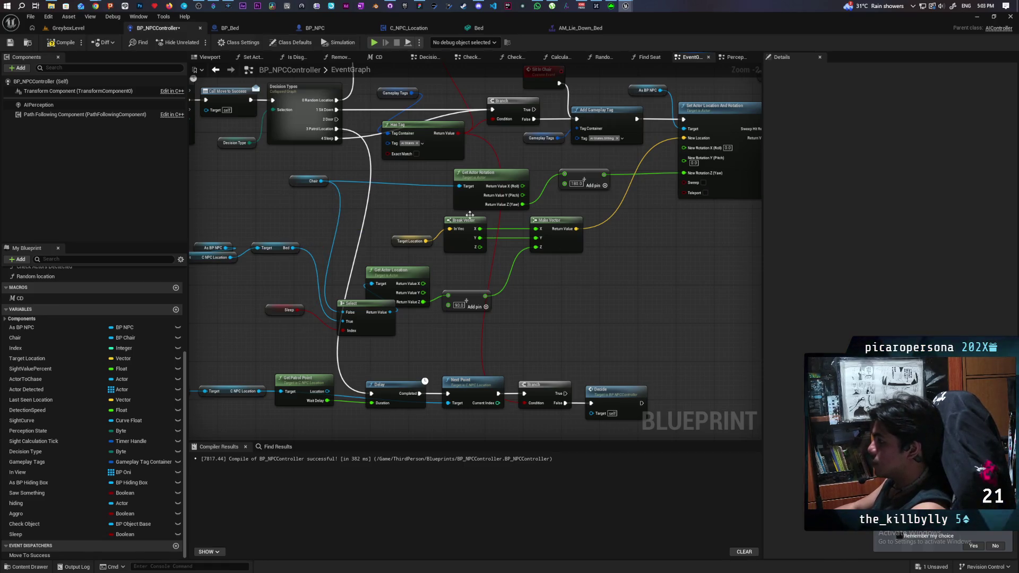
{"action": "key", "text": "ctrl+c"}
{"action": "key", "text": "ctrl+v"}
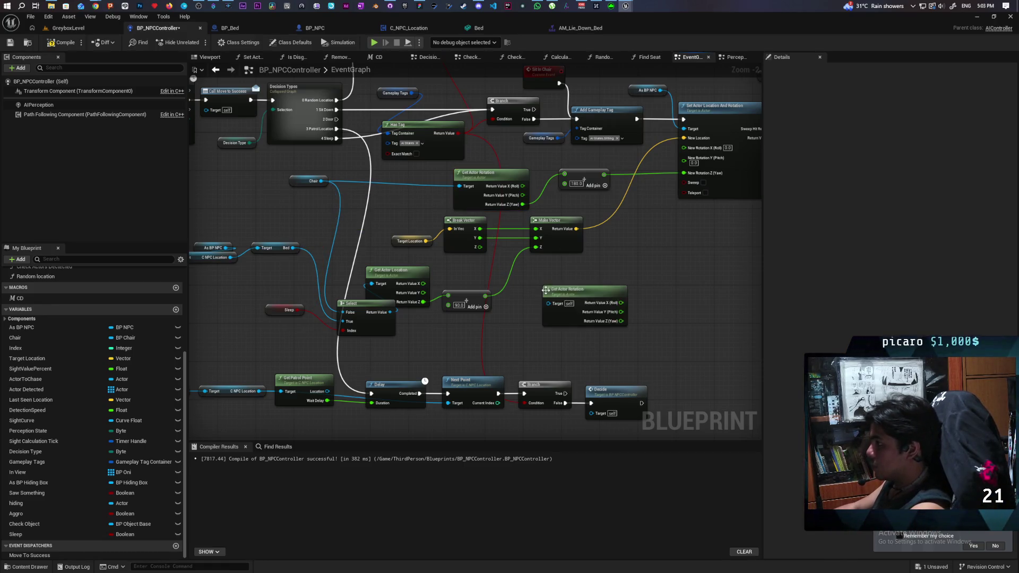
{"action": "left_click_drag", "start_coordinate": [292, 248], "coordinate": [548, 303]}
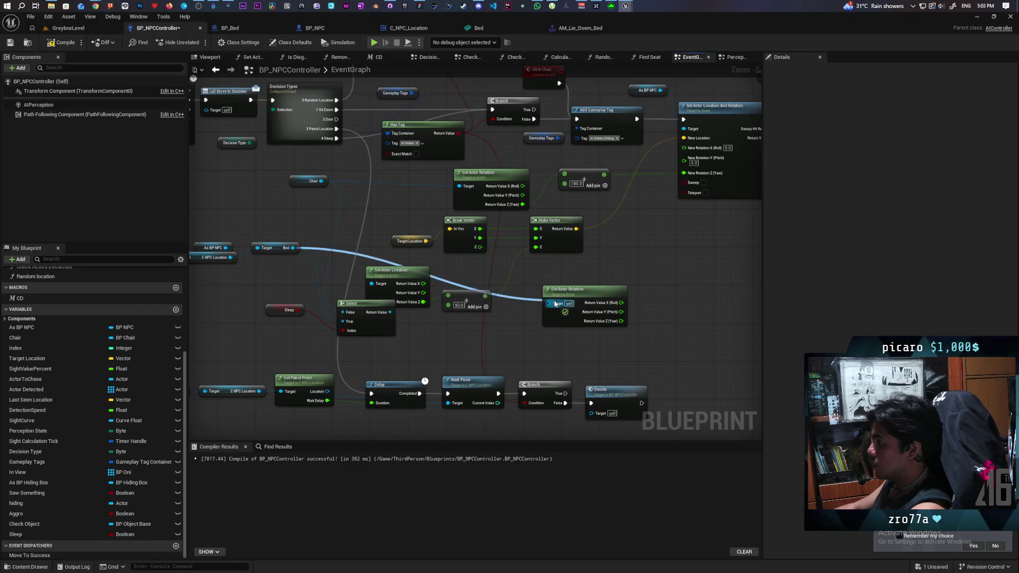
- Add a Select Float on the Yaw, picked by Sleep, with the chair's yaw as A and the bed's yaw as B
{"action": "left_click_drag", "start_coordinate": [585, 195], "coordinate": [544, 269]}
{"action": "type", "text": "selec"}
{"action": "key", "text": "Return"}
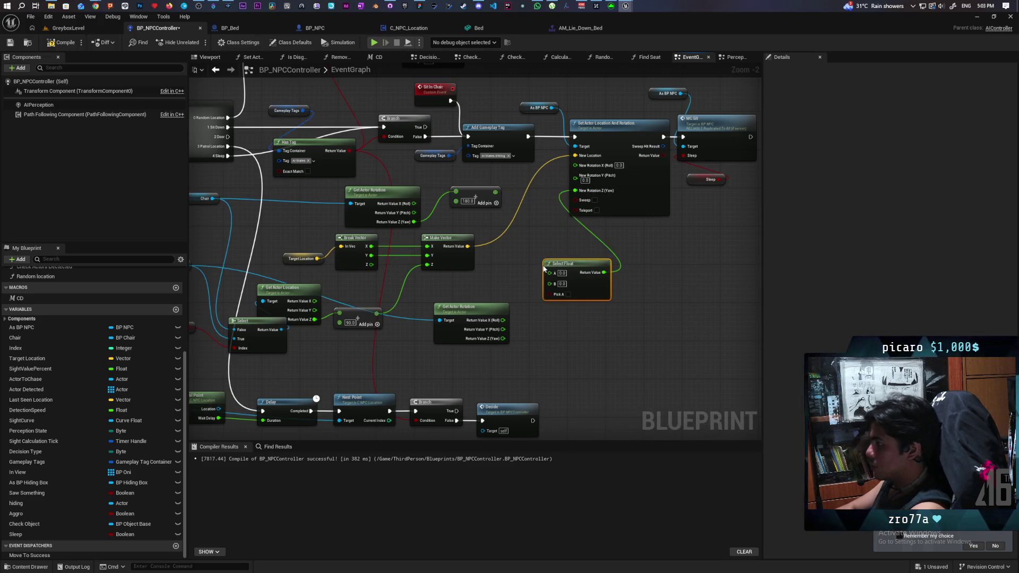
{"action": "left_click_drag", "start_coordinate": [394, 316], "coordinate": [494, 291]}
{"action": "left_click", "coordinate": [270, 300]}
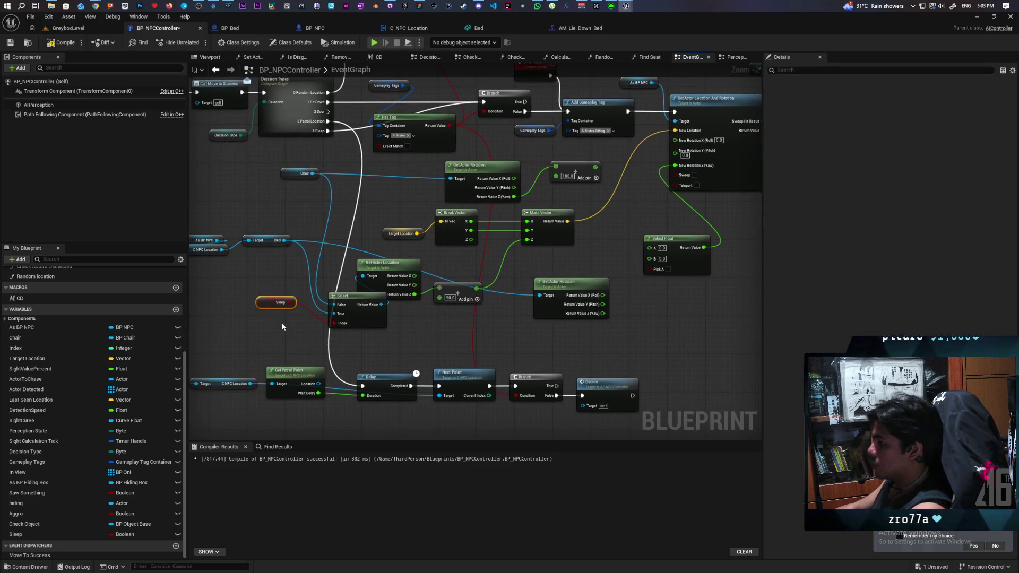
{"action": "key", "text": "ctrl+c"}
{"action": "key", "text": "ctrl+v"}
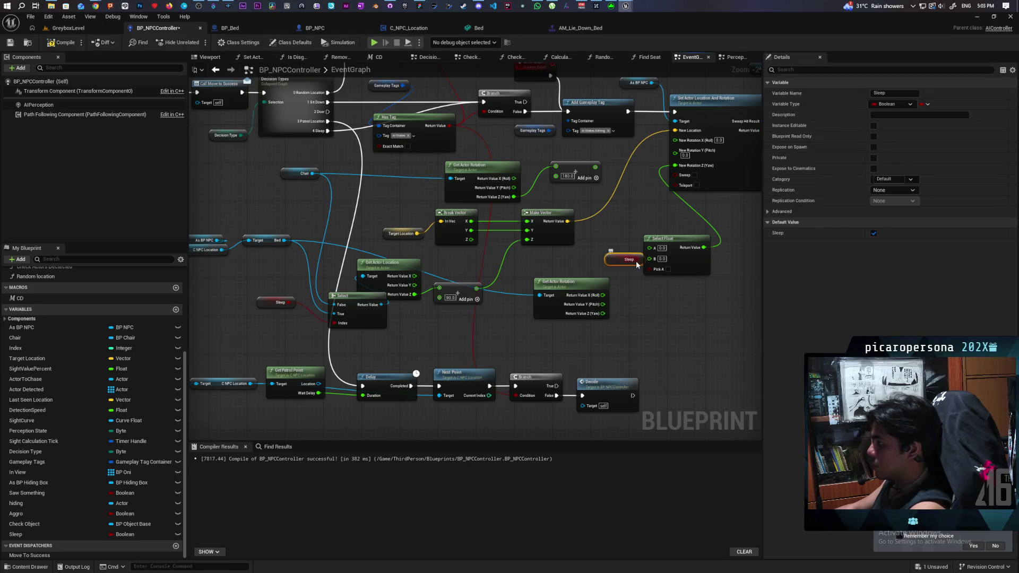
{"action": "left_click_drag", "start_coordinate": [638, 259], "coordinate": [649, 269]}
{"action": "left_click", "coordinate": [622, 236]}
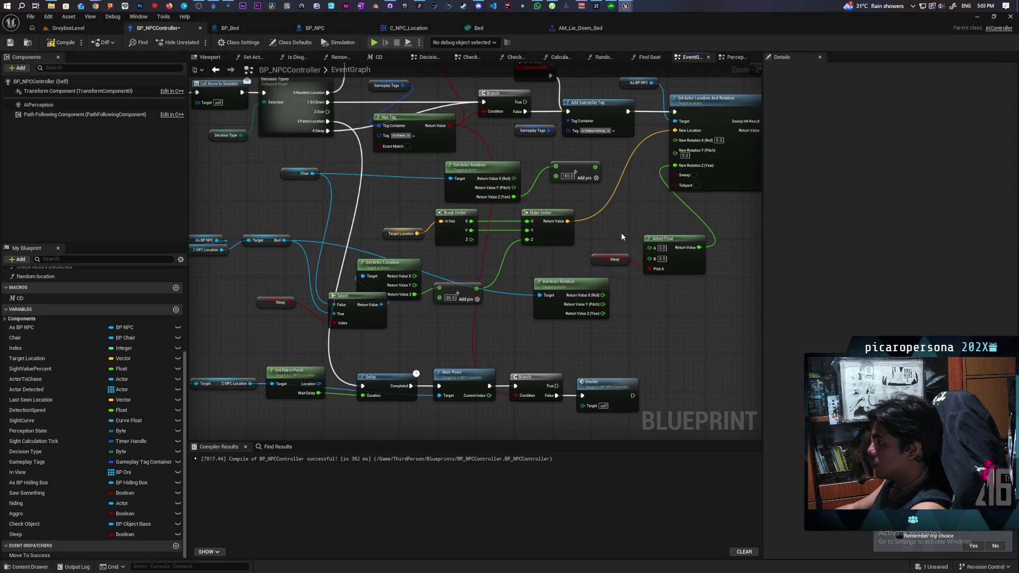
{"action": "mouse_move", "coordinate": [595, 167]}
{"action": "left_mouse_down"}
{"action": "mouse_move", "coordinate": [640, 258]}
{"action": "mouse_move", "coordinate": [658, 266]}
{"action": "mouse_move", "coordinate": [650, 259]}
{"action": "left_mouse_up"}
{"action": "left_click_drag", "start_coordinate": [603, 313], "coordinate": [657, 251]}
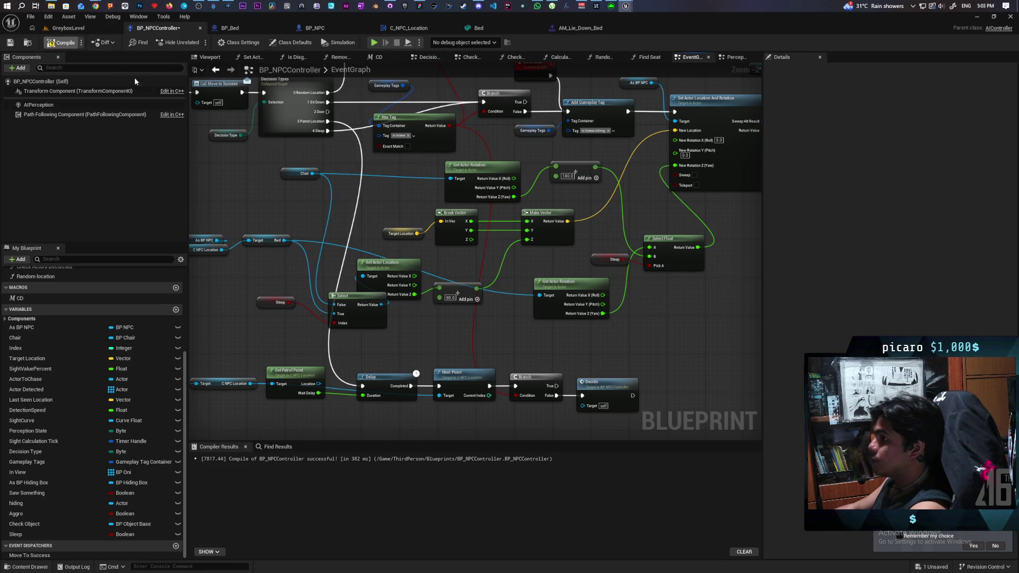
{"action": "left_click", "coordinate": [75, 28]}
- Start a play-test and walk the character toward the bushes
{"action": "left_click", "coordinate": [197, 42]}
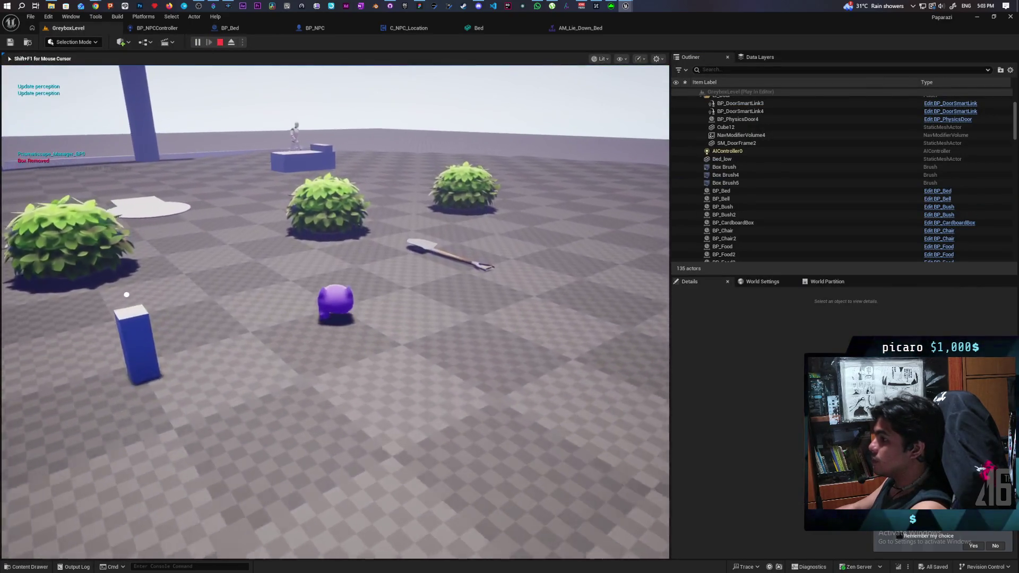
{"action": "key", "text": "w"}
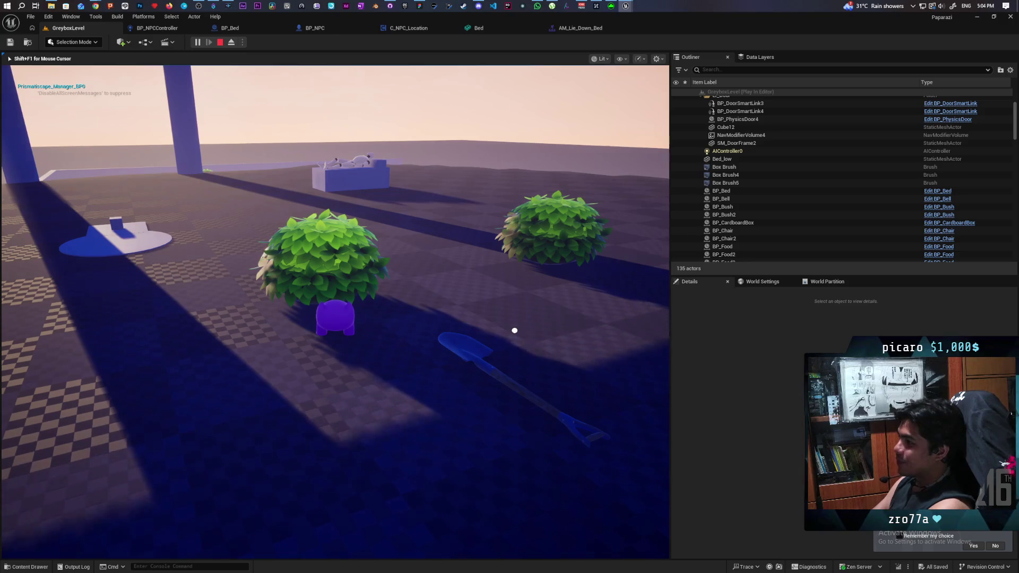
- Roam around the bed, bushes and cardboard box, picking up the box, then stop the play-test
{"action": "key", "text": "a"}
{"action": "key", "text": "w"}
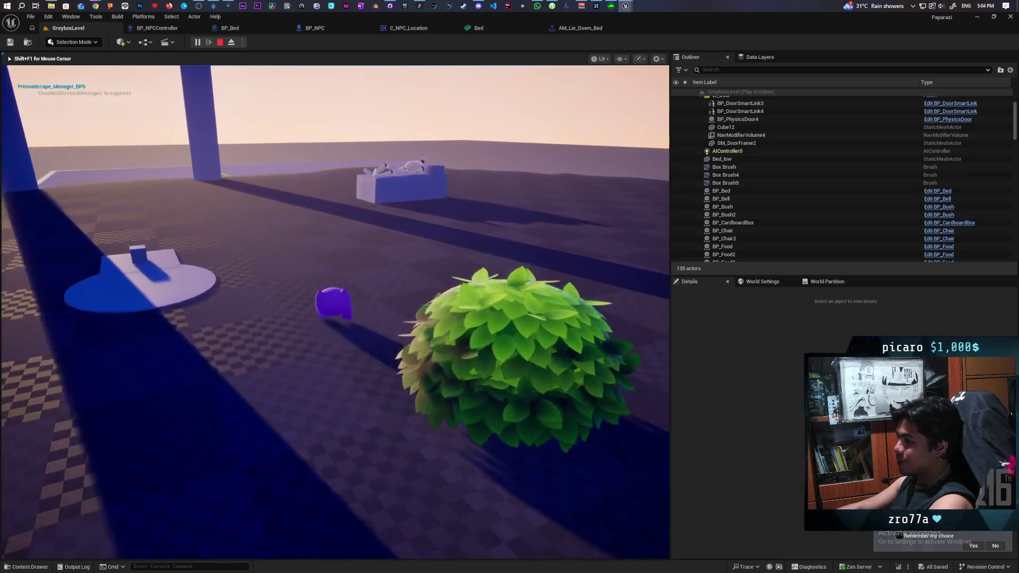
{"action": "key", "text": "w"}
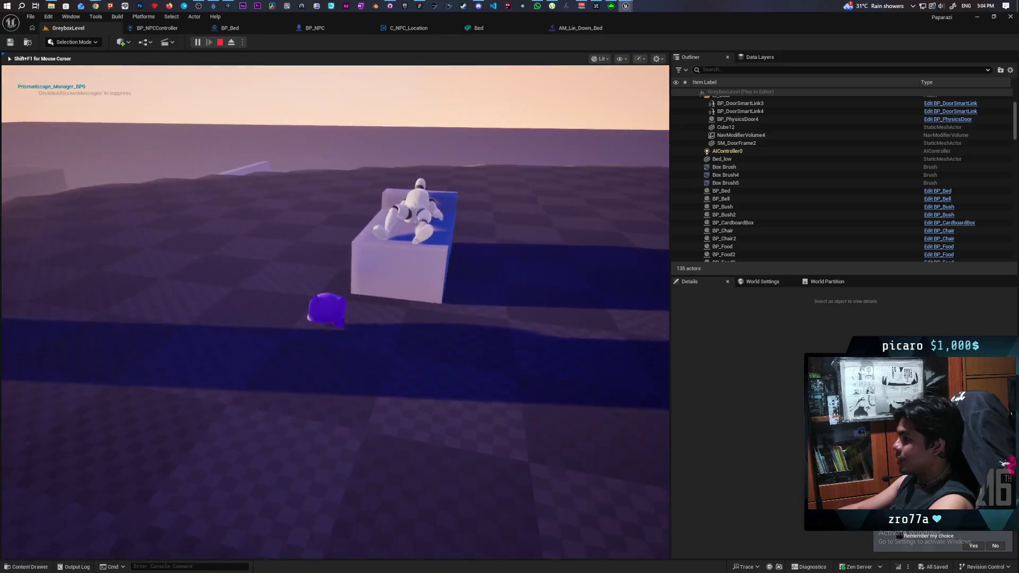
{"action": "key", "text": "s"}
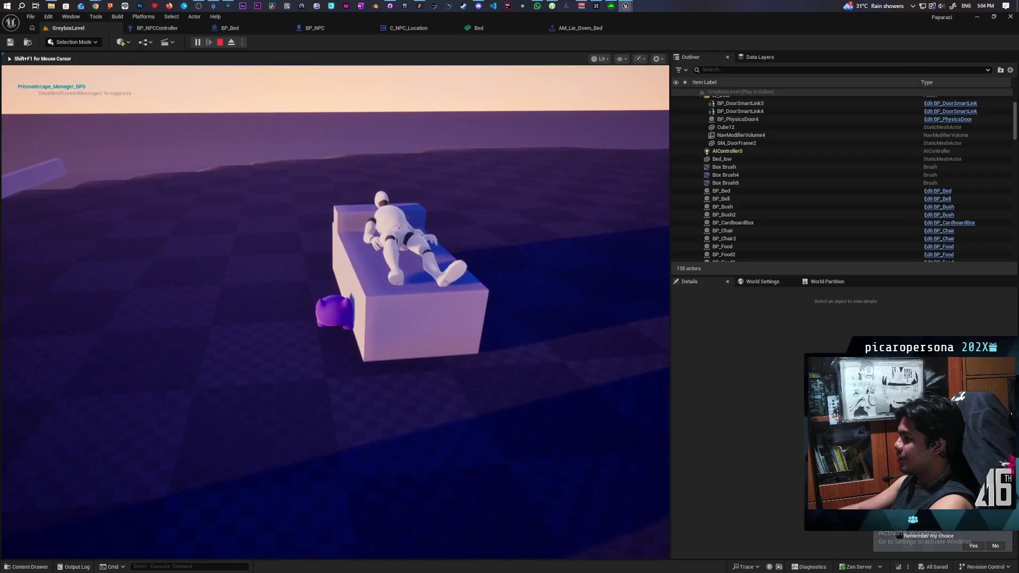
{"action": "key", "text": "w"}
{"action": "key", "text": "s"}
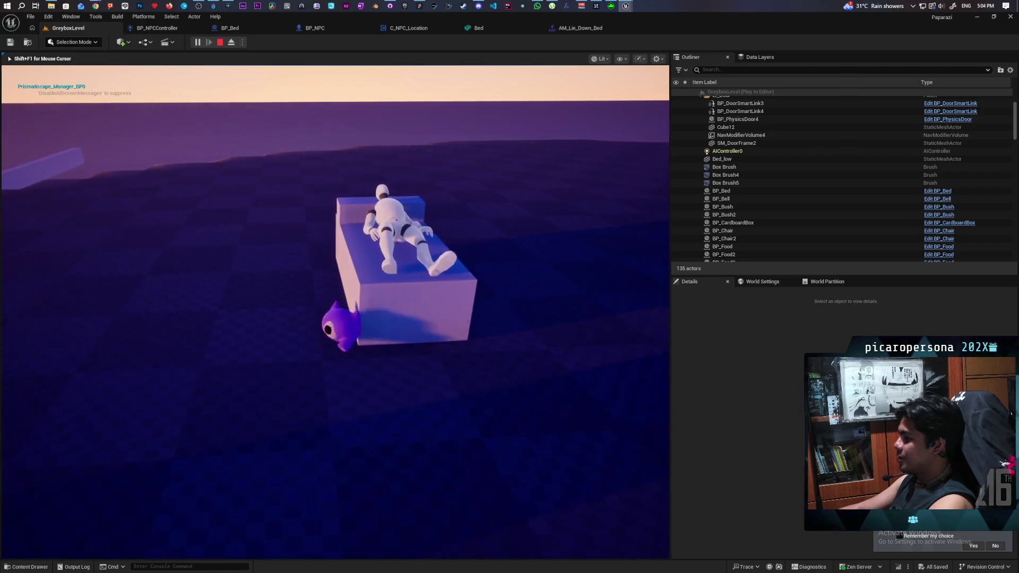
{"action": "key", "text": "w"}
{"action": "key", "text": "d"}
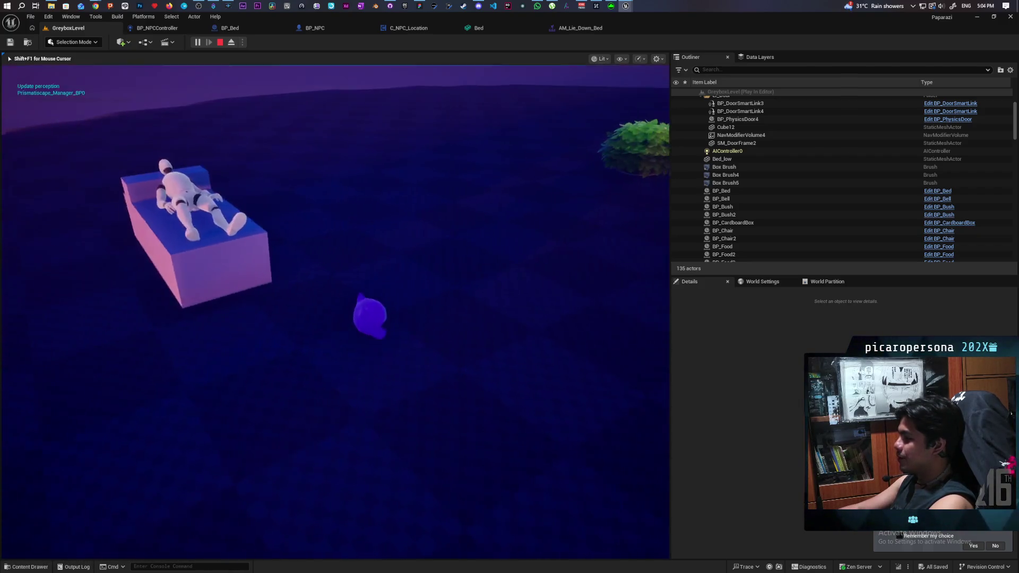
{"action": "key", "text": "w"}
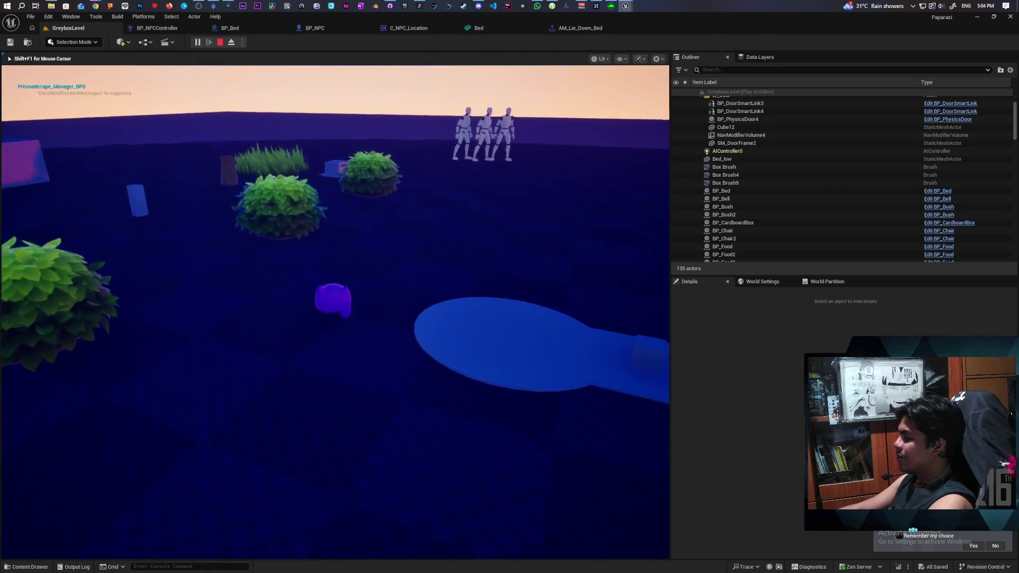
{"action": "key", "text": "w"}
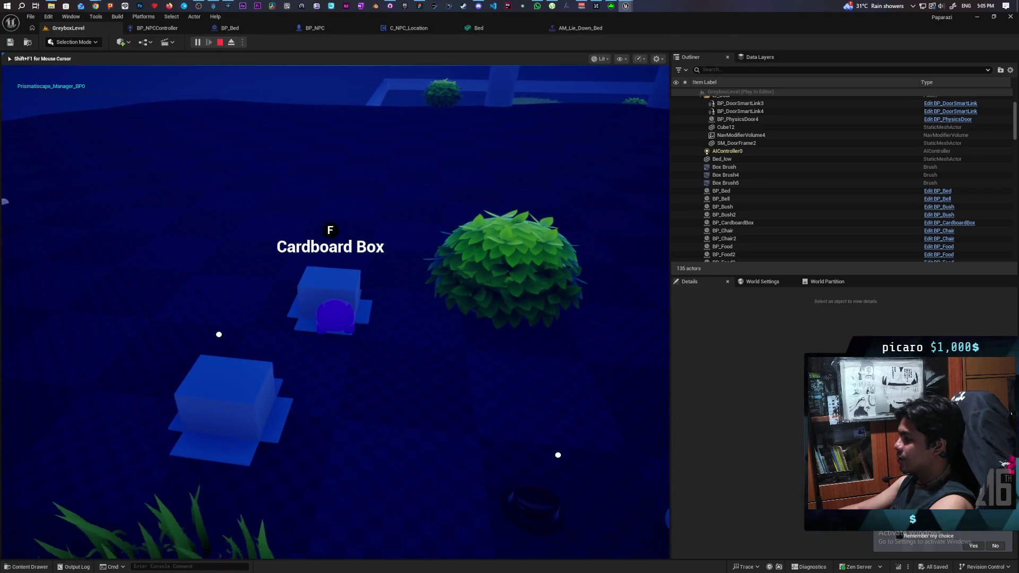
{"action": "key", "text": "f"}
{"action": "key", "text": "w"}
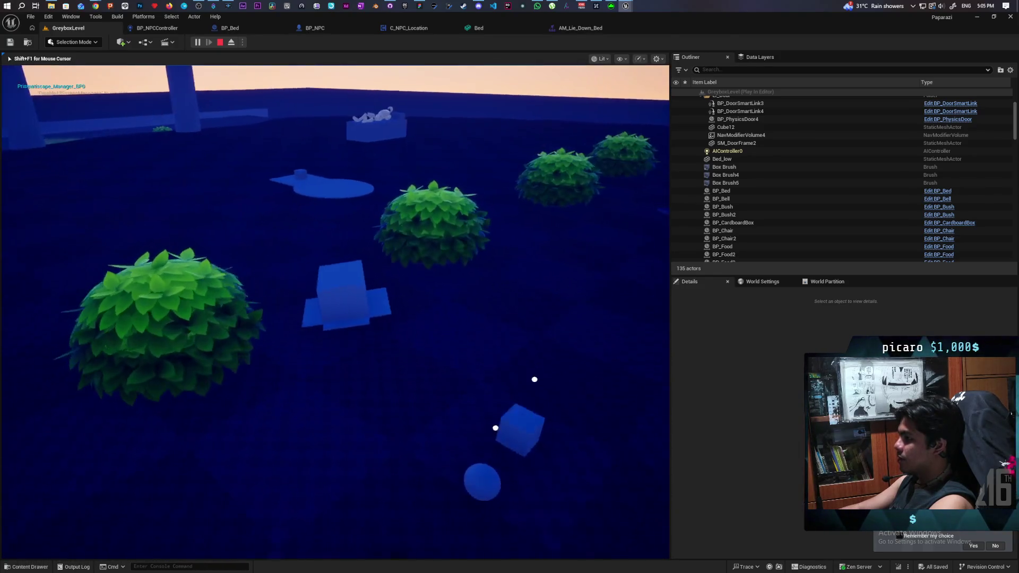
{"action": "key", "text": "w"}
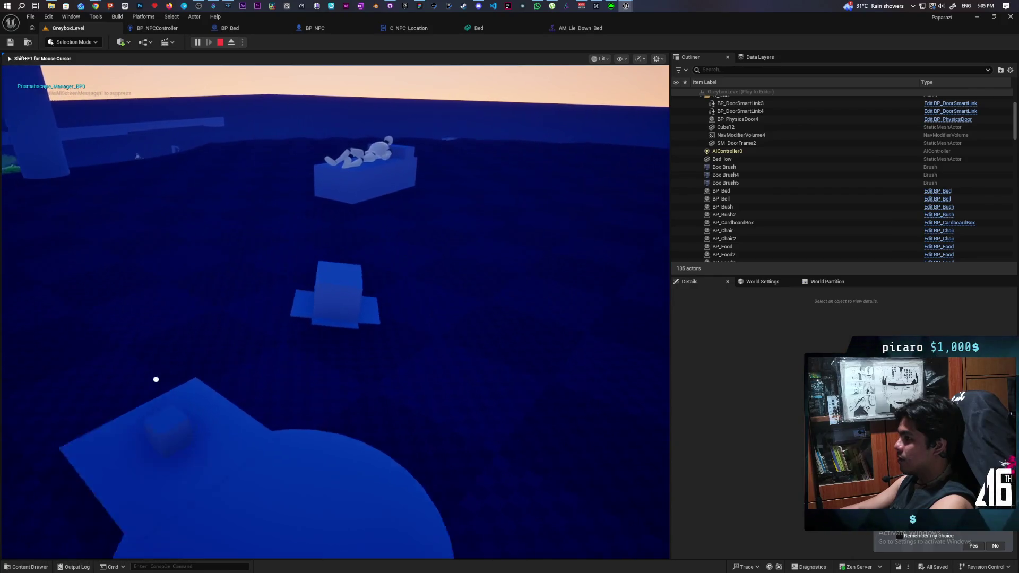
{"action": "key", "text": "w"}
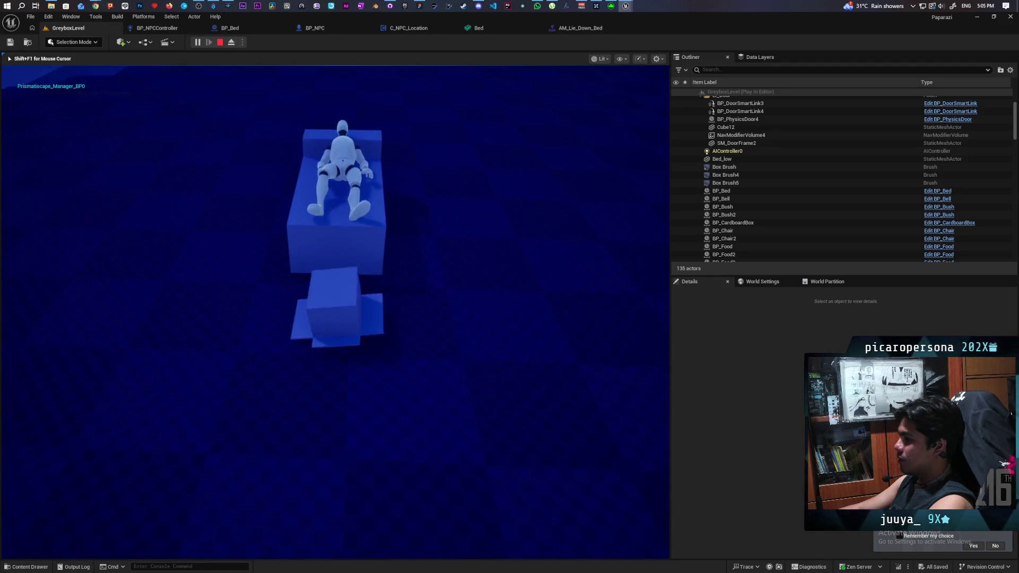
{"action": "key", "text": "s"}
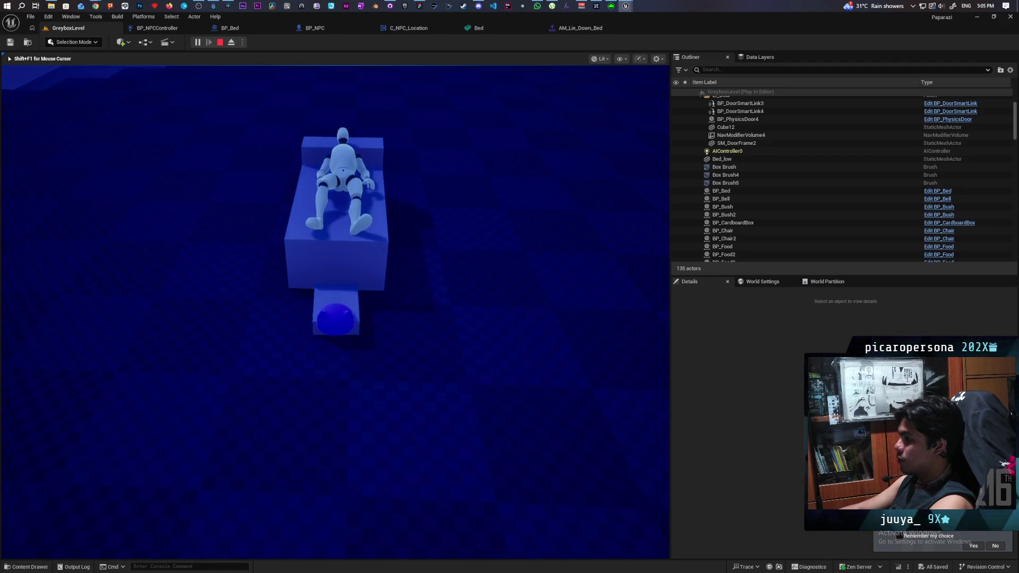
{"action": "key", "text": "s"}
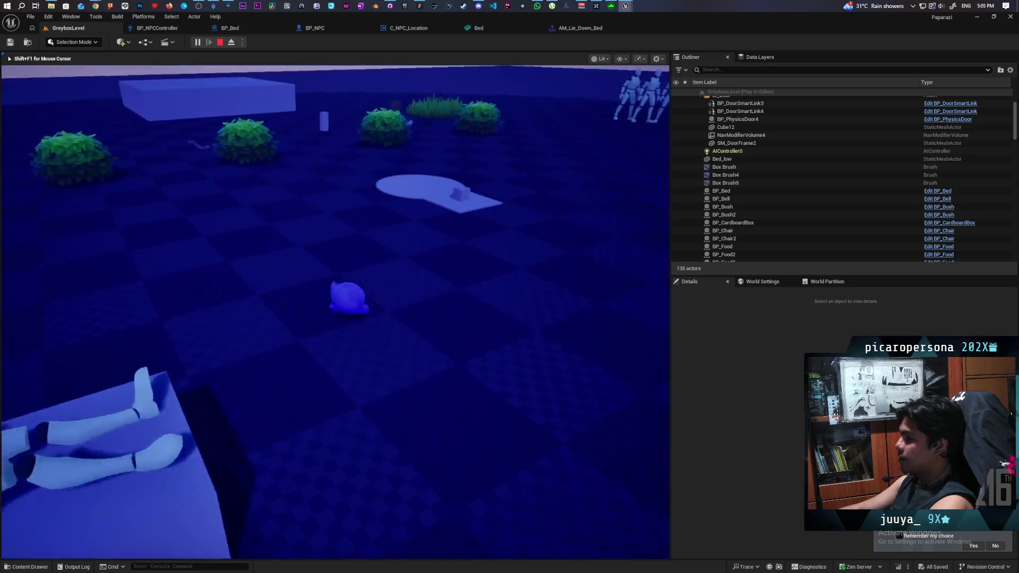
{"action": "key", "text": "w"}
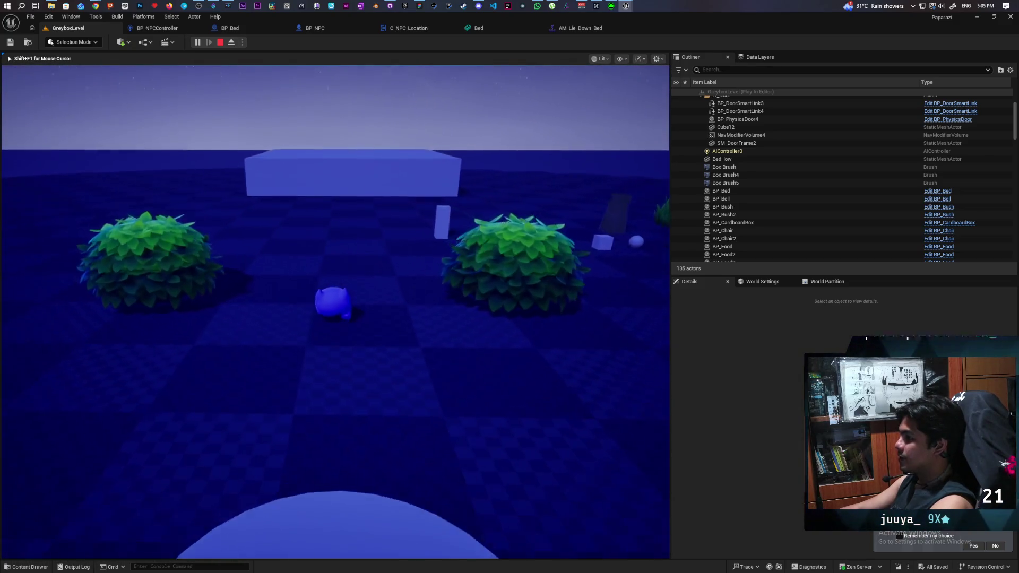
{"action": "key", "text": "w"}
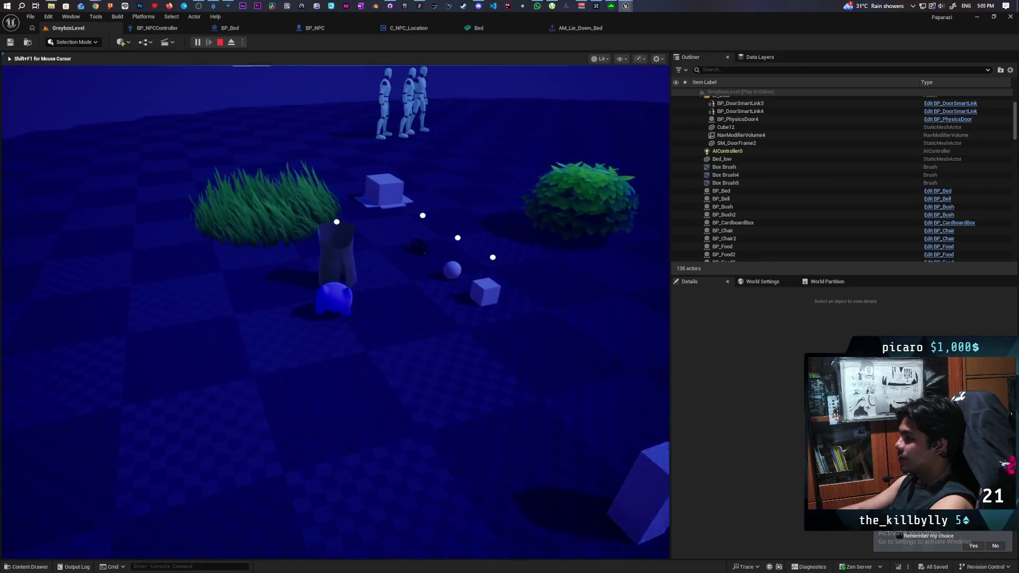
{"action": "key", "text": "w"}
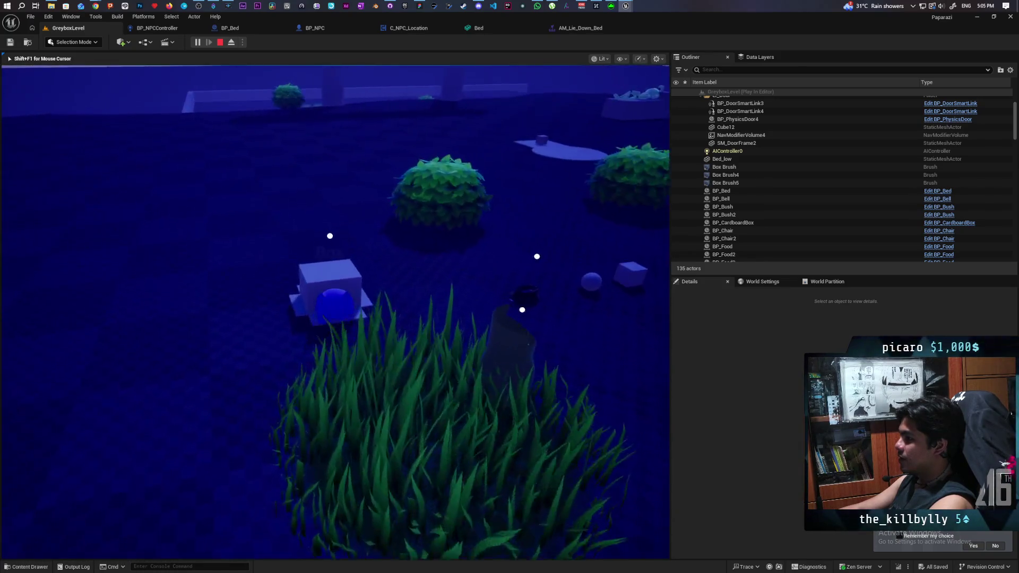
{"action": "key", "text": "w"}
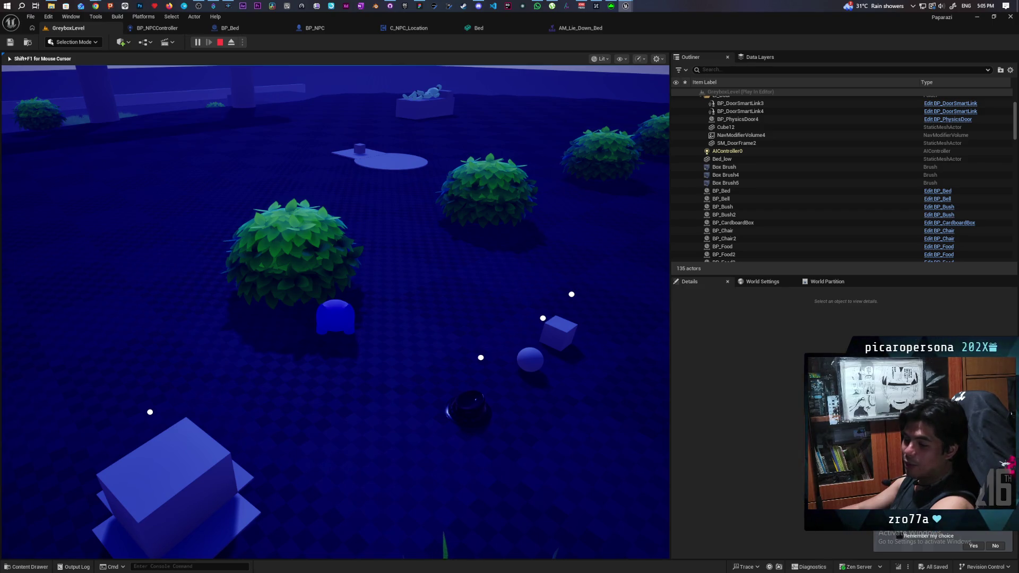
{"action": "key", "text": "Escape"}
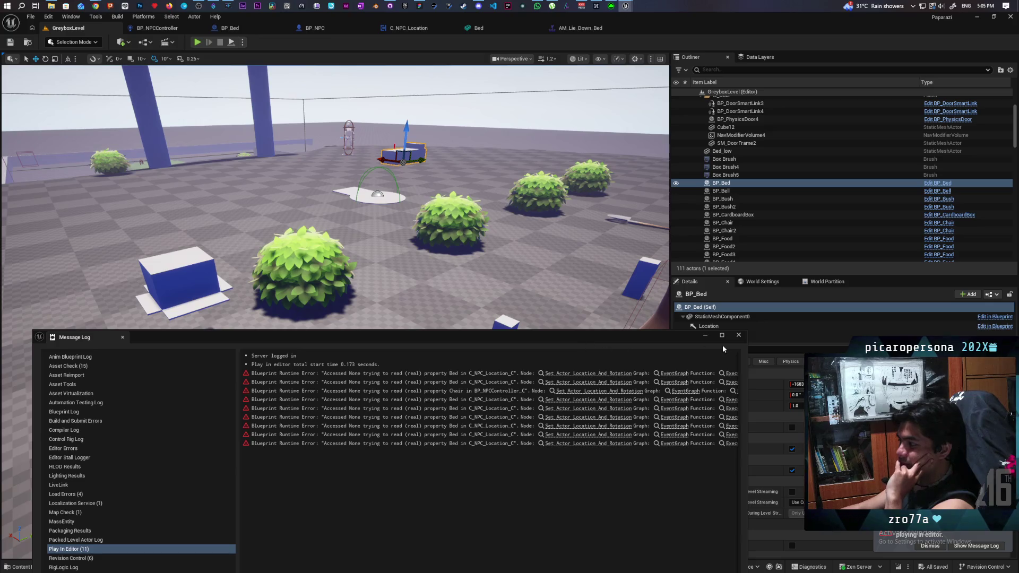
- Dismiss the error log and select BP_Sky_Sphere to inspect its Details
{"action": "left_click", "coordinate": [738, 334]}
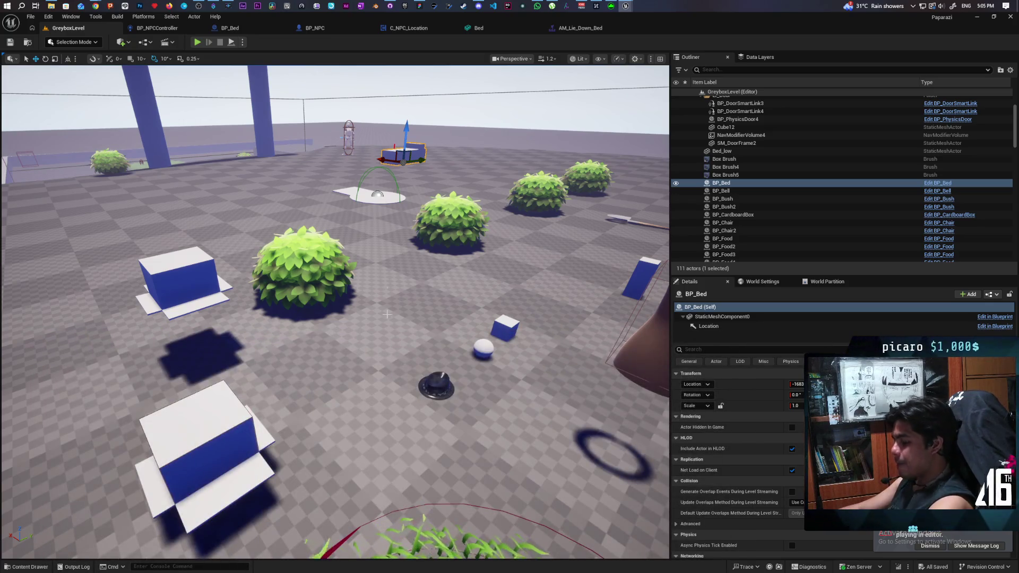
{"action": "left_click", "coordinate": [387, 314]}
{"action": "mouse_move", "coordinate": [387, 314]}
{"action": "left_mouse_down"}
{"action": "mouse_move", "coordinate": [318, 238]}
{"action": "mouse_move", "coordinate": [156, 138]}
{"action": "left_mouse_up"}
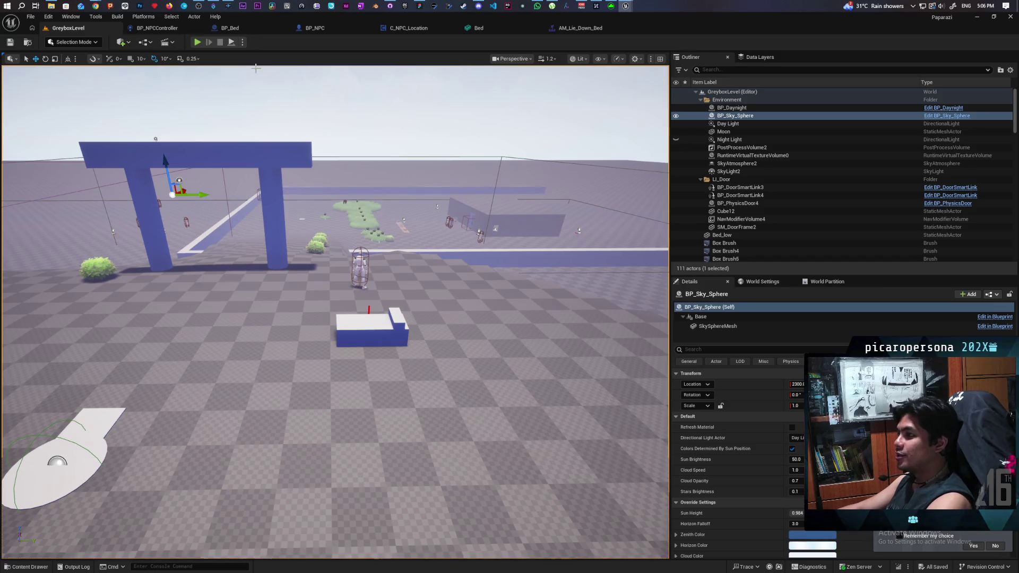
- Play-test in daylight, circling the bed where the NPC lies, then stop the session
{"action": "left_click", "coordinate": [197, 42]}
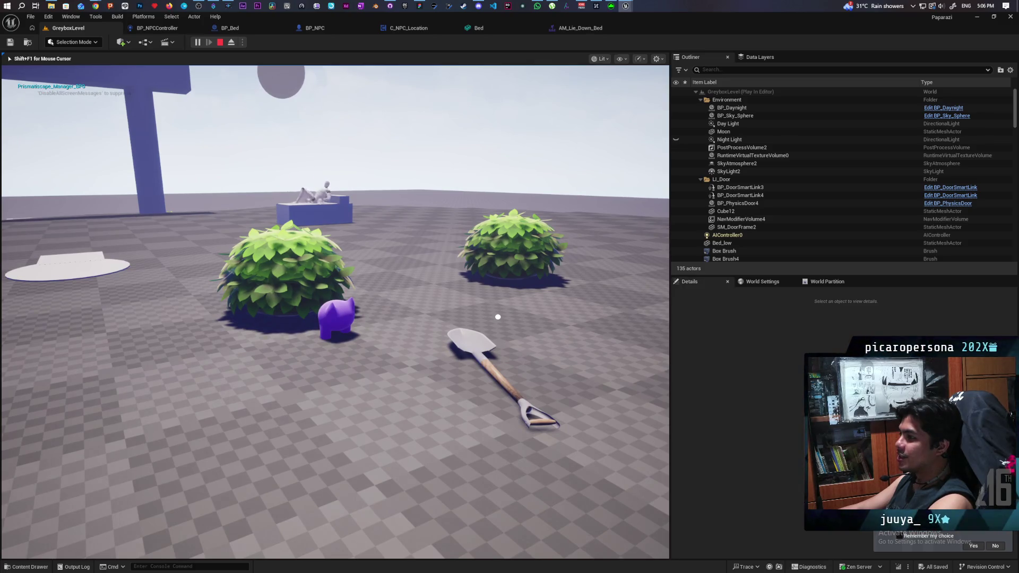
{"action": "key", "text": "w"}
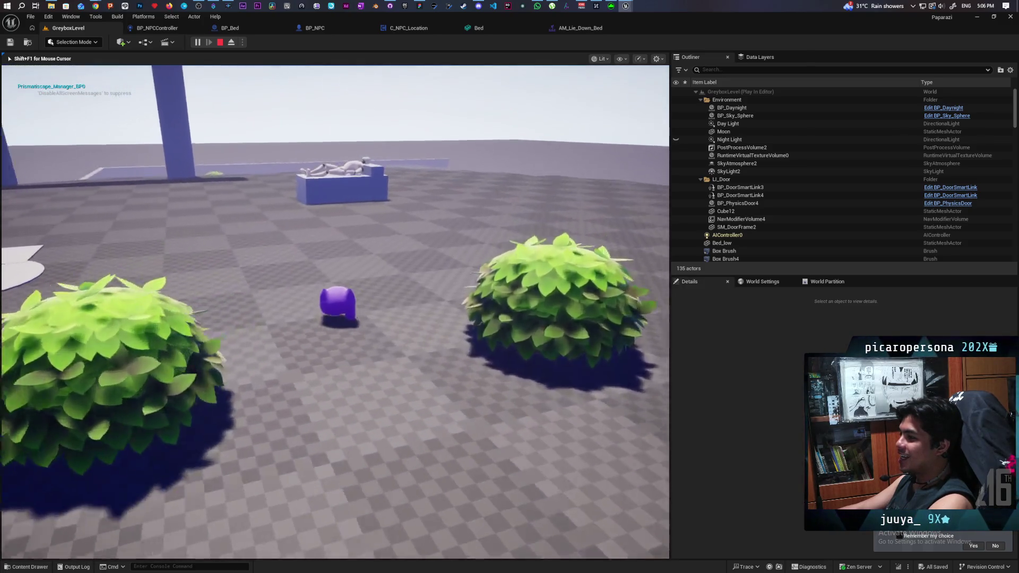
{"action": "key", "text": "w"}
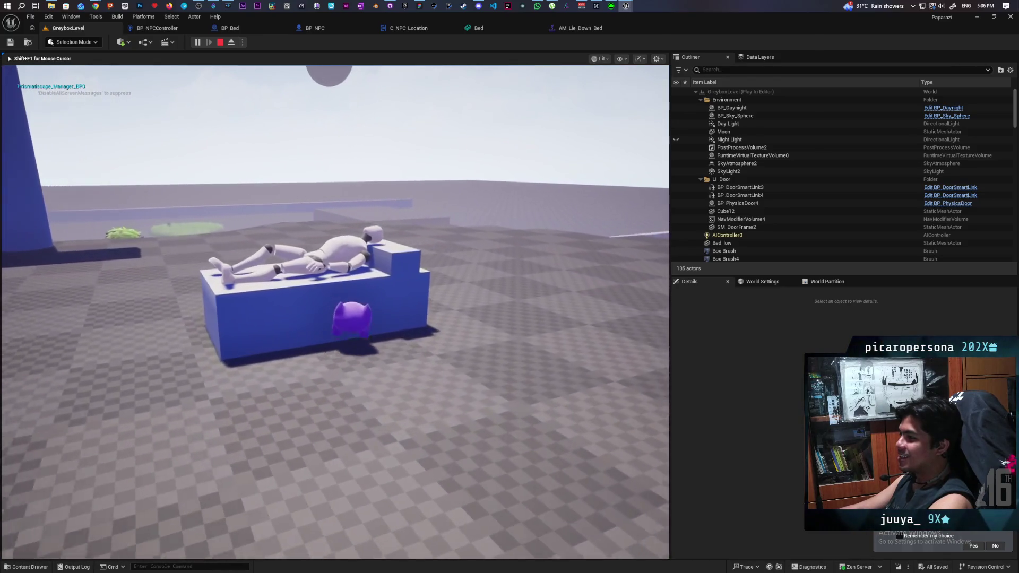
{"action": "key", "text": "w"}
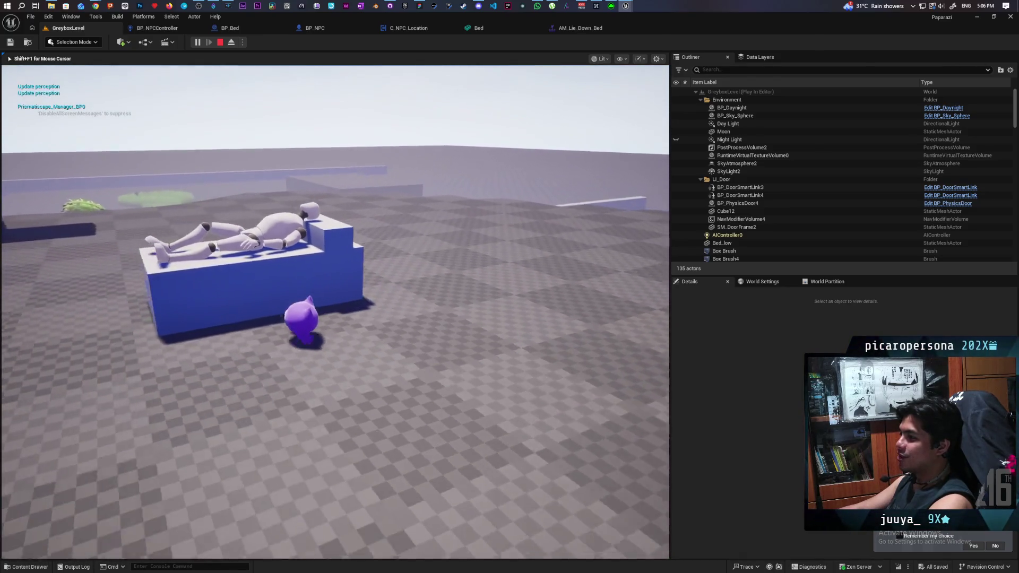
{"action": "key", "text": "w"}
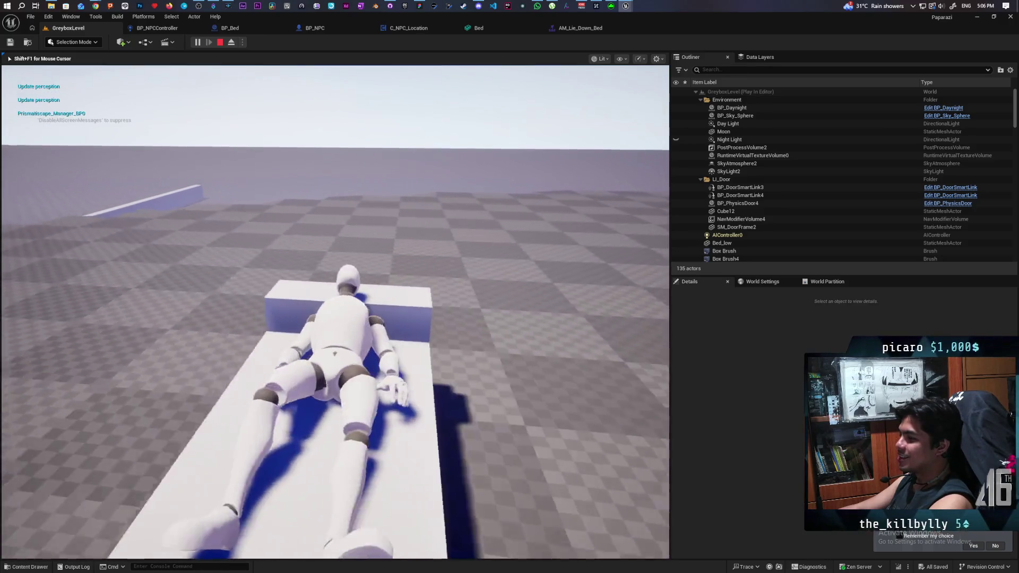
{"action": "key", "text": "w"}
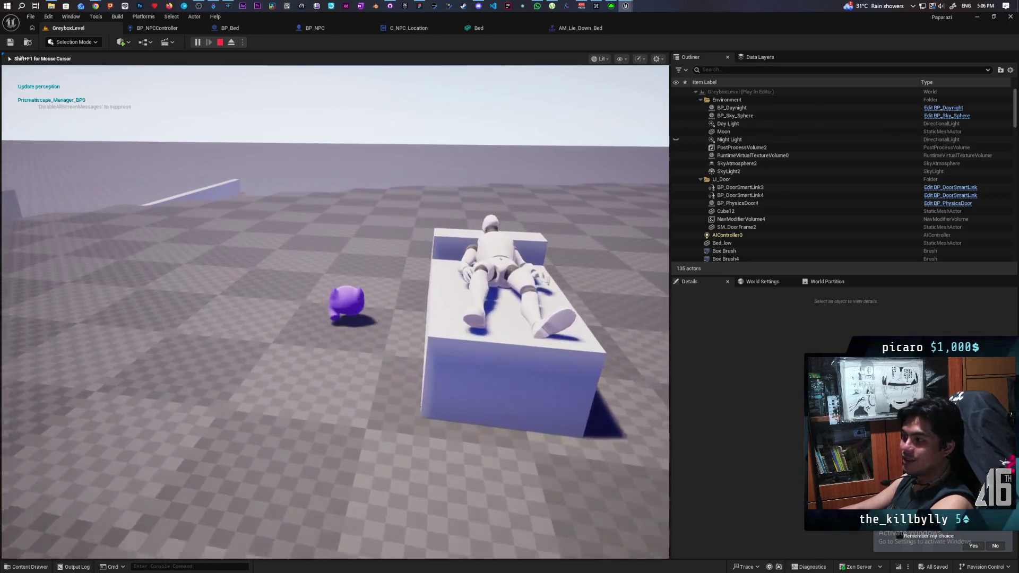
{"action": "key", "text": "w"}
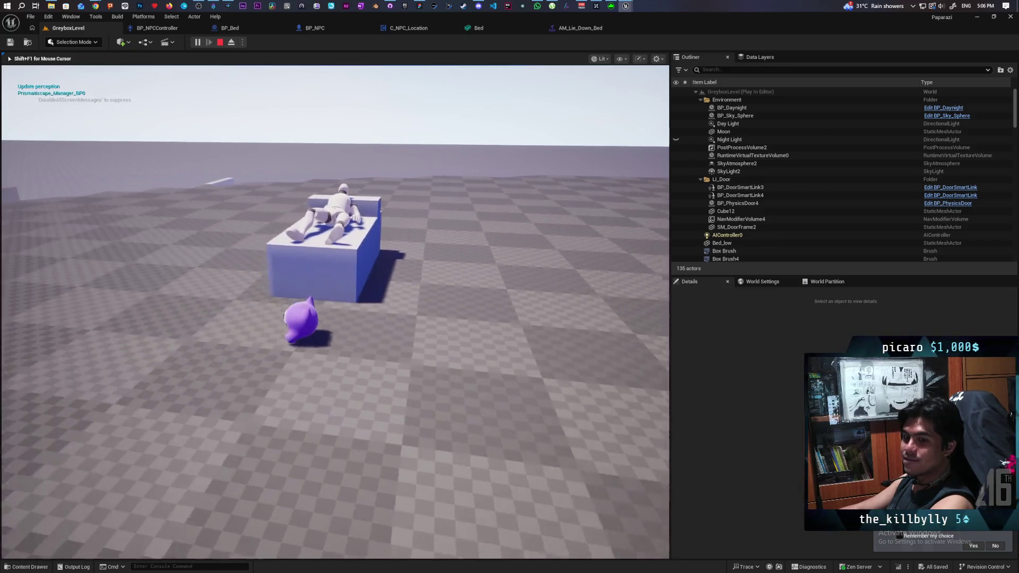
{"action": "key", "text": "w"}
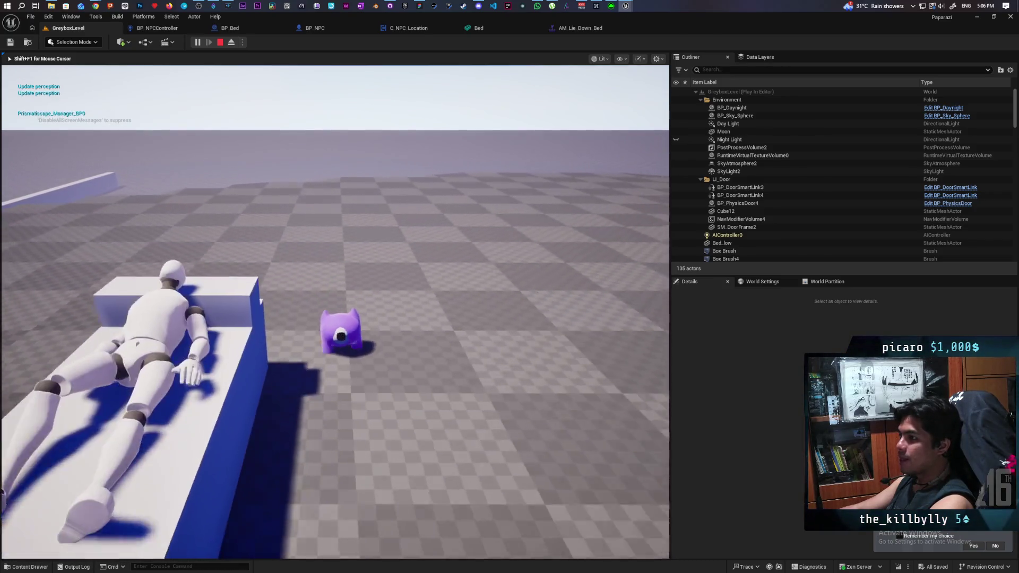
{"action": "key", "text": "a"}
{"action": "key", "text": "w"}
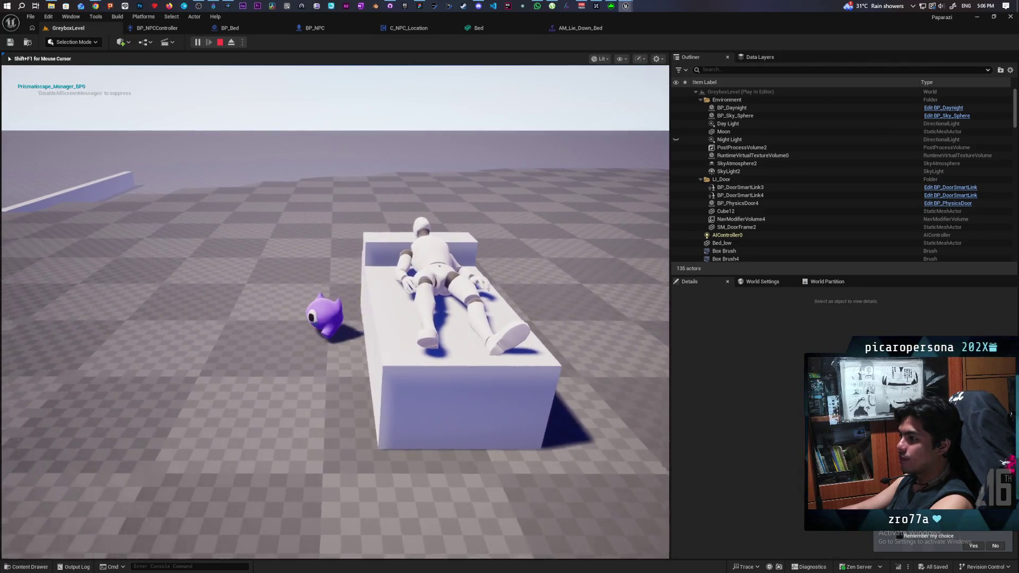
{"action": "key", "text": "s"}
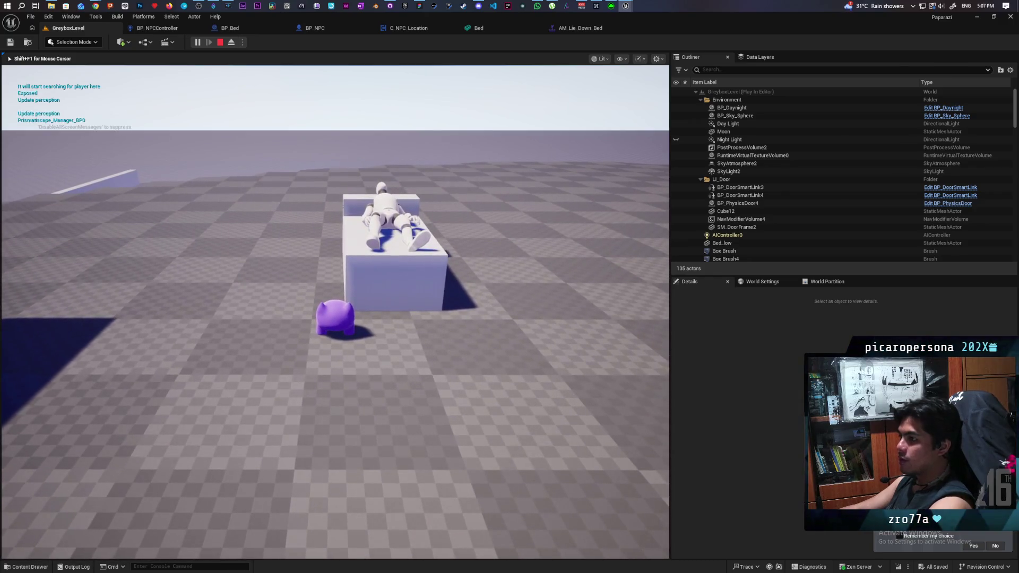
{"action": "key", "text": "Escape"}
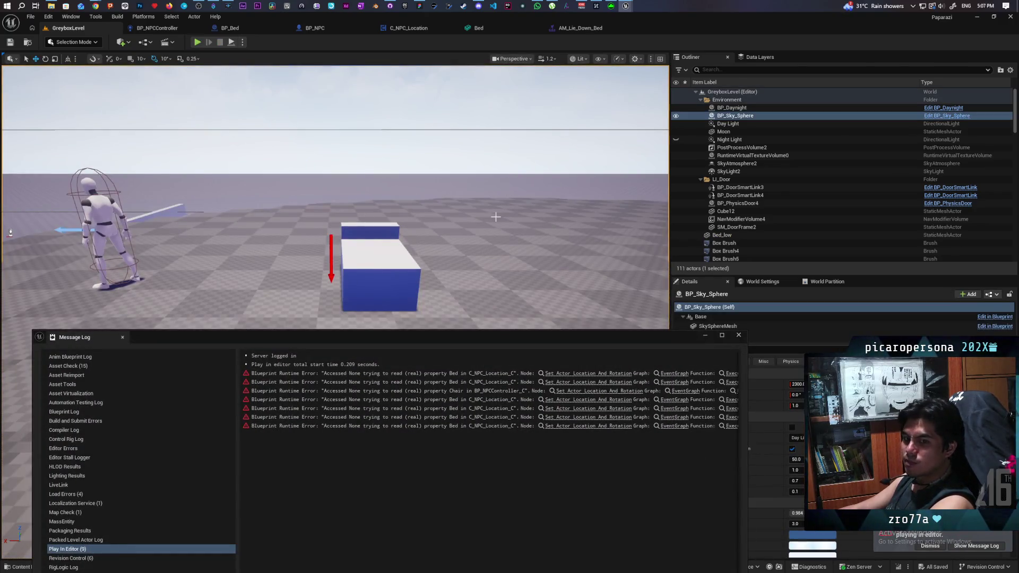
- Close the Message Log listing the Accessed None errors
{"action": "left_click", "coordinate": [738, 334]}
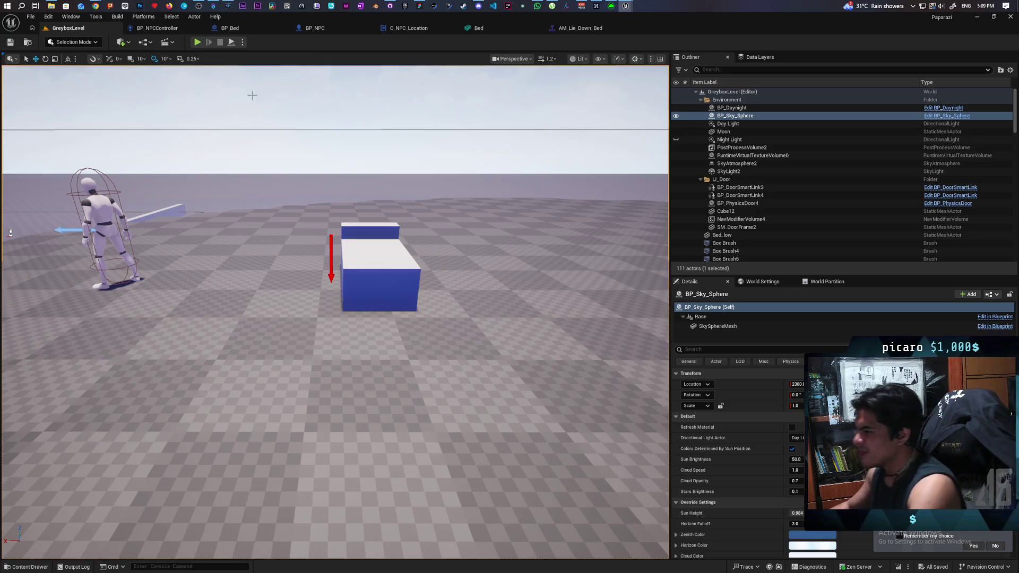
- Drag a second BP_Bed from the Content Browser into the level beside the first bed
{"action": "left_click", "coordinate": [356, 254]}
{"action": "key", "text": "ctrl+b"}
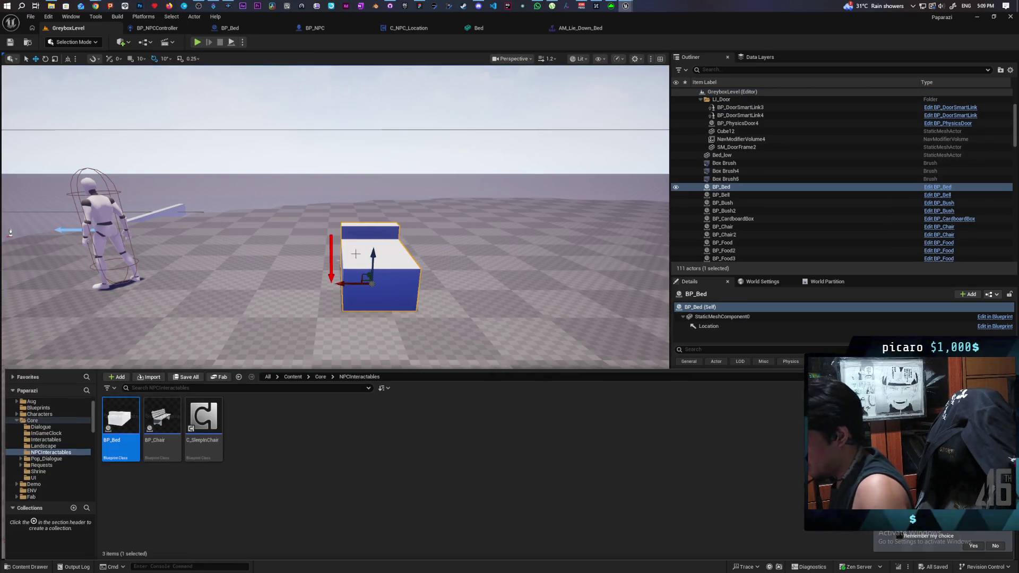
{"action": "right_click", "coordinate": [356, 255]}
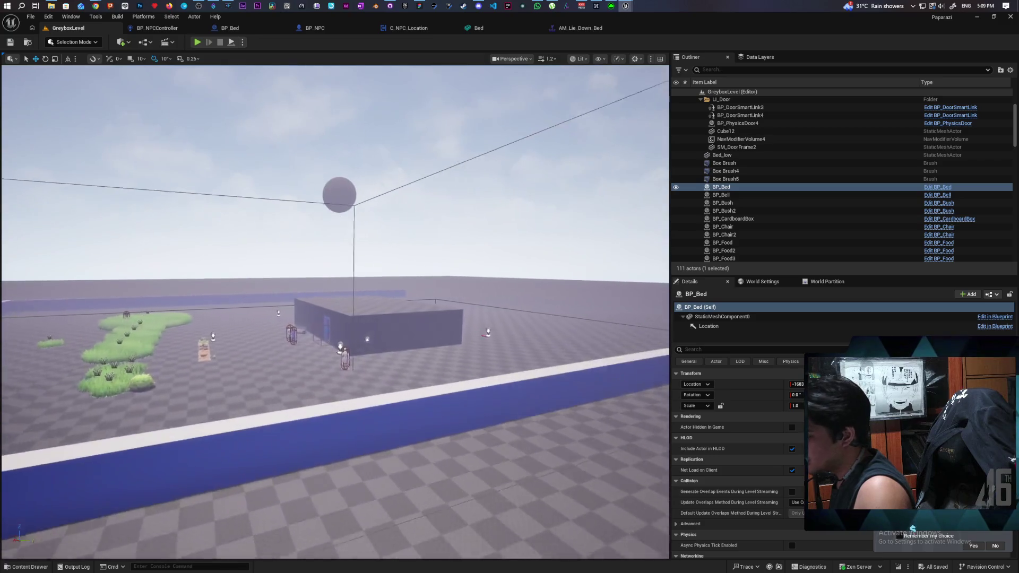
{"action": "key", "text": "f"}
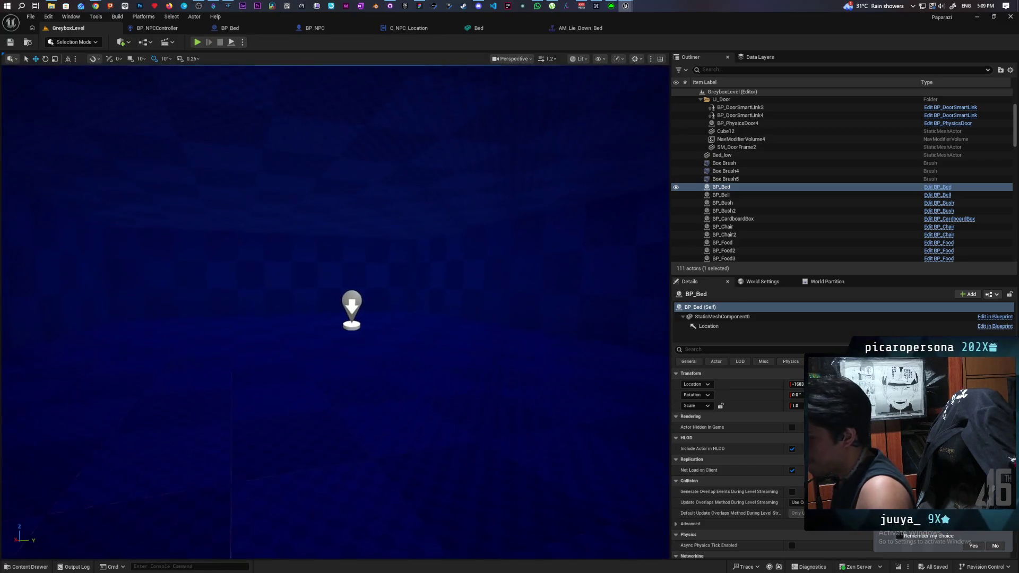
{"action": "mouse_move", "coordinate": [352, 311]}
{"action": "left_mouse_down"}
{"action": "mouse_move", "coordinate": [339, 319]}
{"action": "mouse_move", "coordinate": [318, 307]}
{"action": "mouse_move", "coordinate": [350, 287]}
{"action": "left_mouse_up"}
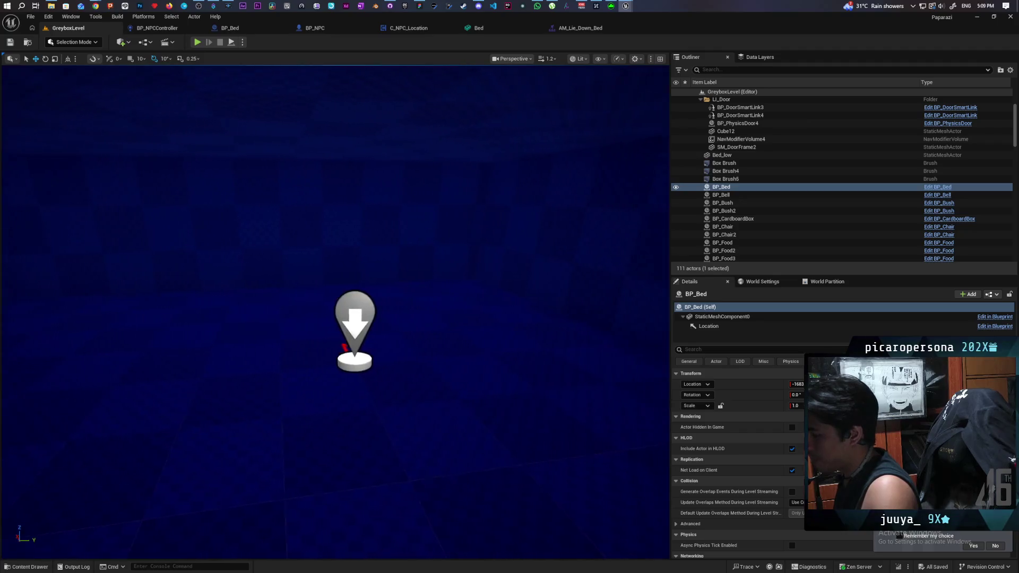
{"action": "mouse_move", "coordinate": [68, 522]}
{"action": "left_mouse_down"}
{"action": "mouse_move", "coordinate": [80, 509]}
{"action": "mouse_move", "coordinate": [68, 523]}
{"action": "left_mouse_up"}
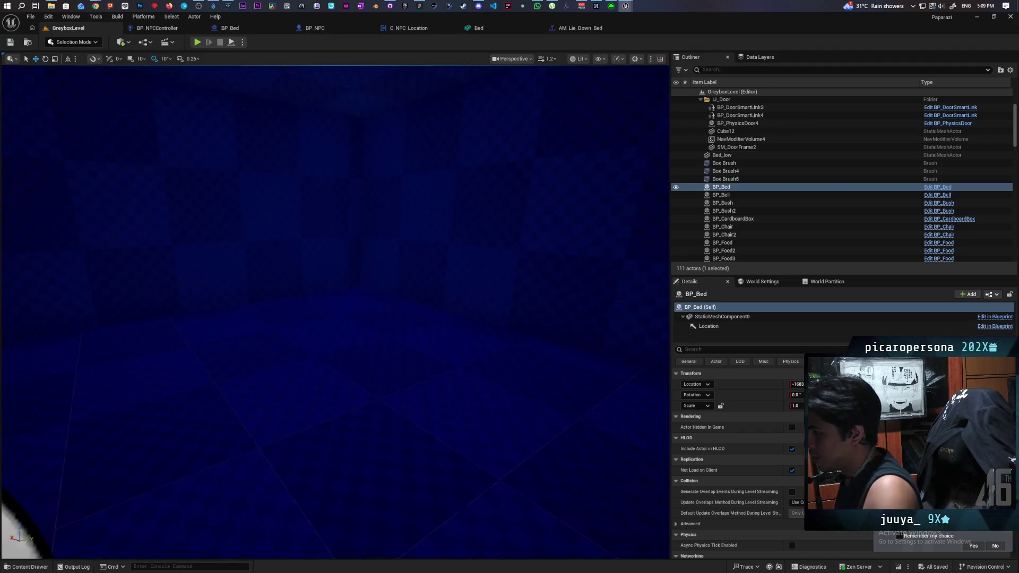
{"action": "left_click", "coordinate": [44, 567]}
{"action": "scroll", "coordinate": [305, 332], "scroll_direction": "down", "scroll_amount": 5}
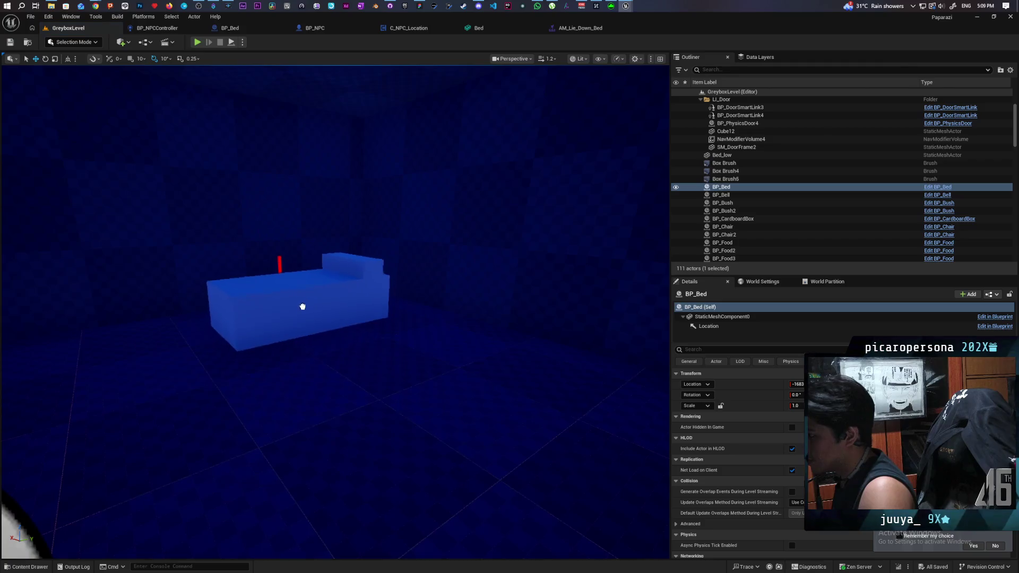
{"action": "mouse_move", "coordinate": [303, 307]}
{"action": "left_mouse_down"}
{"action": "mouse_move", "coordinate": [305, 329]}
{"action": "mouse_move", "coordinate": [345, 334]}
{"action": "mouse_move", "coordinate": [290, 334]}
{"action": "left_mouse_up"}
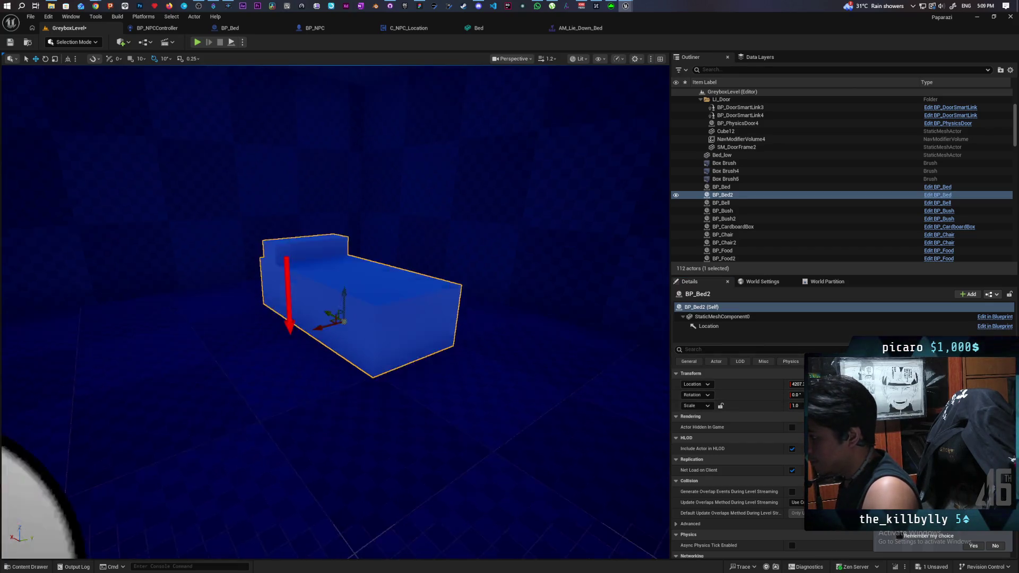
- Pull the camera back from the new bed and save GreyboxLevel
{"action": "key", "text": "Down"}
{"action": "key", "text": "Down"}
{"action": "key", "text": "Left"}
{"action": "key", "text": "Left"}
{"action": "key", "text": "Down"}
{"action": "key", "text": "Down"}
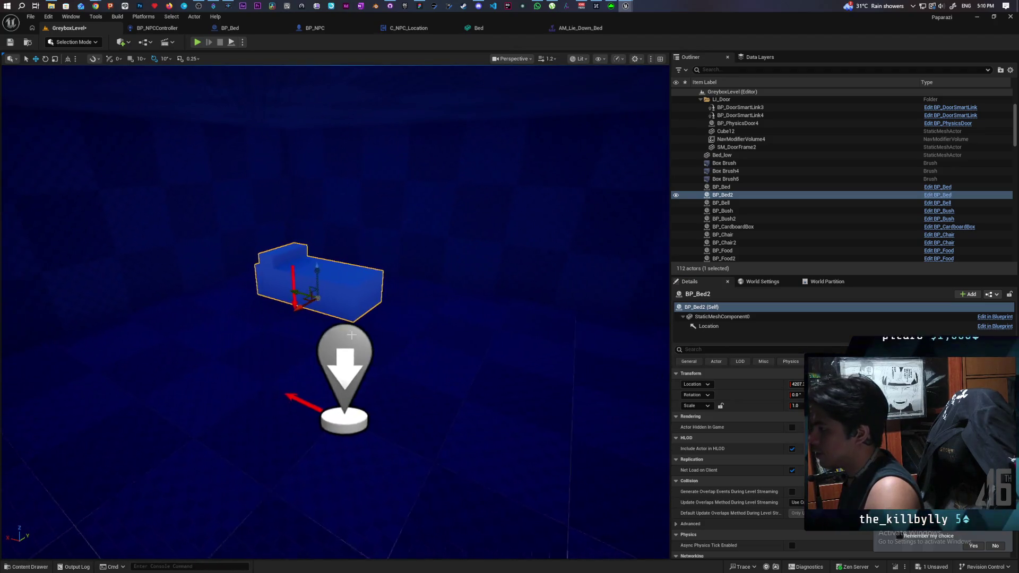
{"action": "key", "text": "ctrl+s"}
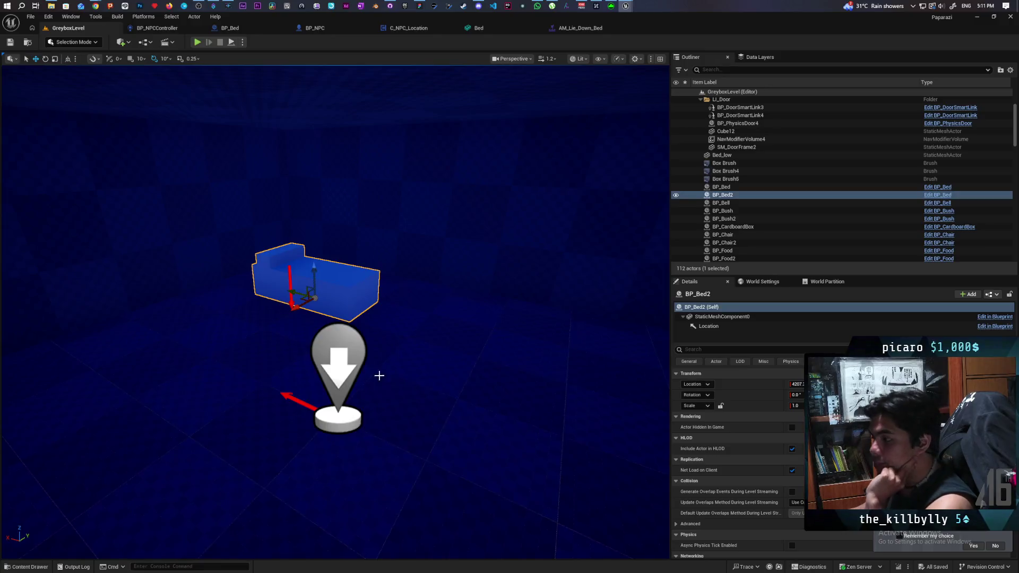
{"action": "mouse_move", "coordinate": [455, 367]}
{"action": "left_mouse_down"}
{"action": "mouse_move", "coordinate": [435, 318]}
{"action": "mouse_move", "coordinate": [477, 321]}
{"action": "mouse_move", "coordinate": [478, 331]}
{"action": "mouse_move", "coordinate": [448, 318]}
{"action": "mouse_move", "coordinate": [448, 290]}
{"action": "left_mouse_up"}
- Pick the level's bed with the eyedropper as BP_NPC4's C_NPC_Location Bed, then save
{"action": "left_click", "coordinate": [302, 342]}
{"action": "scroll", "coordinate": [734, 326], "scroll_direction": "down", "scroll_amount": 3}
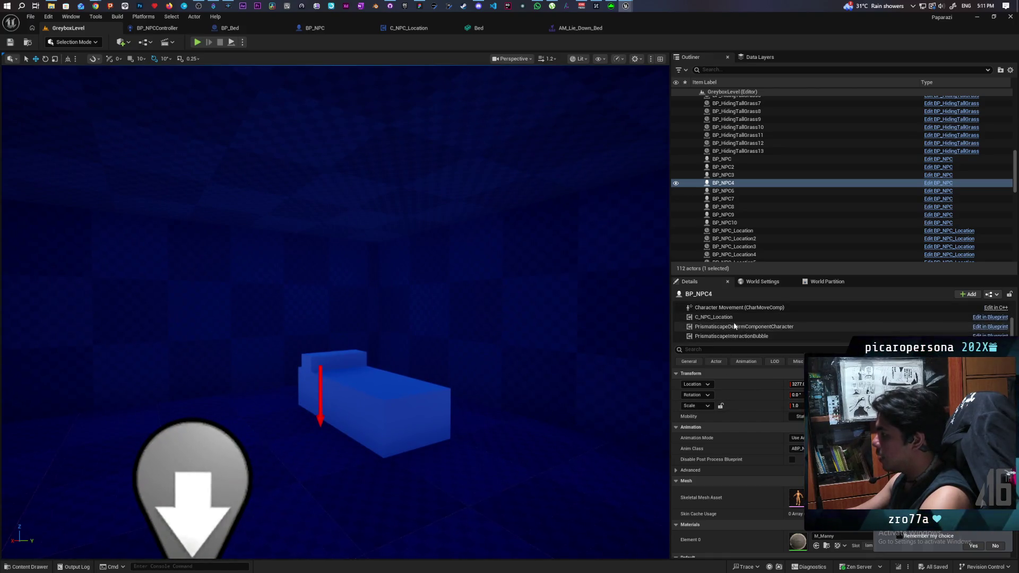
{"action": "left_click", "coordinate": [722, 317]}
{"action": "left_click", "coordinate": [891, 405]}
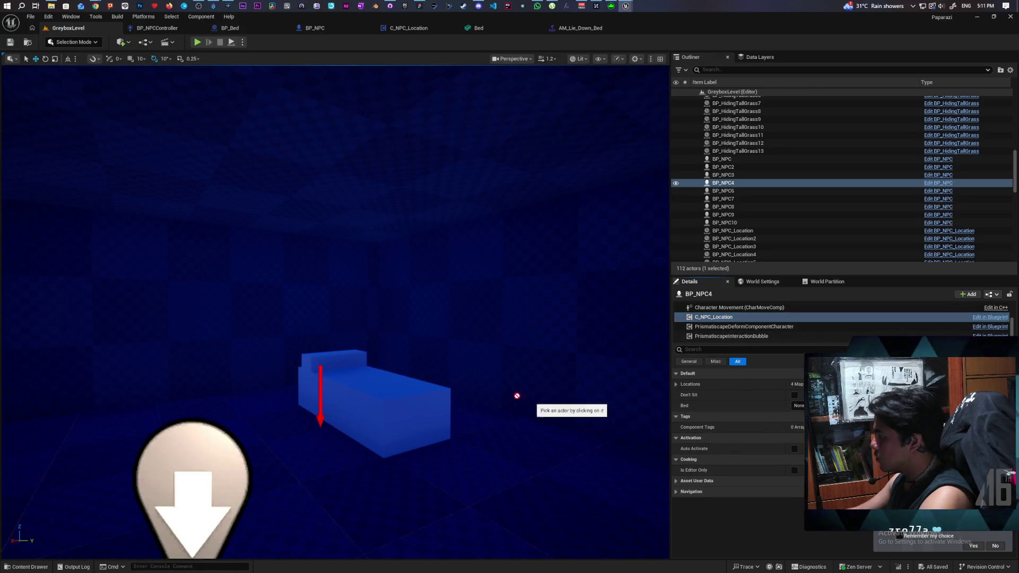
{"action": "left_click", "coordinate": [402, 391]}
{"action": "key", "text": "f"}
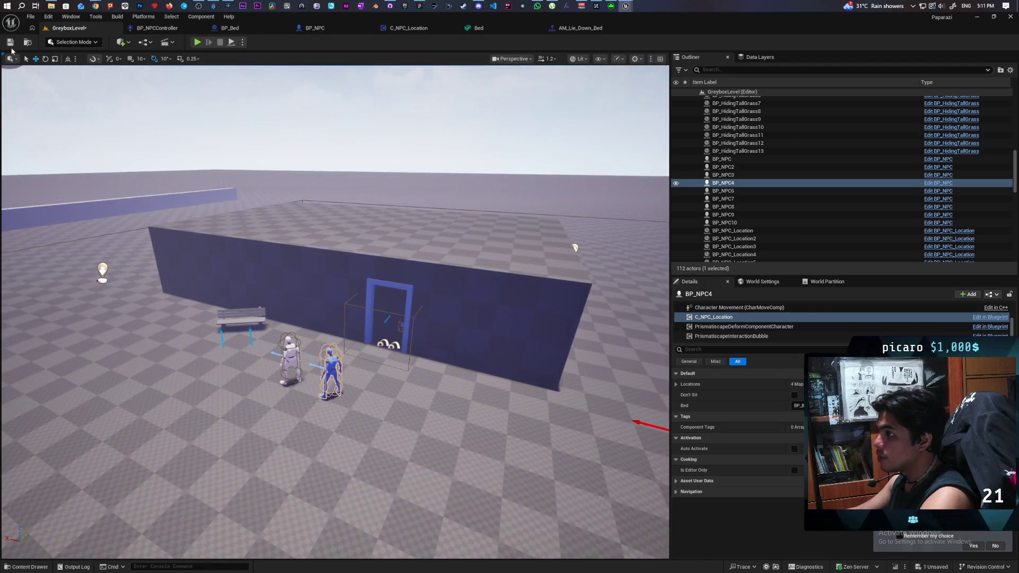
{"action": "left_click", "coordinate": [11, 43]}
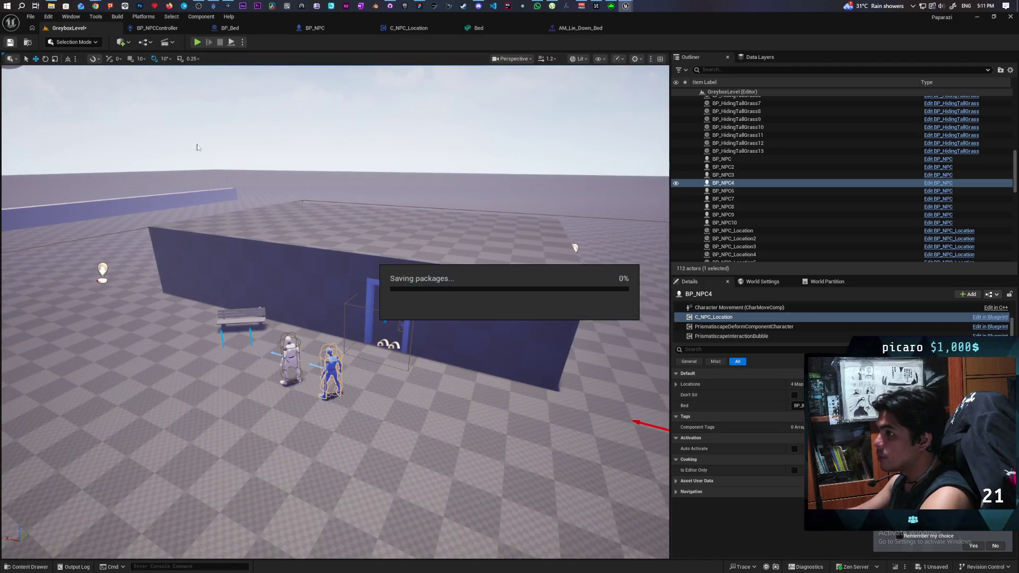
{"action": "left_click_drag", "start_coordinate": [425, 260], "coordinate": [425, 260]}
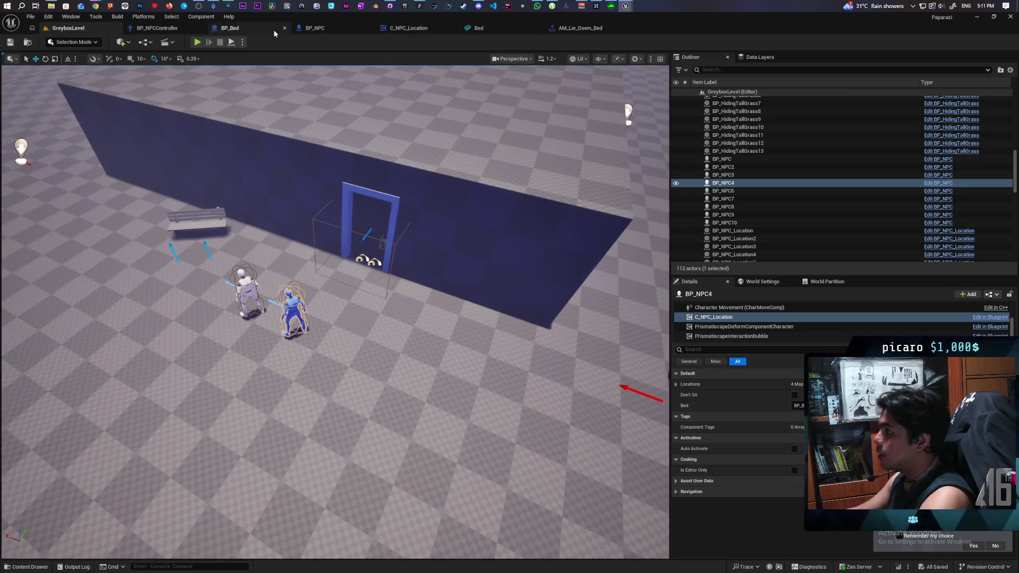
- In BP_NPCController, untick the Sleep variable's Default Value so it starts false
{"action": "left_click", "coordinate": [334, 32]}
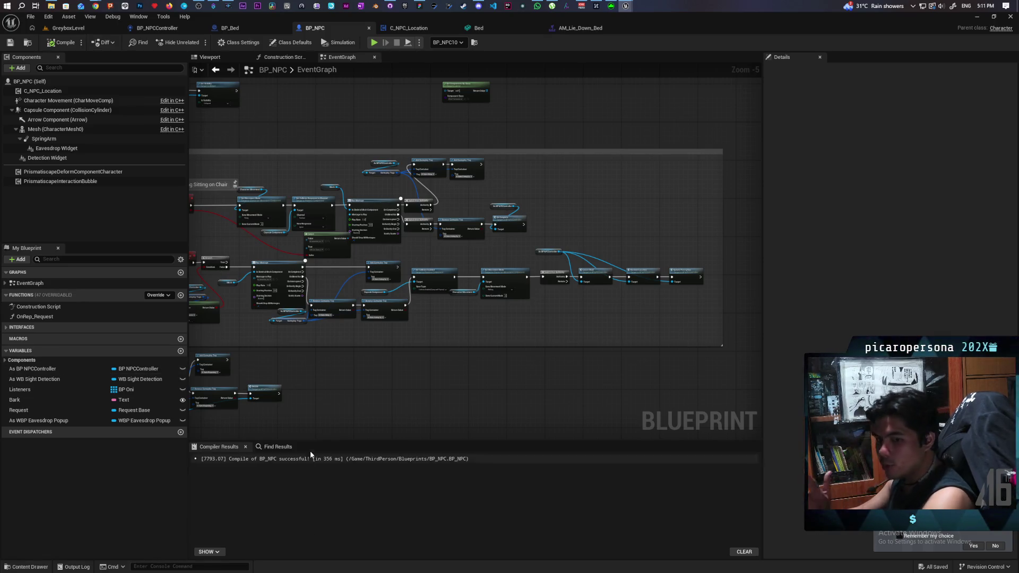
{"action": "scroll", "coordinate": [316, 115], "scroll_direction": "down", "scroll_amount": 3}
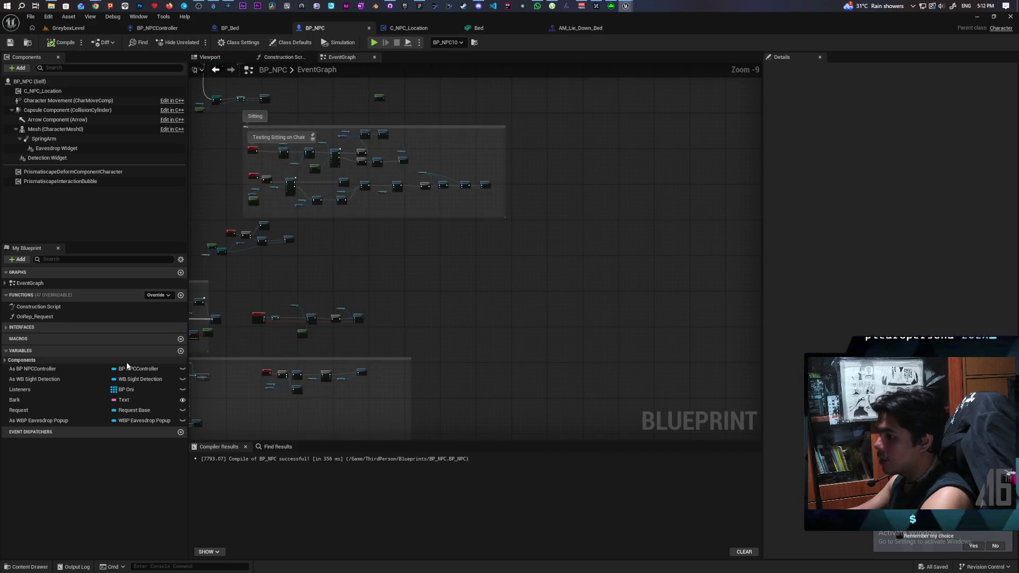
{"action": "left_click", "coordinate": [157, 27]}
{"action": "left_click", "coordinate": [46, 534]}
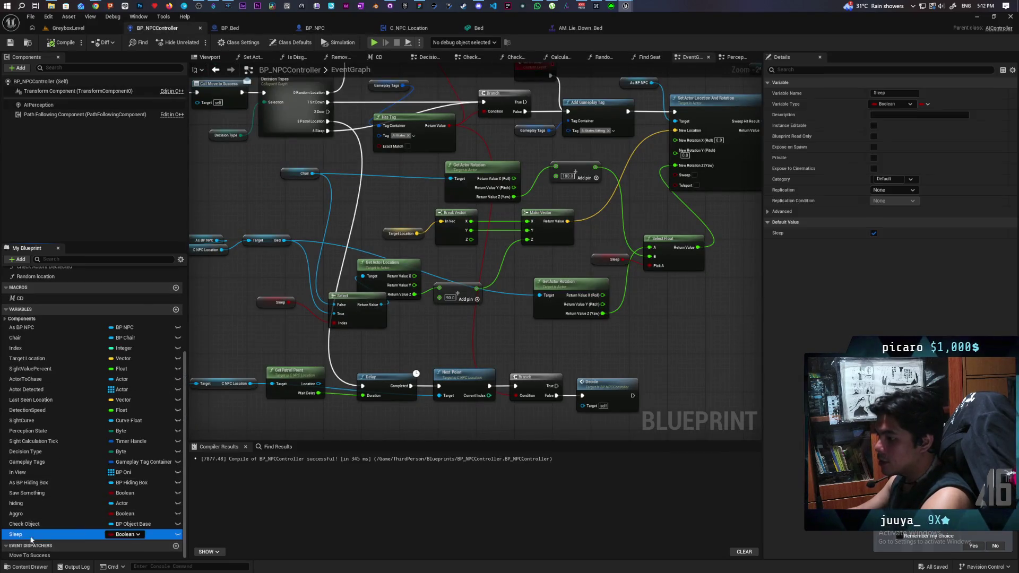
{"action": "left_click", "coordinate": [873, 233]}
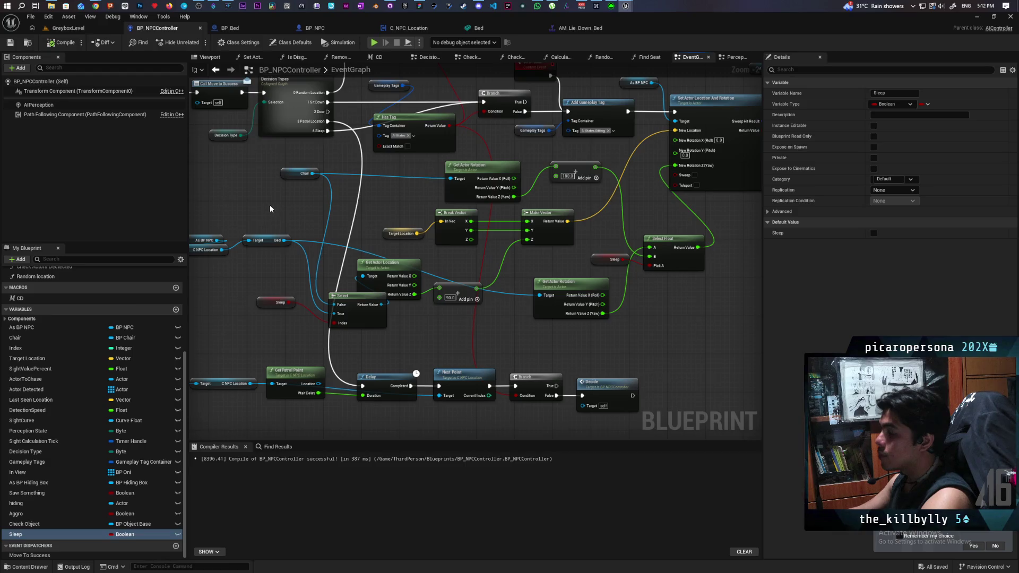
{"action": "scroll", "coordinate": [269, 209], "scroll_direction": "down", "scroll_amount": 9}
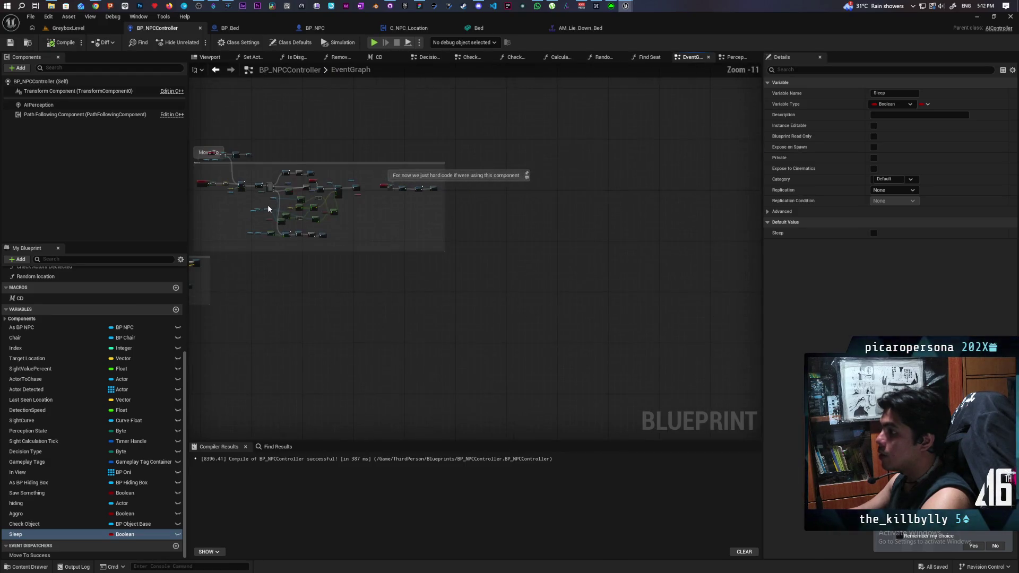
{"action": "scroll", "coordinate": [267, 205], "scroll_direction": "down", "scroll_amount": 1}
{"action": "mouse_move", "coordinate": [278, 256]}
{"action": "left_mouse_down"}
{"action": "mouse_move", "coordinate": [546, 245]}
{"action": "mouse_move", "coordinate": [504, 264]}
{"action": "left_mouse_up"}
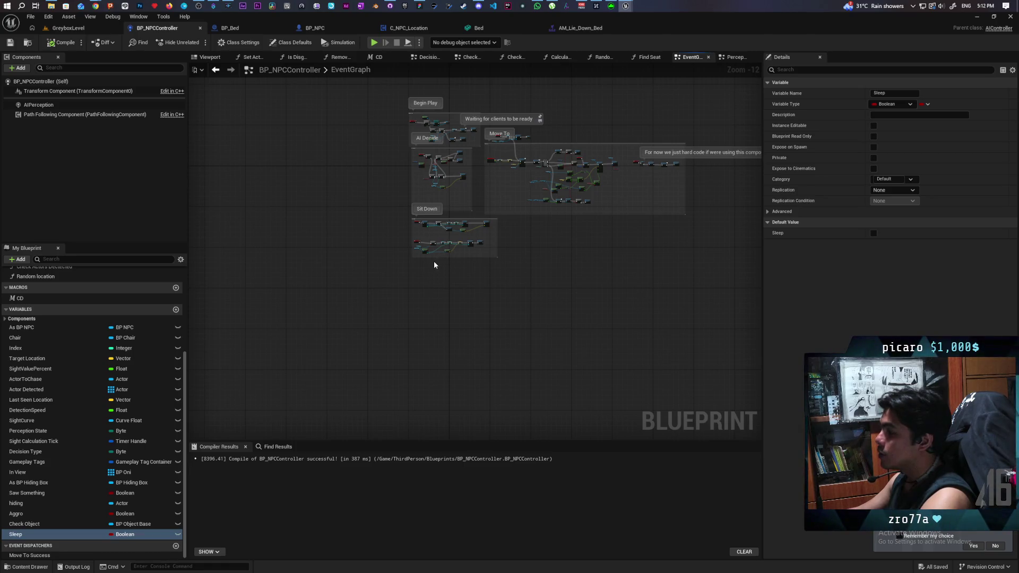
{"action": "scroll", "coordinate": [434, 260], "scroll_direction": "up", "scroll_amount": 2}
{"action": "scroll", "coordinate": [434, 260], "scroll_direction": "up", "scroll_amount": 1}
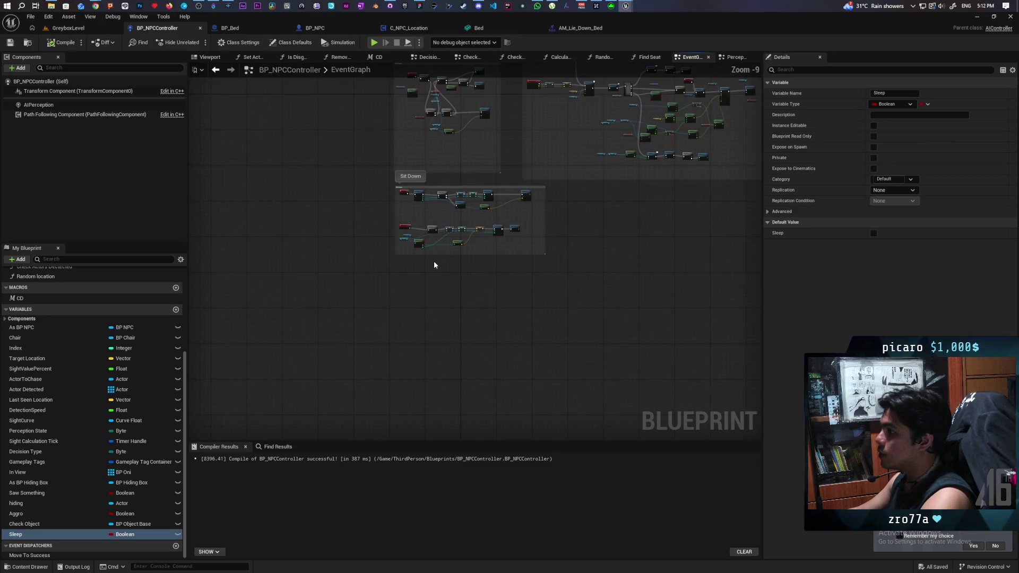
{"action": "scroll", "coordinate": [434, 260], "scroll_direction": "up", "scroll_amount": 5}
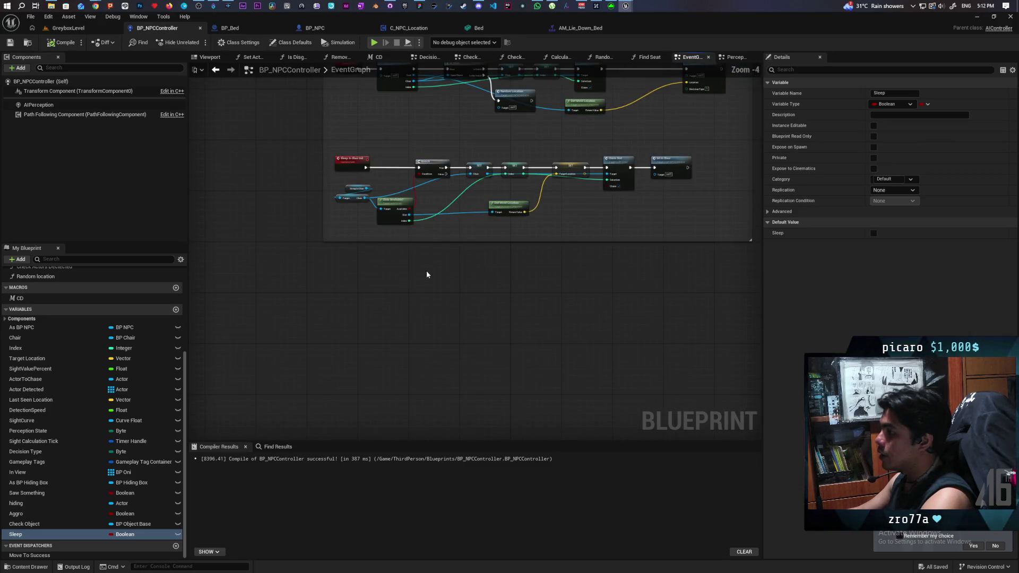
- Add an 'Update Time' custom event whose Sleep input feeds a SET Sleep node, then compile
{"action": "left_click", "coordinate": [353, 289]}
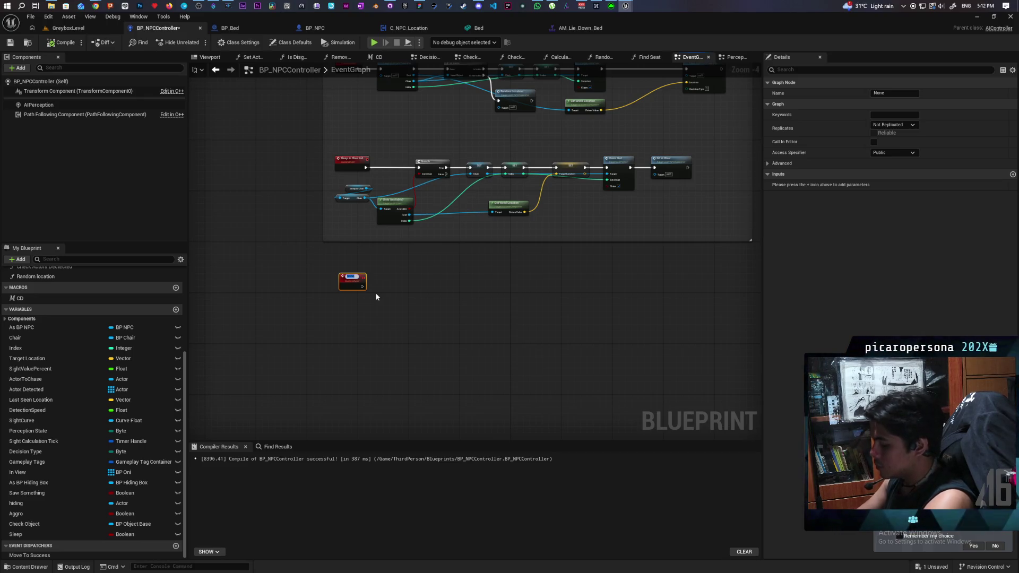
{"action": "type", "text": "Update"}
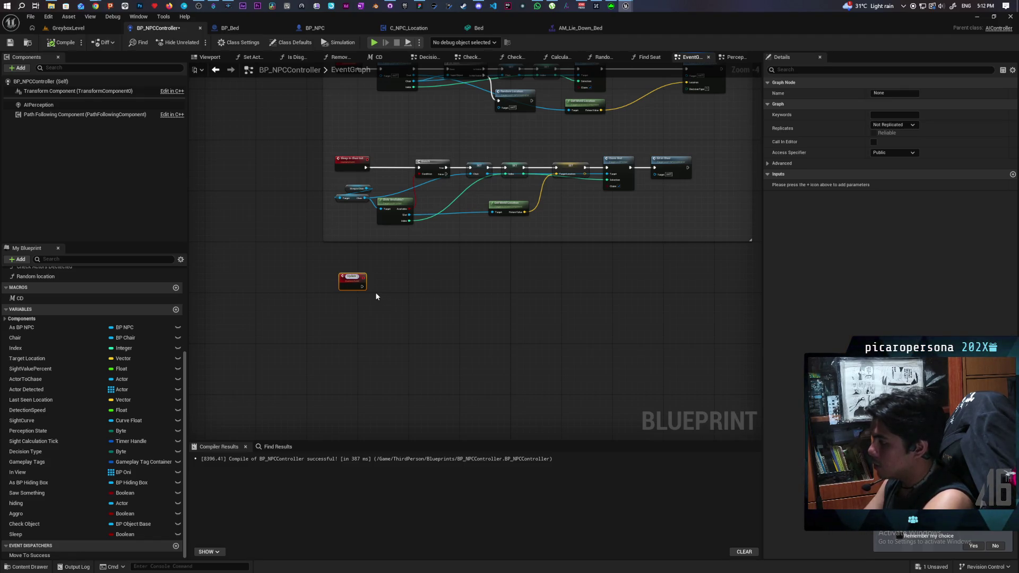
{"action": "type", "text": " Time"}
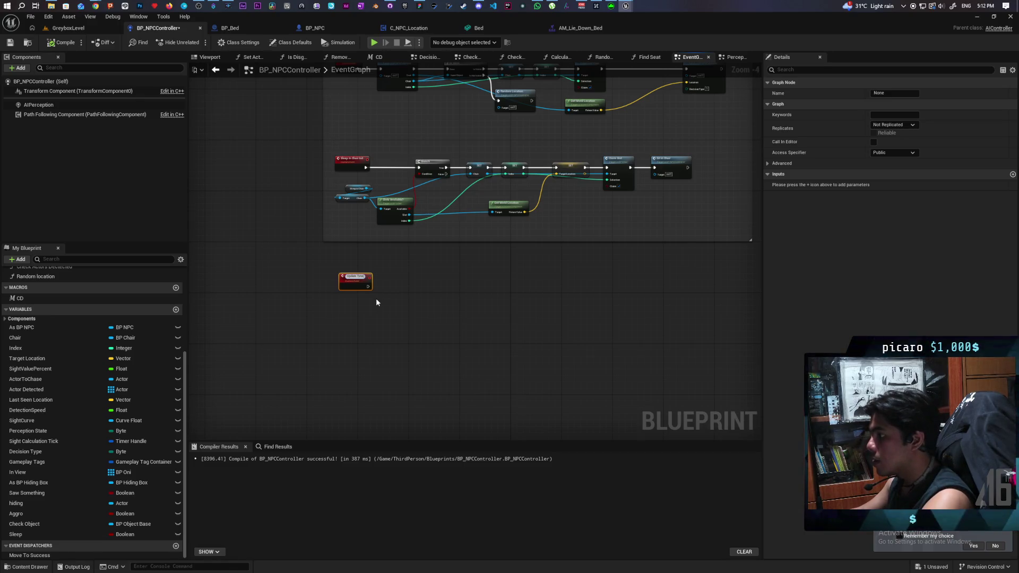
{"action": "key", "text": "Return"}
{"action": "scroll", "coordinate": [376, 297], "scroll_direction": "up", "scroll_amount": 4}
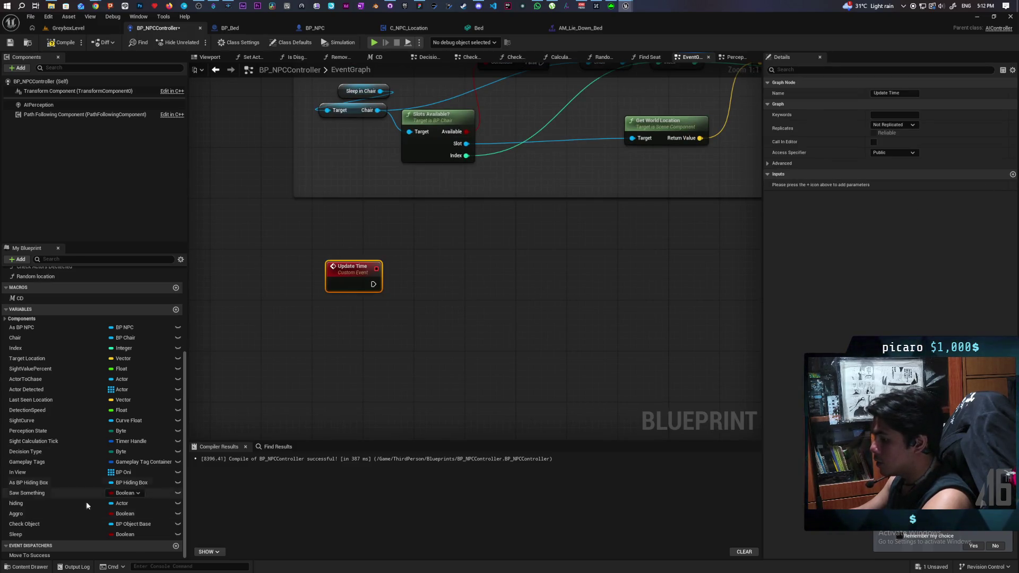
{"action": "mouse_move", "coordinate": [31, 534]}
{"action": "left_mouse_down"}
{"action": "mouse_move", "coordinate": [422, 286]}
{"action": "mouse_move", "coordinate": [375, 285]}
{"action": "left_mouse_up"}
{"action": "left_click_drag", "start_coordinate": [357, 296], "coordinate": [354, 286]}
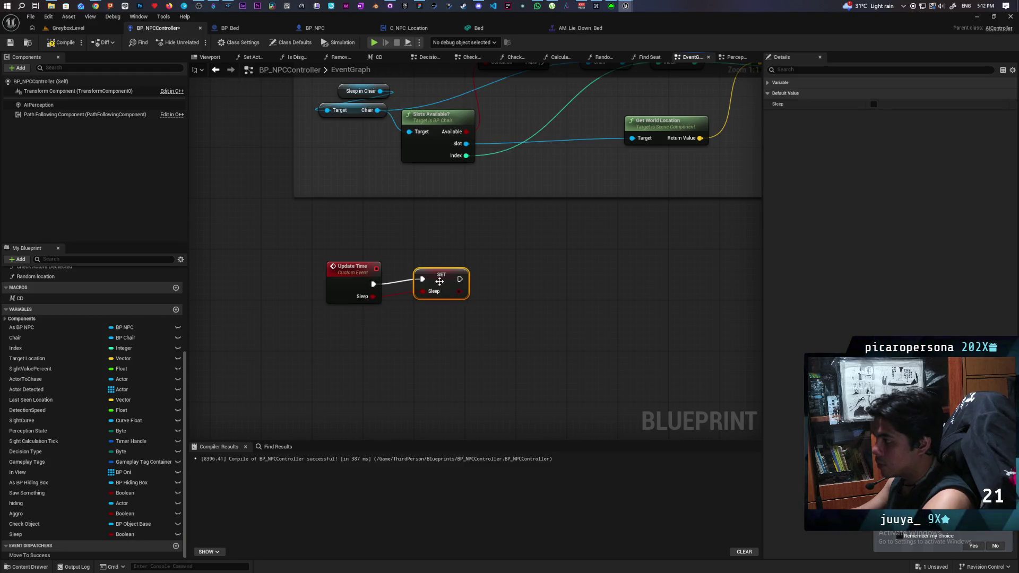
{"action": "left_click_drag", "start_coordinate": [451, 273], "coordinate": [444, 280]}
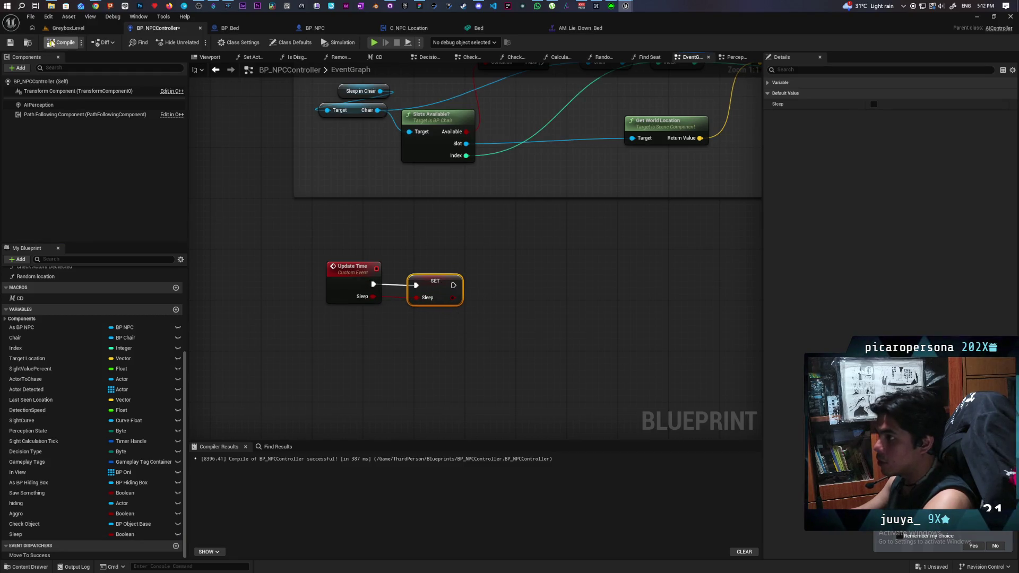
{"action": "key", "text": "F7"}
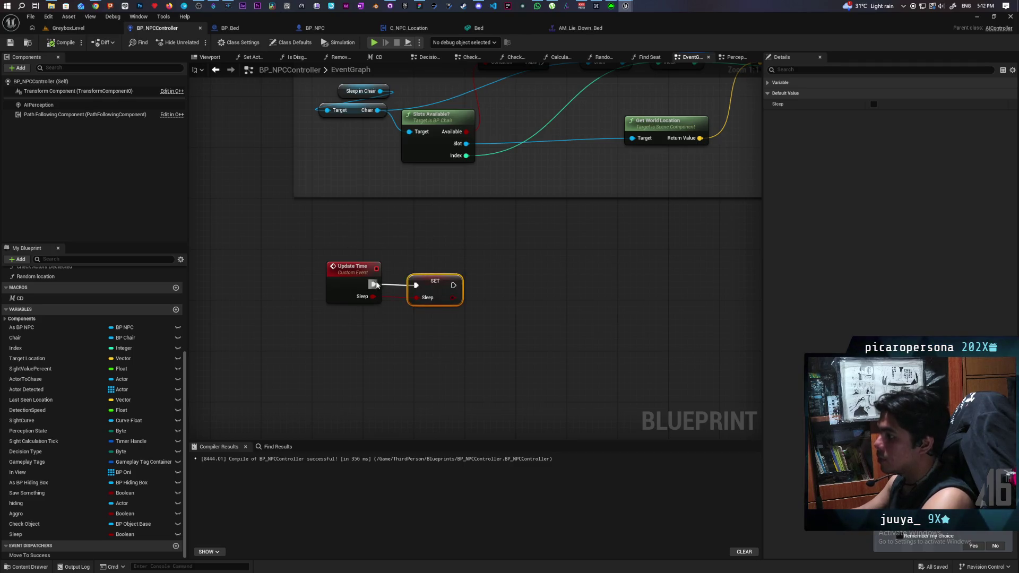
- Wrap Update Time and SET Sleep in an 'Update Time' comment with Show Bubble and Color Bubble, then compile
{"action": "left_click", "coordinate": [342, 310]}
{"action": "left_click_drag", "start_coordinate": [342, 311], "coordinate": [486, 284]}
{"action": "key", "text": "q"}
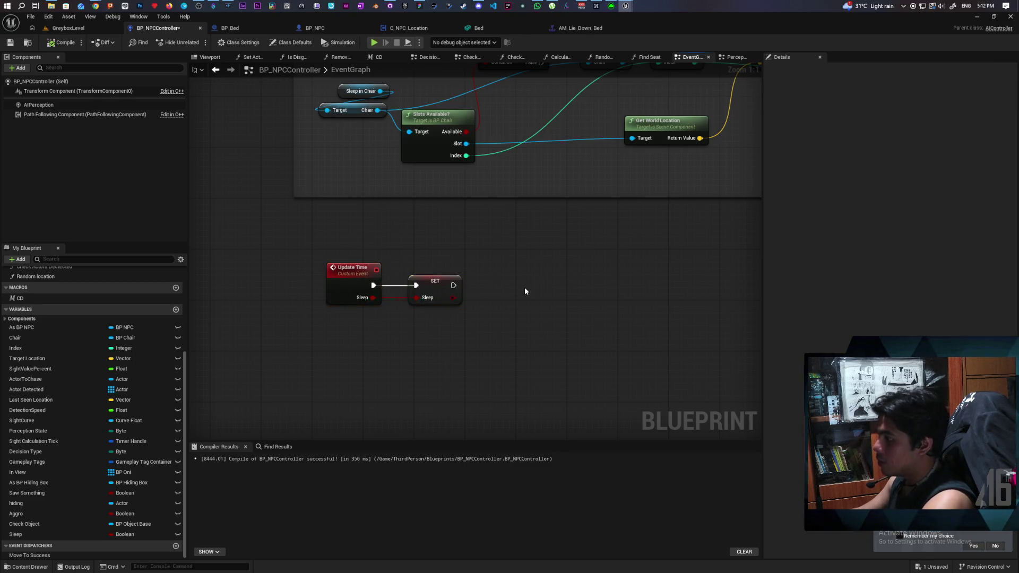
{"action": "key", "text": "c"}
{"action": "type", "text": "Update Time"}
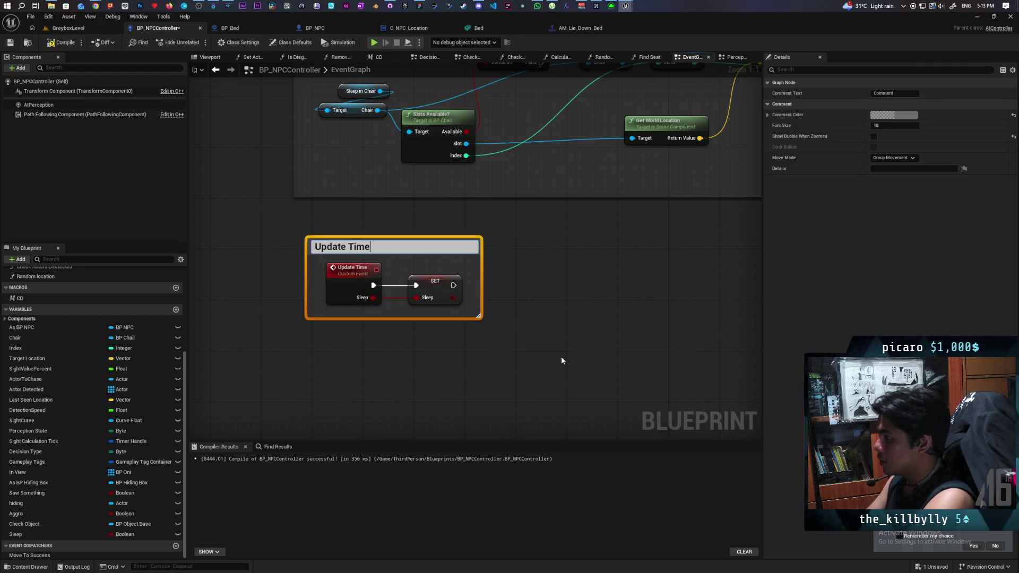
{"action": "key", "text": "Return"}
{"action": "left_click", "coordinate": [561, 355]}
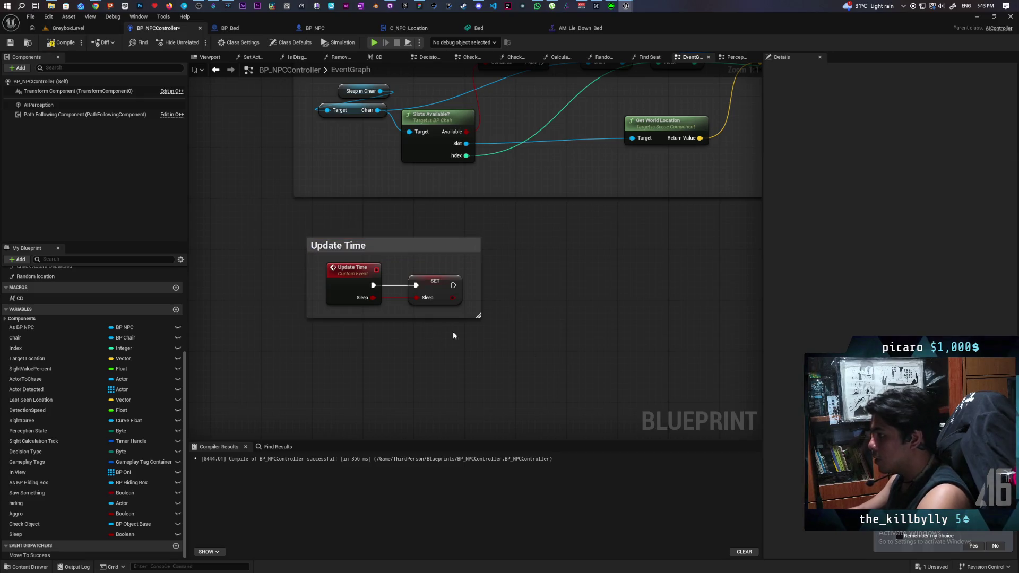
{"action": "left_click_drag", "start_coordinate": [479, 316], "coordinate": [620, 418]}
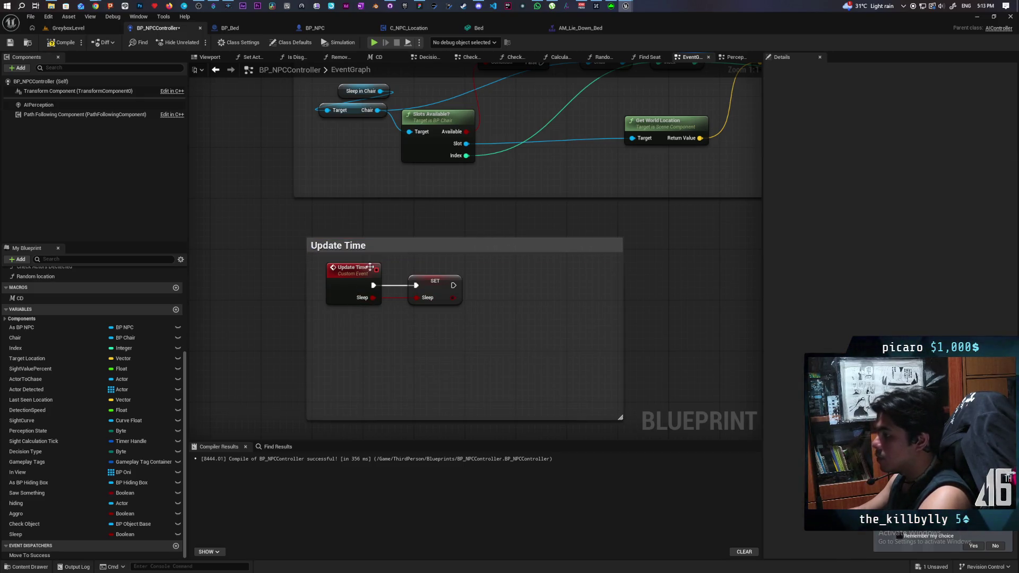
{"action": "left_click", "coordinate": [419, 247]}
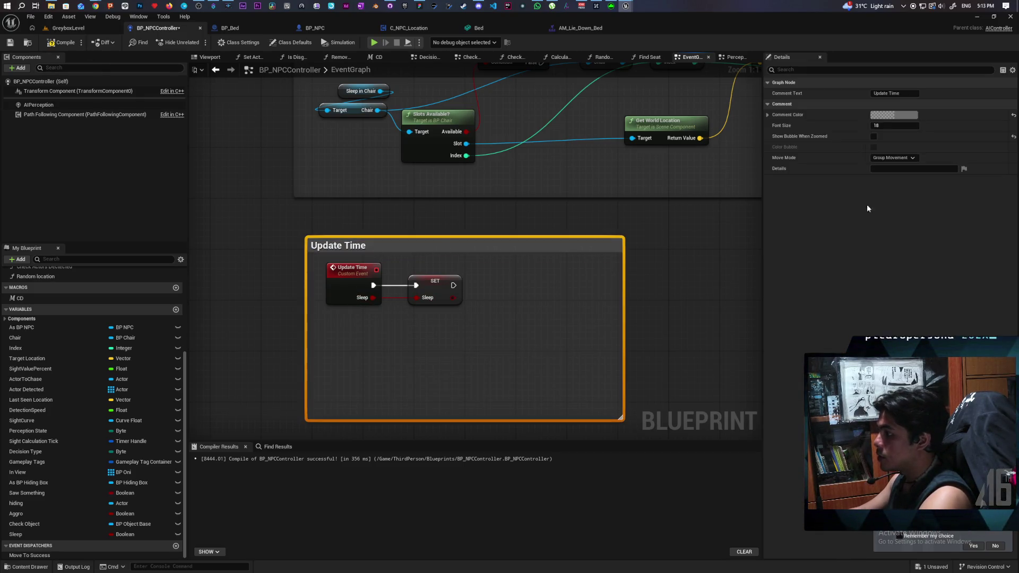
{"action": "left_click", "coordinate": [873, 136]}
{"action": "left_click", "coordinate": [874, 147]}
{"action": "left_click", "coordinate": [62, 45]}
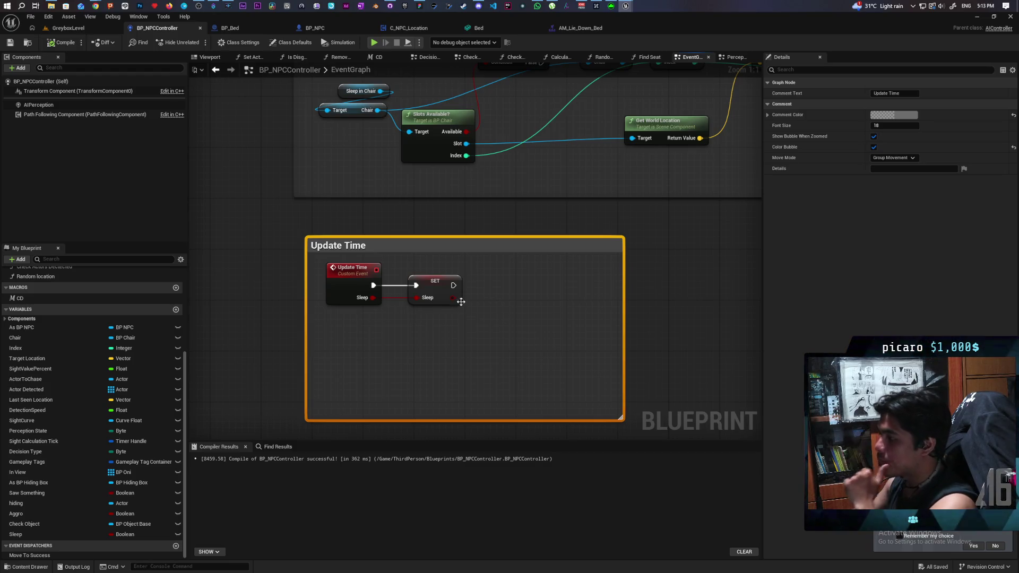
- Insert a Branch after Update Time, with its True output running SET Sleep
{"action": "left_click_drag", "start_coordinate": [430, 297], "coordinate": [551, 302]}
{"action": "left_click", "coordinate": [424, 321]}
{"action": "left_click_drag", "start_coordinate": [456, 330], "coordinate": [440, 285]}
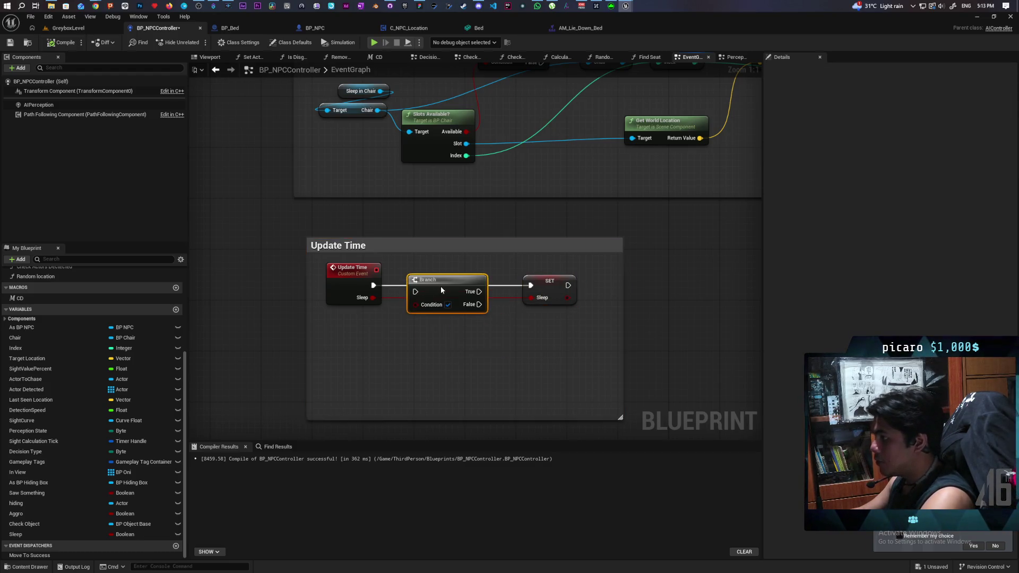
{"action": "left_click", "coordinate": [377, 285]}
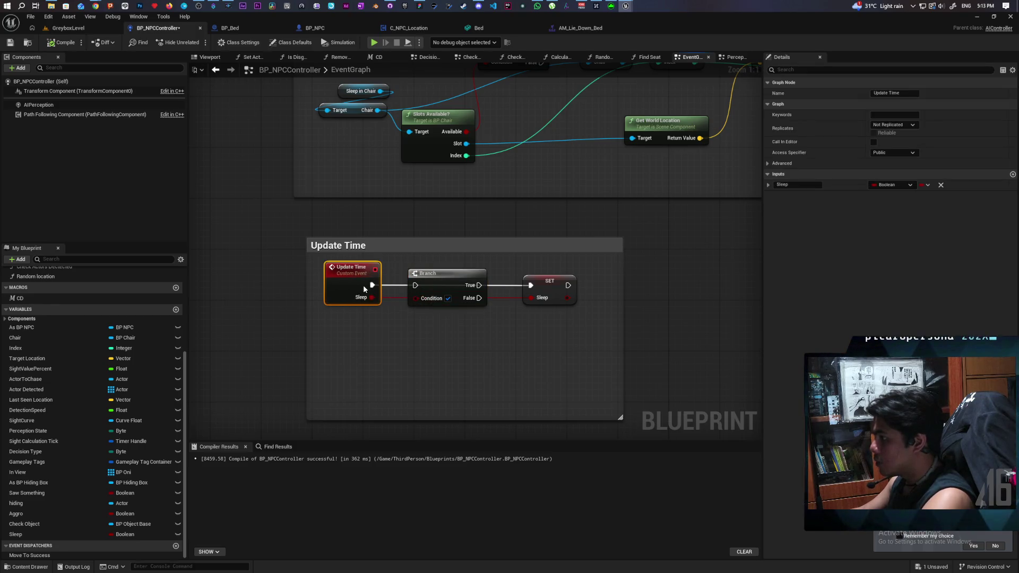
{"action": "left_click_drag", "start_coordinate": [373, 284], "coordinate": [415, 284]}
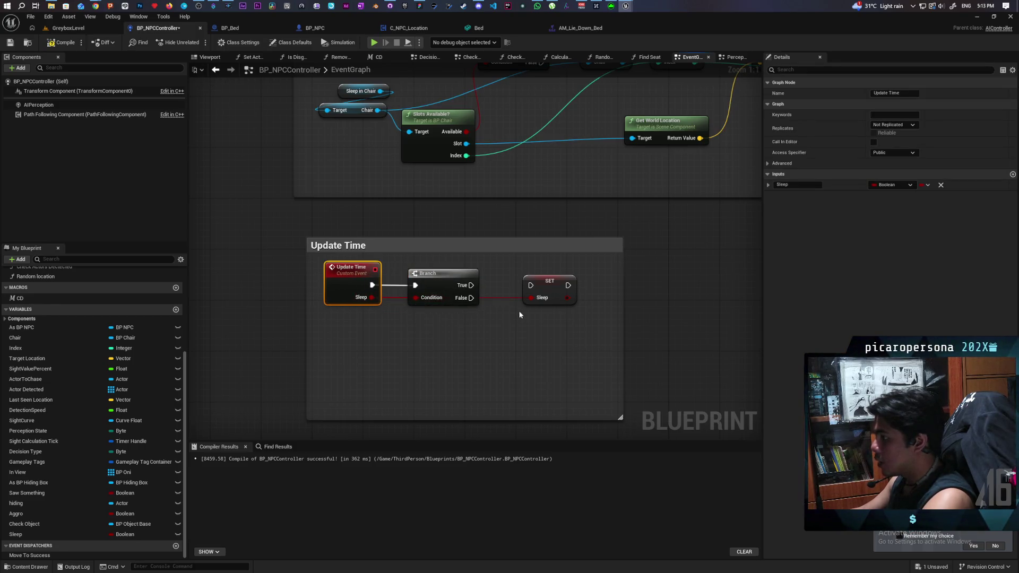
{"action": "left_click_drag", "start_coordinate": [549, 281], "coordinate": [531, 275]}
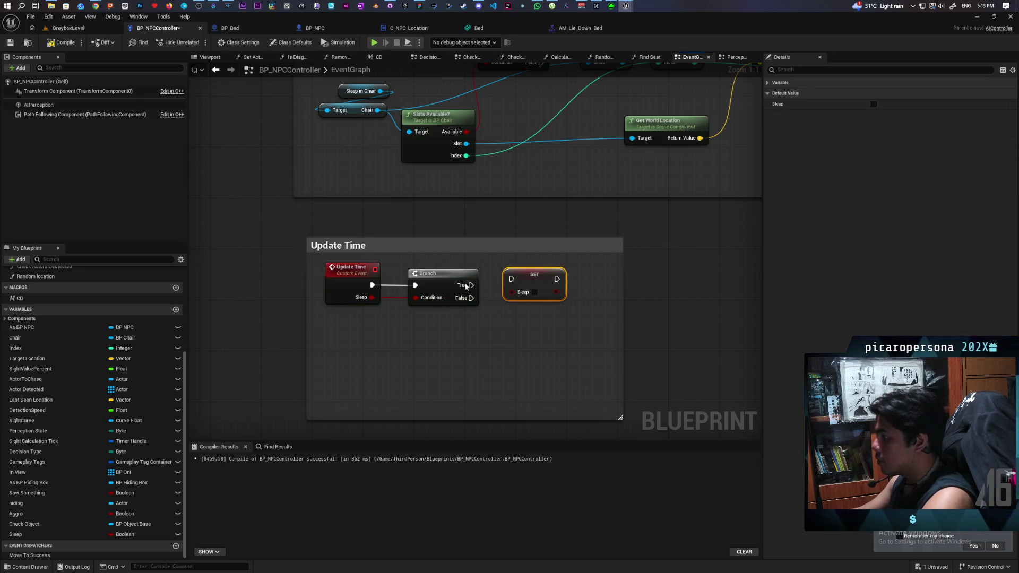
{"action": "mouse_move", "coordinate": [471, 285]}
{"action": "left_mouse_down"}
{"action": "mouse_move", "coordinate": [549, 285]}
{"action": "mouse_move", "coordinate": [451, 312]}
{"action": "mouse_move", "coordinate": [417, 296]}
{"action": "left_mouse_up"}
- Tick SET Sleep's value to true and save BP_NPCController
{"action": "left_click", "coordinate": [553, 298]}
{"action": "left_click", "coordinate": [351, 315]}
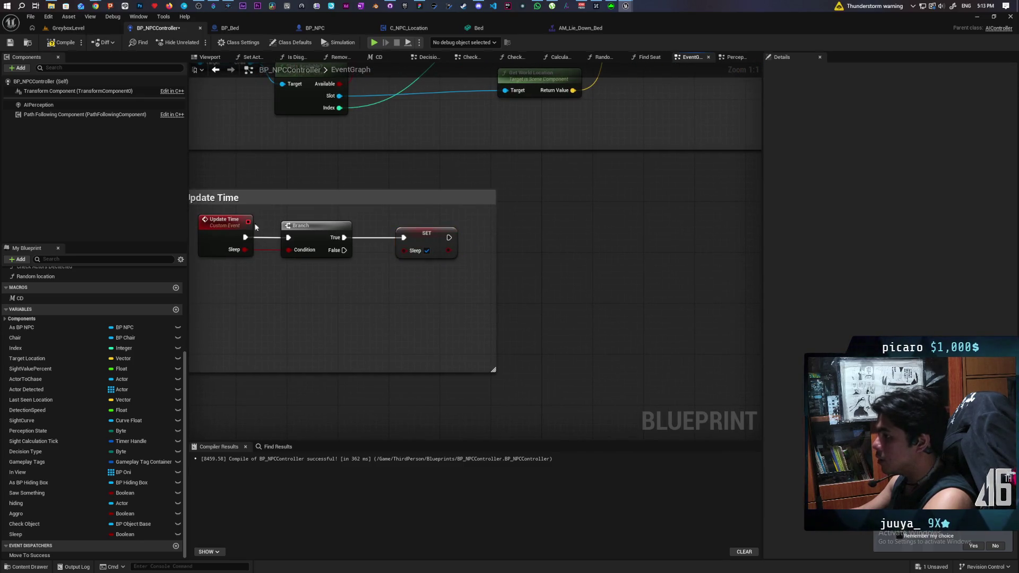
{"action": "left_click_drag", "start_coordinate": [245, 249], "coordinate": [314, 262]}
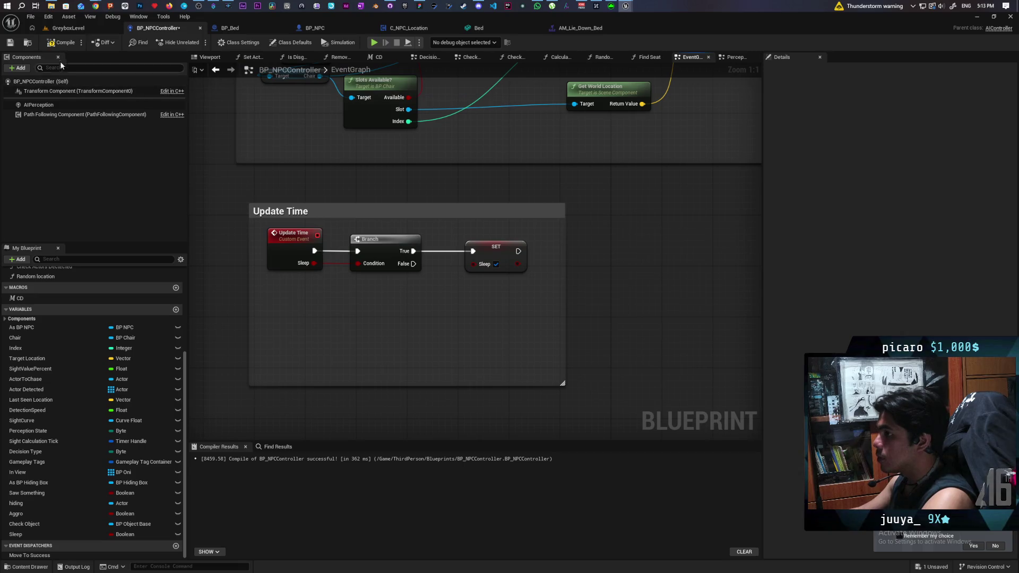
{"action": "left_click", "coordinate": [10, 43]}
{"action": "left_click_drag", "start_coordinate": [466, 321], "coordinate": [466, 303]}
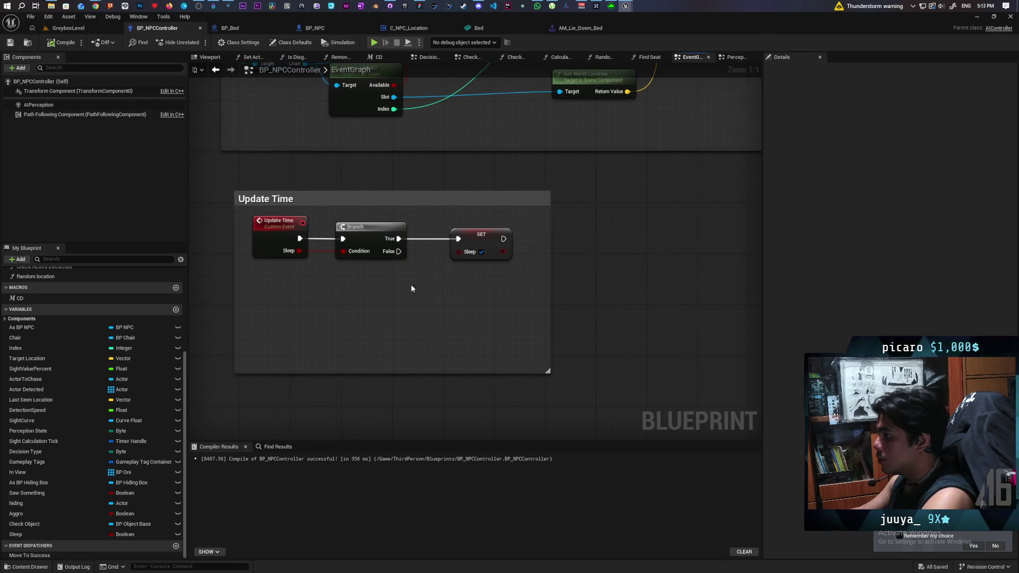
{"action": "mouse_move", "coordinate": [468, 345]}
{"action": "left_mouse_down"}
{"action": "mouse_move", "coordinate": [432, 305]}
{"action": "mouse_move", "coordinate": [396, 316]}
{"action": "mouse_move", "coordinate": [600, 320]}
{"action": "mouse_move", "coordinate": [758, 371]}
{"action": "left_mouse_up"}
- Enlarge the Update Time comment box and bring the Decide event logic into view
{"action": "mouse_move", "coordinate": [575, 353]}
{"action": "left_mouse_down"}
{"action": "mouse_move", "coordinate": [432, 330]}
{"action": "mouse_move", "coordinate": [408, 337]}
{"action": "mouse_move", "coordinate": [466, 390]}
{"action": "left_mouse_up"}
{"action": "scroll", "coordinate": [409, 341], "scroll_direction": "down", "scroll_amount": 5}
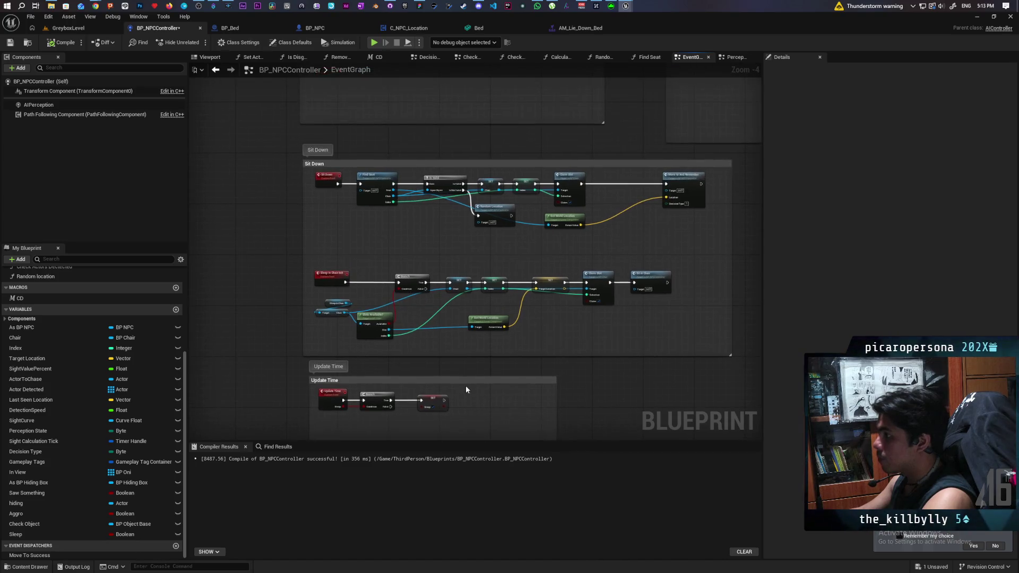
{"action": "scroll", "coordinate": [470, 349], "scroll_direction": "down", "scroll_amount": 2}
{"action": "left_click_drag", "start_coordinate": [469, 349], "coordinate": [413, 276]}
{"action": "scroll", "coordinate": [417, 201], "scroll_direction": "up", "scroll_amount": 3}
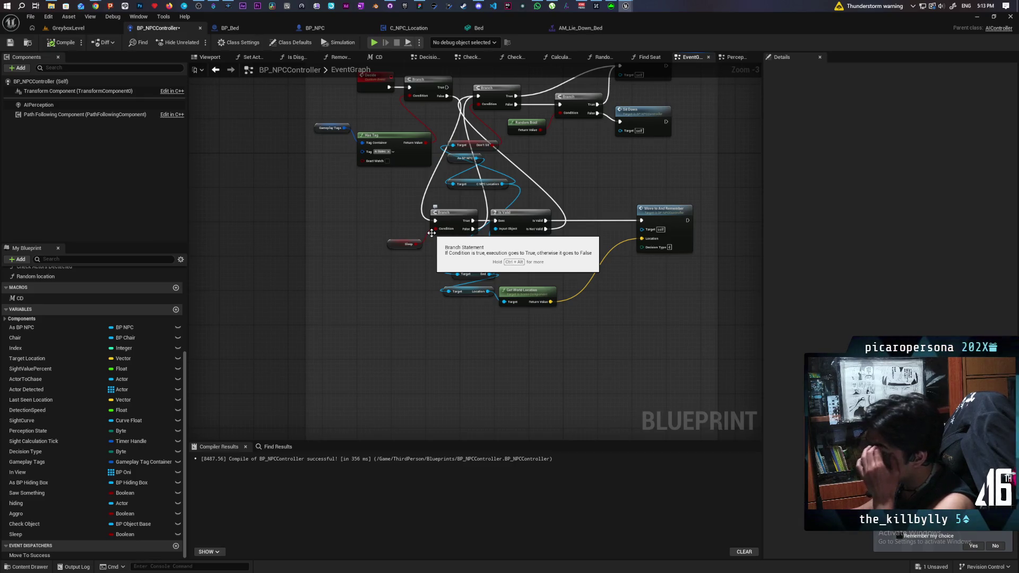
{"action": "scroll", "coordinate": [380, 179], "scroll_direction": "up", "scroll_amount": 2}
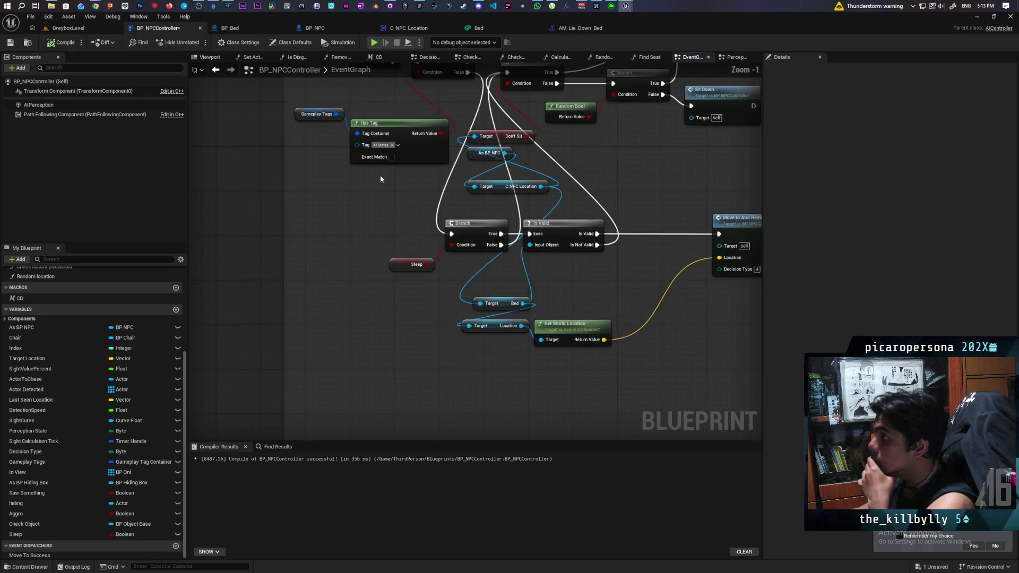
{"action": "left_click_drag", "start_coordinate": [380, 178], "coordinate": [365, 232]}
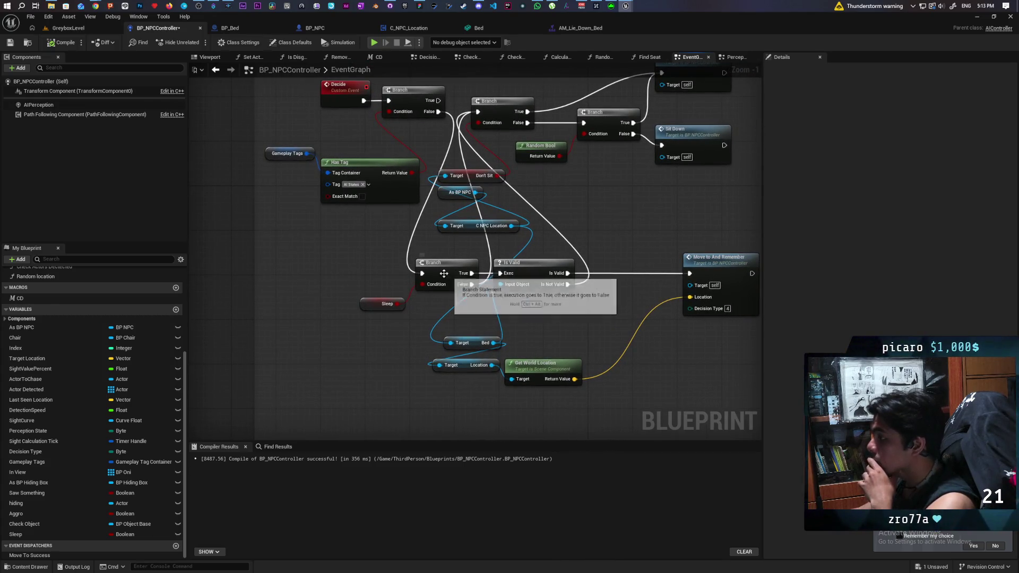
- Break the Decide Branch's True wire to the Is Valid check and nudge the nodes apart
{"action": "left_click_drag", "start_coordinate": [452, 274], "coordinate": [428, 273]}
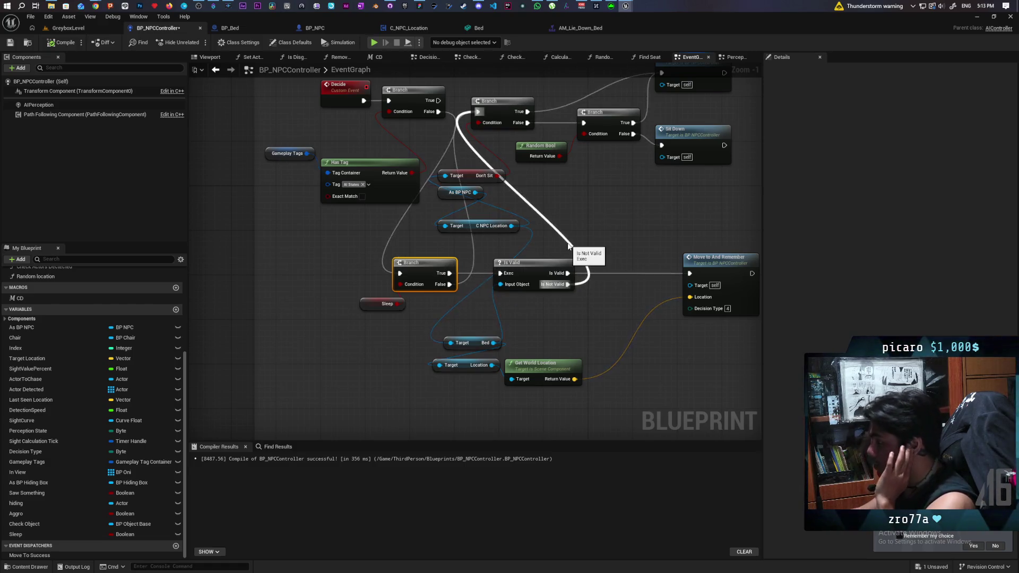
{"action": "scroll", "coordinate": [400, 348], "scroll_direction": "down", "scroll_amount": 3}
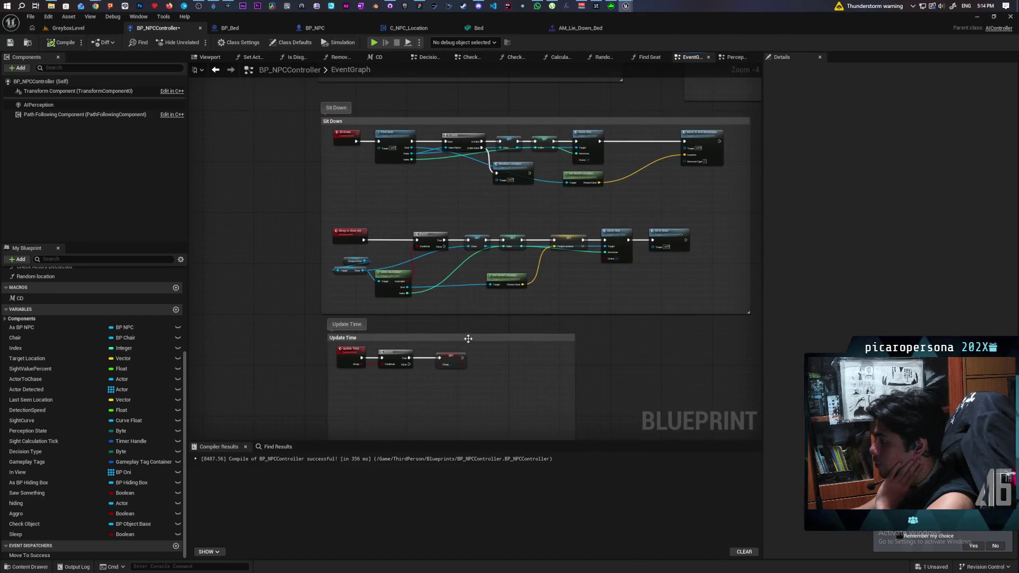
{"action": "mouse_move", "coordinate": [467, 318]}
{"action": "left_mouse_down"}
{"action": "mouse_move", "coordinate": [488, 341]}
{"action": "mouse_move", "coordinate": [471, 406]}
{"action": "left_mouse_up"}
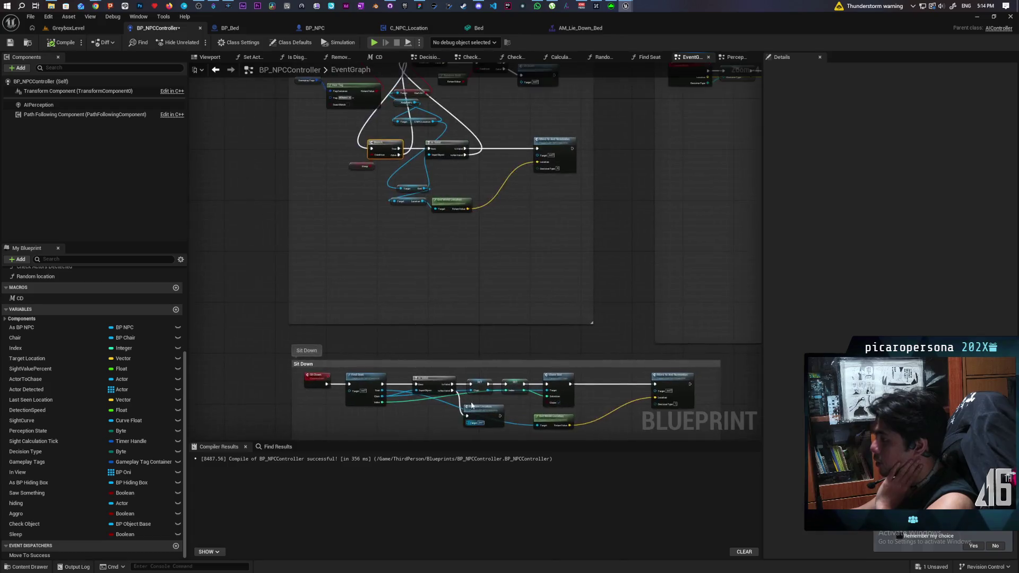
{"action": "scroll", "coordinate": [444, 306], "scroll_direction": "up", "scroll_amount": 2}
{"action": "left_click_drag", "start_coordinate": [594, 245], "coordinate": [575, 273]}
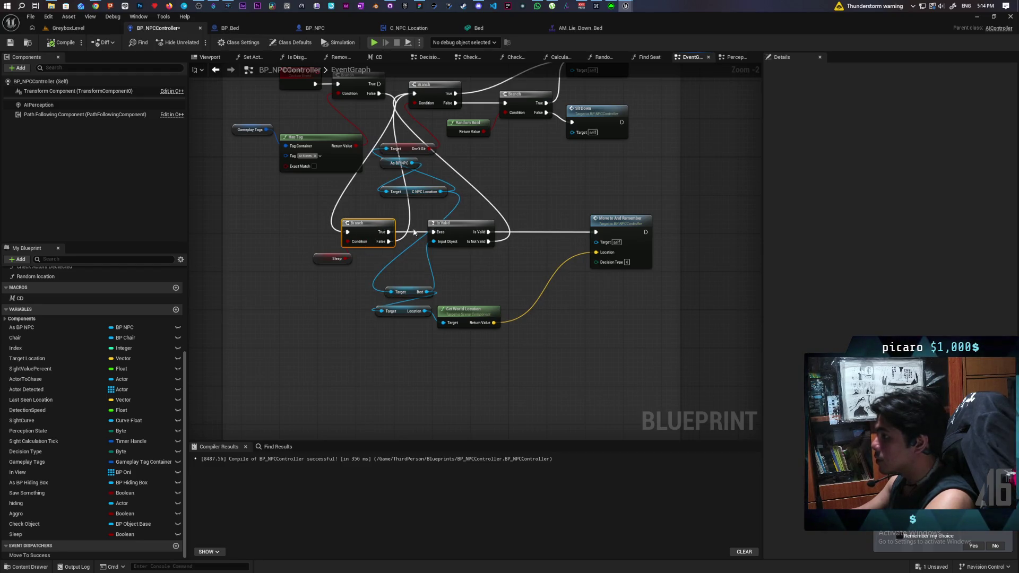
{"action": "left_click", "coordinate": [389, 232], "text": "alt"}
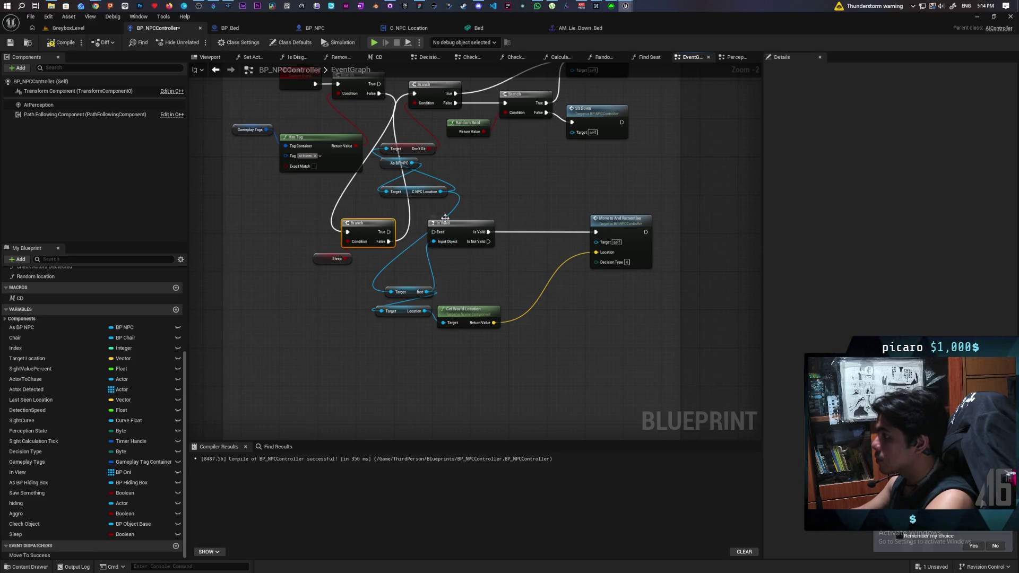
{"action": "left_click_drag", "start_coordinate": [445, 218], "coordinate": [468, 218]}
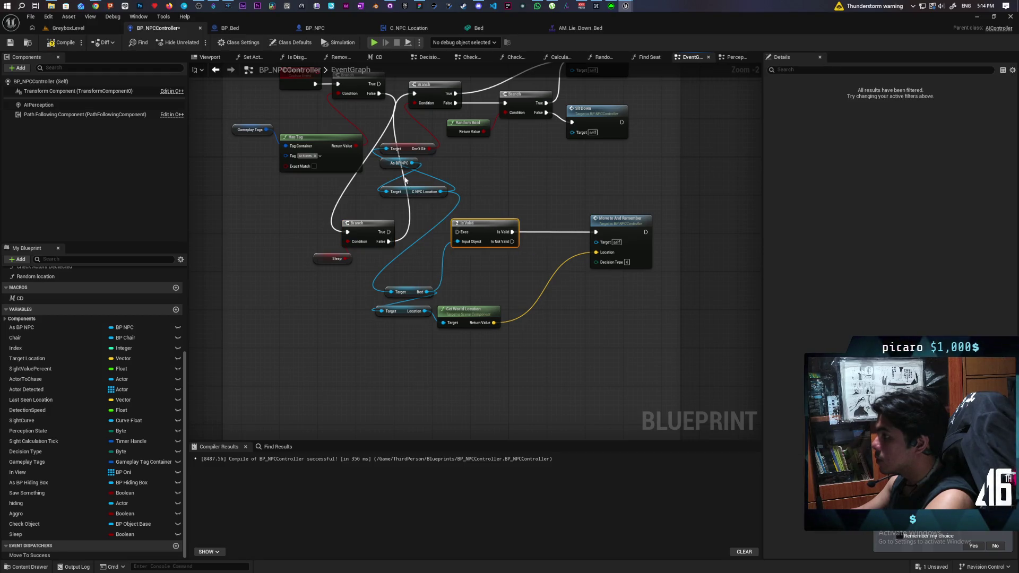
- Move the bed Is Valid check and its nodes into Update Time, running after SET Sleep
{"action": "mouse_move", "coordinate": [389, 167]}
{"action": "left_mouse_down"}
{"action": "mouse_move", "coordinate": [373, 187]}
{"action": "mouse_move", "coordinate": [457, 205]}
{"action": "mouse_move", "coordinate": [478, 233]}
{"action": "mouse_move", "coordinate": [621, 250]}
{"action": "left_mouse_up"}
{"action": "left_click_drag", "start_coordinate": [418, 340], "coordinate": [499, 290]}
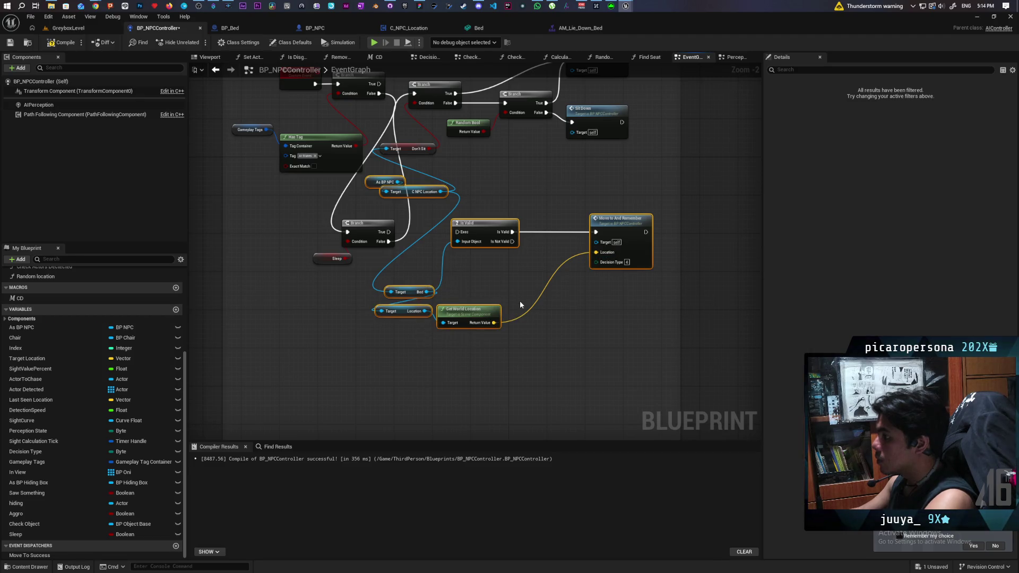
{"action": "scroll", "coordinate": [520, 300], "scroll_direction": "down", "scroll_amount": 2}
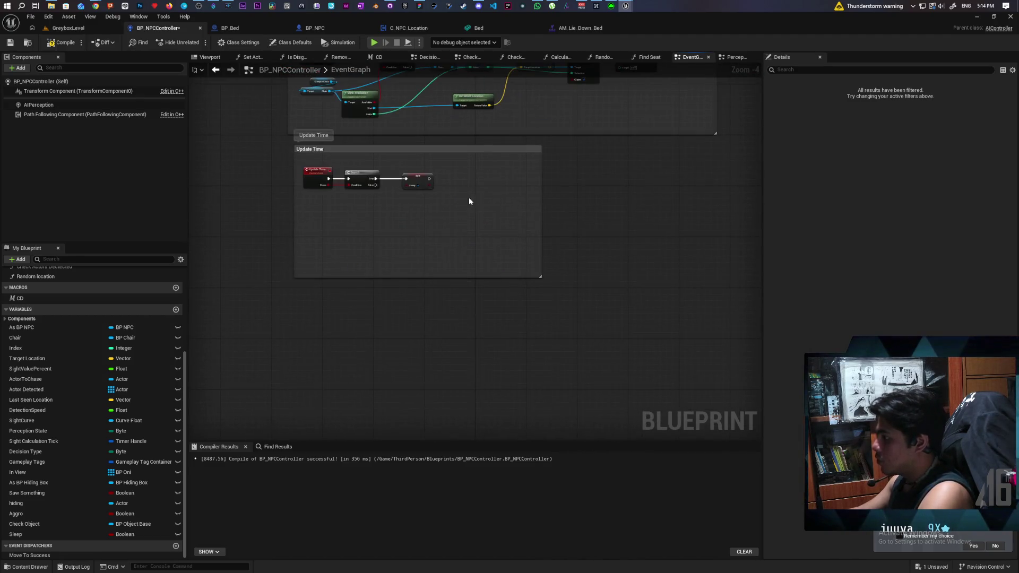
{"action": "key", "text": "ctrl+v"}
{"action": "scroll", "coordinate": [475, 214], "scroll_direction": "up", "scroll_amount": 2}
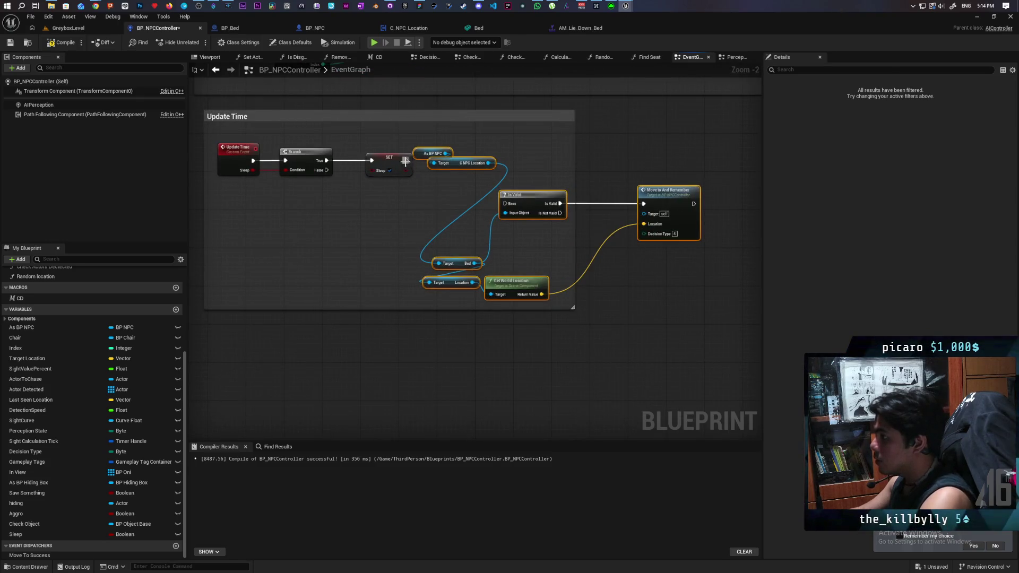
{"action": "mouse_move", "coordinate": [406, 160]}
{"action": "left_mouse_down"}
{"action": "mouse_move", "coordinate": [505, 203]}
{"action": "mouse_move", "coordinate": [419, 150]}
{"action": "mouse_move", "coordinate": [401, 207]}
{"action": "left_mouse_up"}
- Line Is Valid and Move to And Remember up beside SET and widen the Update Time comment
{"action": "left_click", "coordinate": [431, 219]}
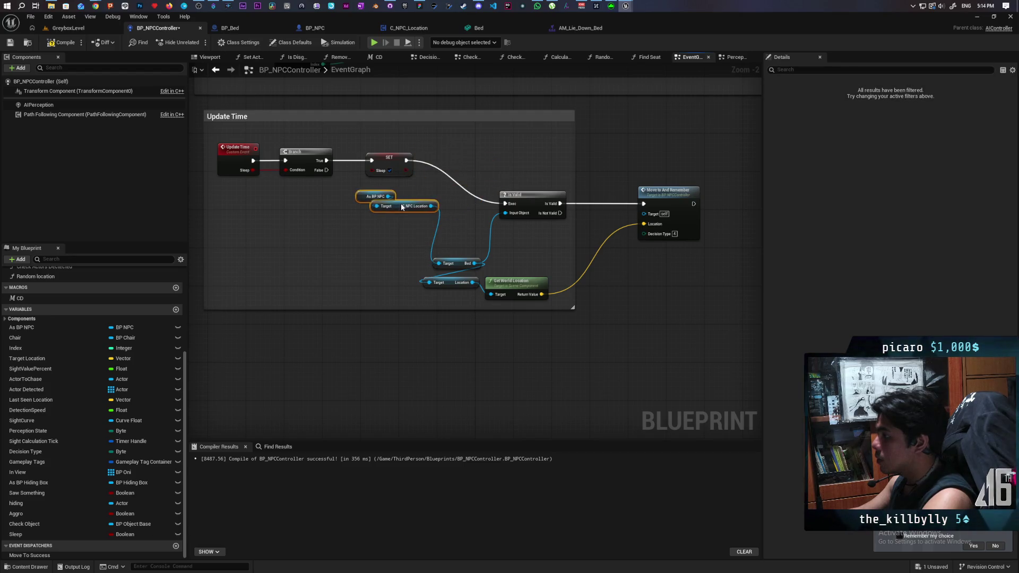
{"action": "left_click_drag", "start_coordinate": [521, 197], "coordinate": [469, 154]}
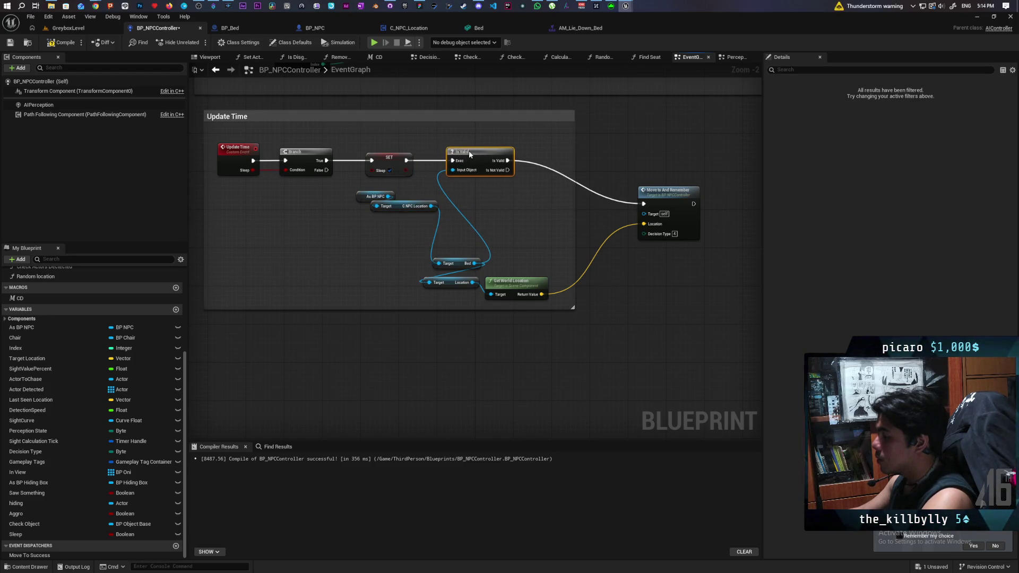
{"action": "mouse_move", "coordinate": [671, 200]}
{"action": "left_mouse_down"}
{"action": "mouse_move", "coordinate": [563, 160]}
{"action": "mouse_move", "coordinate": [575, 156]}
{"action": "left_mouse_up"}
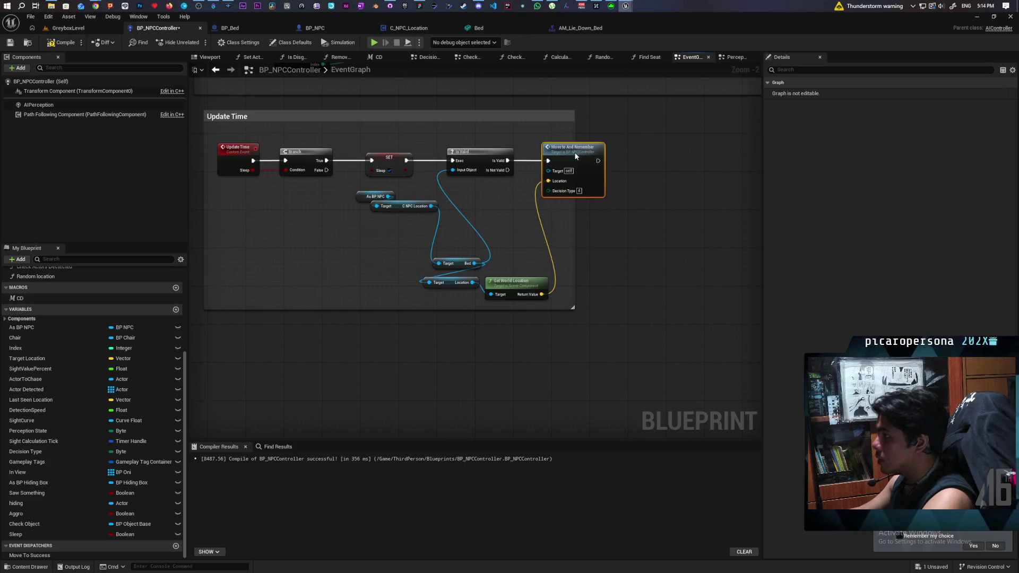
{"action": "left_click", "coordinate": [587, 222]}
{"action": "left_click_drag", "start_coordinate": [574, 222], "coordinate": [693, 223]}
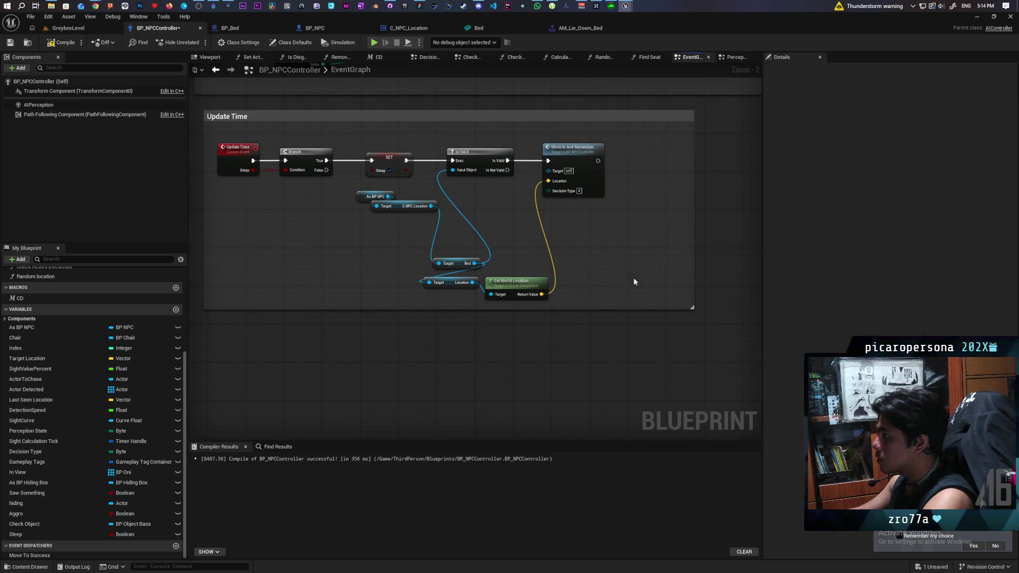
- Tidy Get World Location, the Bed reference, As BP NPC and C NPC Location around the chain
{"action": "left_click_drag", "start_coordinate": [500, 290], "coordinate": [548, 233]}
{"action": "mouse_move", "coordinate": [451, 282]}
{"action": "left_mouse_down"}
{"action": "mouse_move", "coordinate": [468, 282]}
{"action": "mouse_move", "coordinate": [494, 233]}
{"action": "left_mouse_up"}
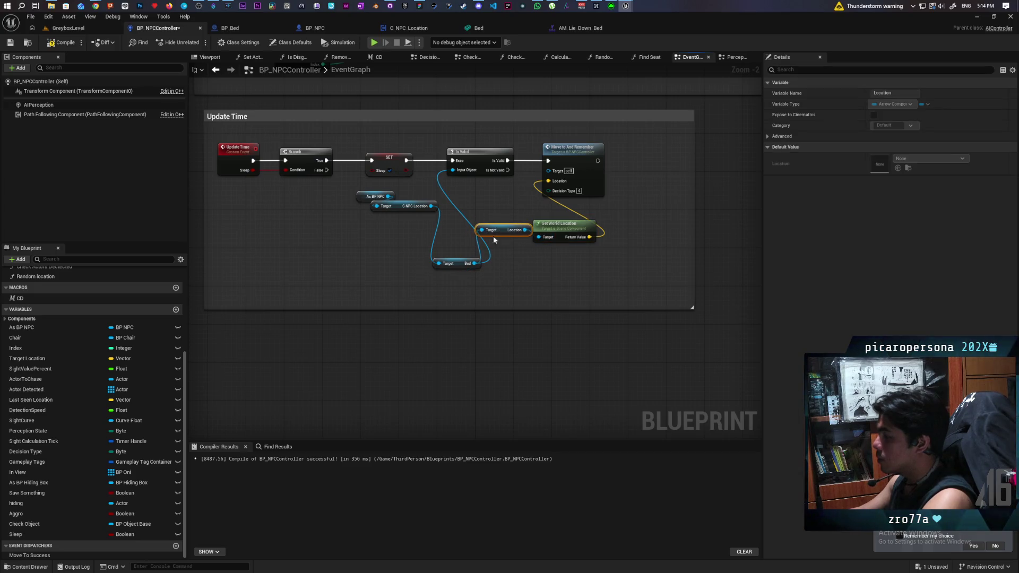
{"action": "left_click", "coordinate": [449, 253]}
{"action": "left_click_drag", "start_coordinate": [460, 263], "coordinate": [440, 229]}
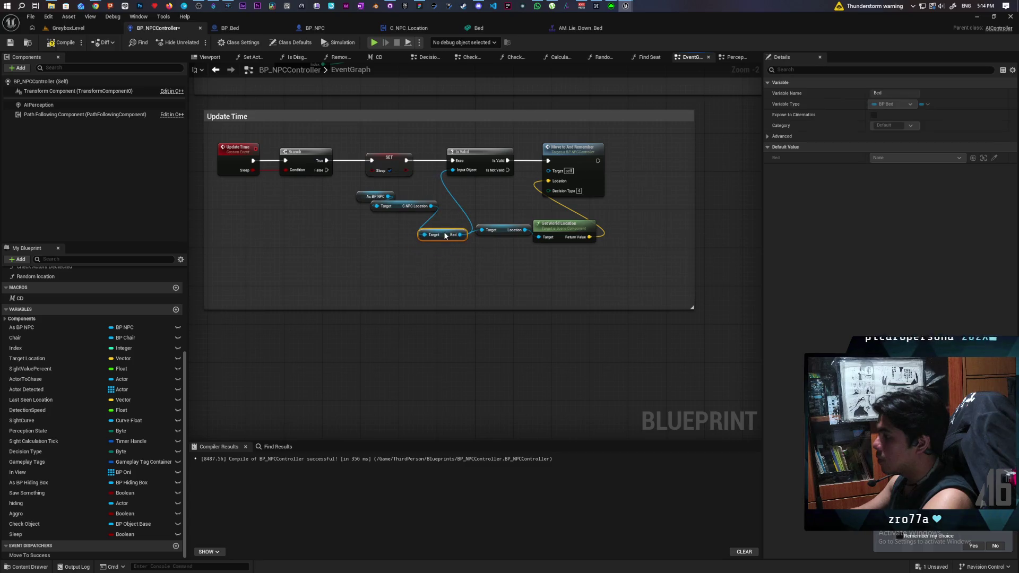
{"action": "left_click", "coordinate": [453, 253]}
{"action": "left_click_drag", "start_coordinate": [343, 188], "coordinate": [422, 212]}
{"action": "left_click", "coordinate": [293, 190]}
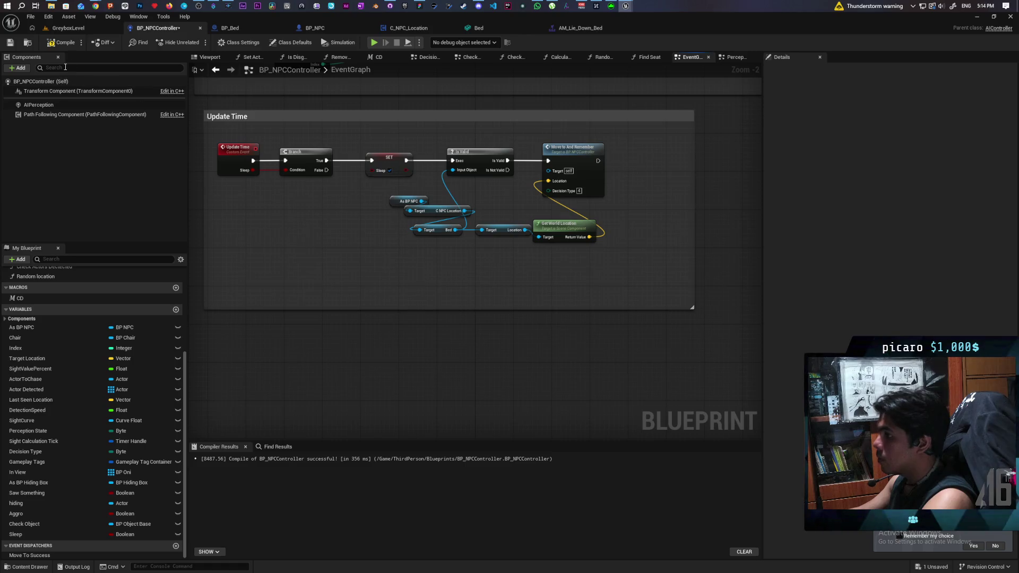
- Compile and save BP_NPCController, then start a 'Wake Up' comment
{"action": "left_click", "coordinate": [61, 42]}
{"action": "left_click", "coordinate": [10, 43]}
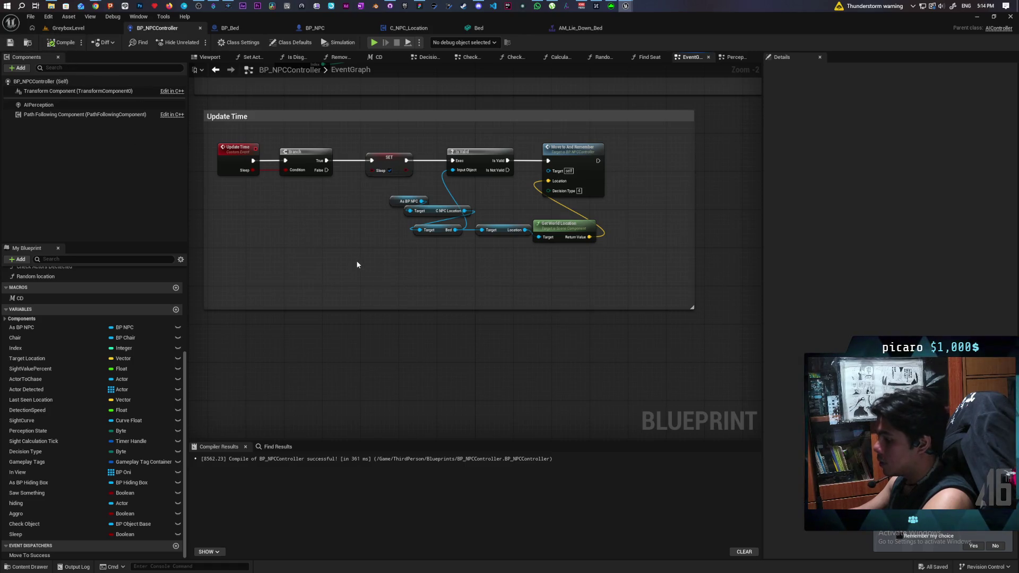
{"action": "type", "text": "c"}
{"action": "type", "text": "Wake Up"}
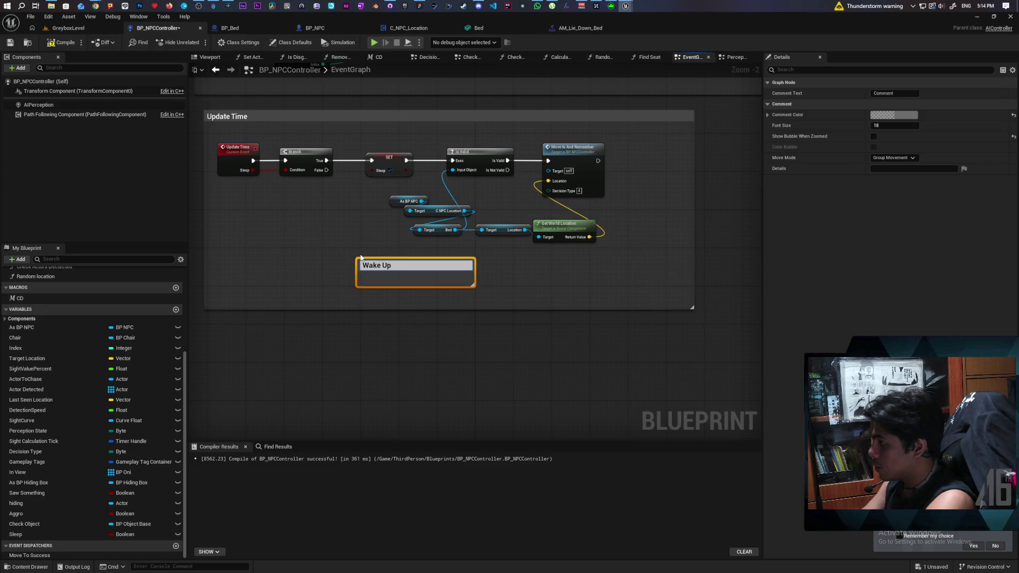
- Confirm the Wake Up comment, run Branch False to a reroute knot by it, and save
{"action": "left_click", "coordinate": [333, 219]}
{"action": "mouse_move", "coordinate": [326, 170]}
{"action": "left_mouse_down"}
{"action": "mouse_move", "coordinate": [342, 297]}
{"action": "mouse_move", "coordinate": [366, 279]}
{"action": "left_mouse_up"}
{"action": "left_click", "coordinate": [325, 302]}
{"action": "left_click_drag", "start_coordinate": [501, 195], "coordinate": [471, 238]}
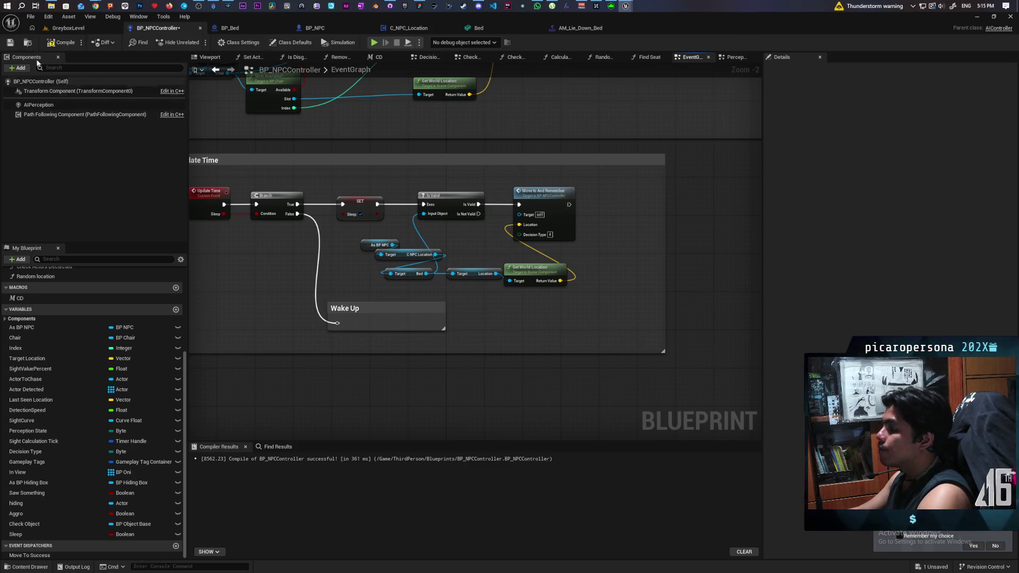
{"action": "left_click", "coordinate": [10, 42]}
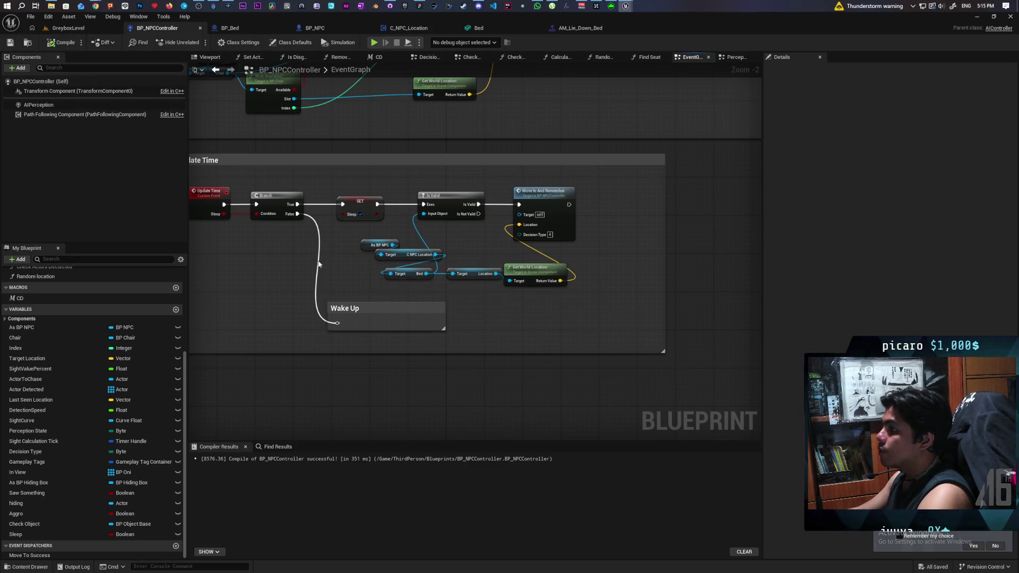
{"action": "left_click_drag", "start_coordinate": [312, 258], "coordinate": [360, 270]}
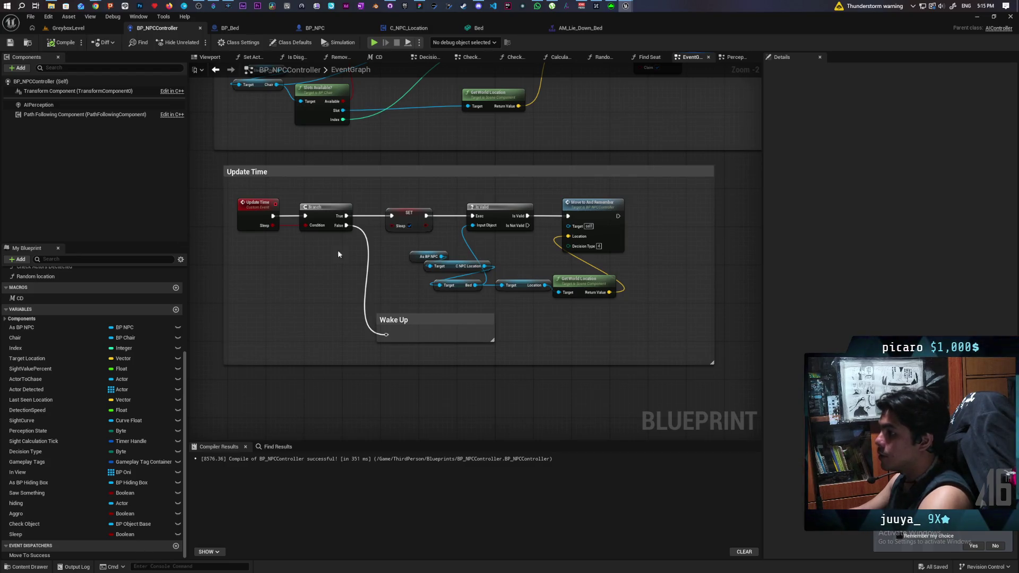
- Copy-paste the SET Sleep node beside the Wake Up comment and save
{"action": "left_click", "coordinate": [400, 219]}
{"action": "key", "text": "ctrl+c"}
{"action": "key", "text": "ctrl+v"}
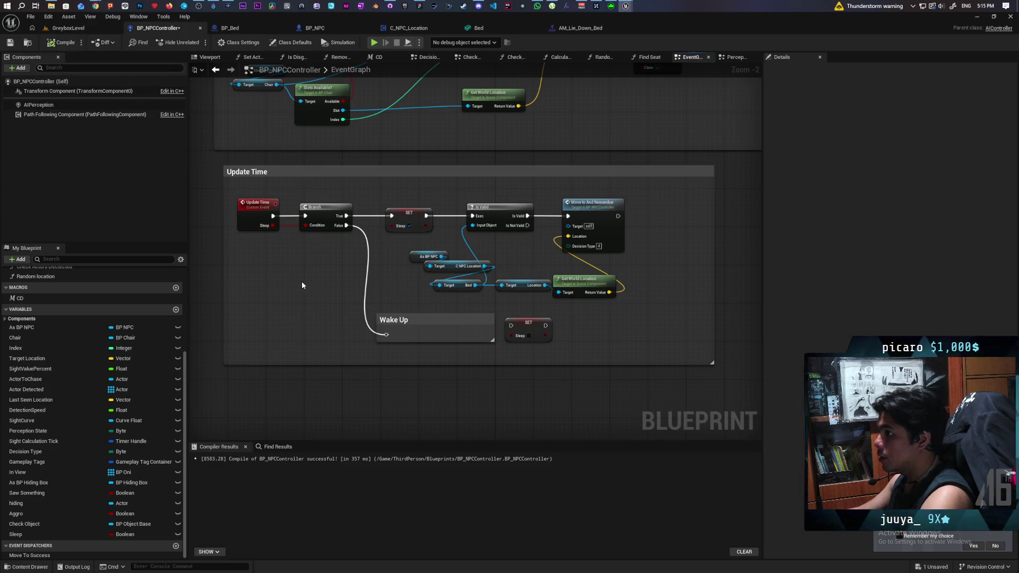
{"action": "scroll", "coordinate": [301, 285], "scroll_direction": "down", "scroll_amount": 3}
{"action": "key", "text": "ctrl+s"}
{"action": "scroll", "coordinate": [484, 333], "scroll_direction": "up", "scroll_amount": 1}
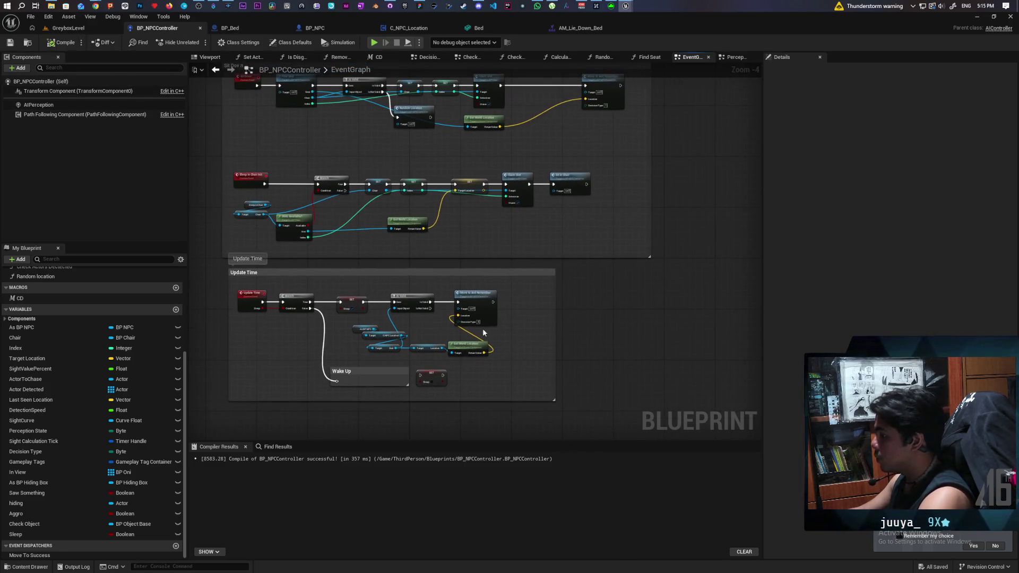
- Stack the AI Decide Branch nodes, shift the Decide event left, and move the Sleep getter beside them
{"action": "scroll", "coordinate": [467, 222], "scroll_direction": "up", "scroll_amount": 3}
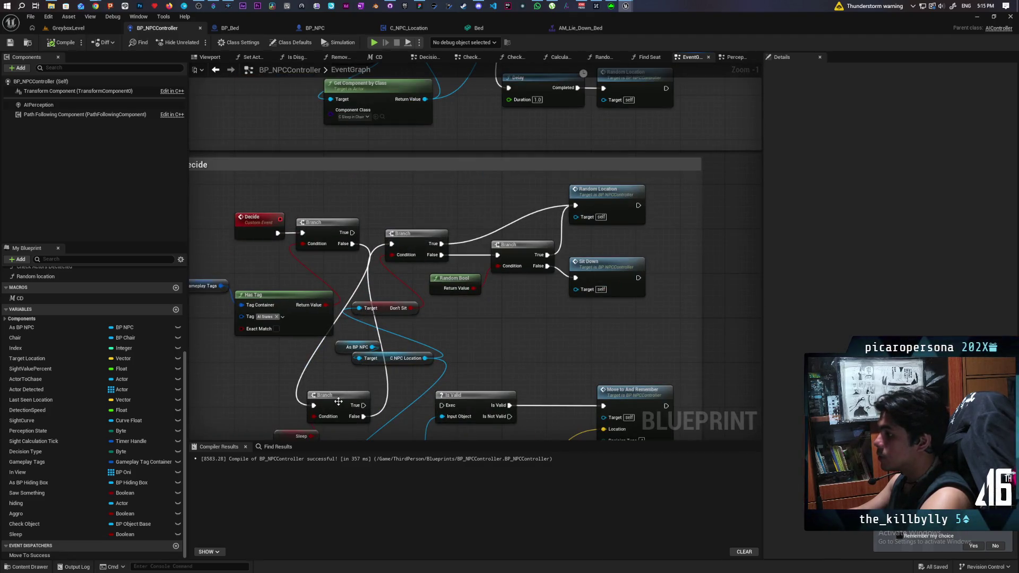
{"action": "mouse_move", "coordinate": [342, 409]}
{"action": "left_mouse_down"}
{"action": "mouse_move", "coordinate": [396, 203]}
{"action": "mouse_move", "coordinate": [396, 214]}
{"action": "left_mouse_up"}
{"action": "mouse_move", "coordinate": [228, 206]}
{"action": "left_mouse_down"}
{"action": "mouse_move", "coordinate": [316, 228]}
{"action": "mouse_move", "coordinate": [301, 217]}
{"action": "left_mouse_up"}
{"action": "mouse_move", "coordinate": [404, 208]}
{"action": "left_mouse_down"}
{"action": "mouse_move", "coordinate": [371, 236]}
{"action": "mouse_move", "coordinate": [441, 246]}
{"action": "left_mouse_up"}
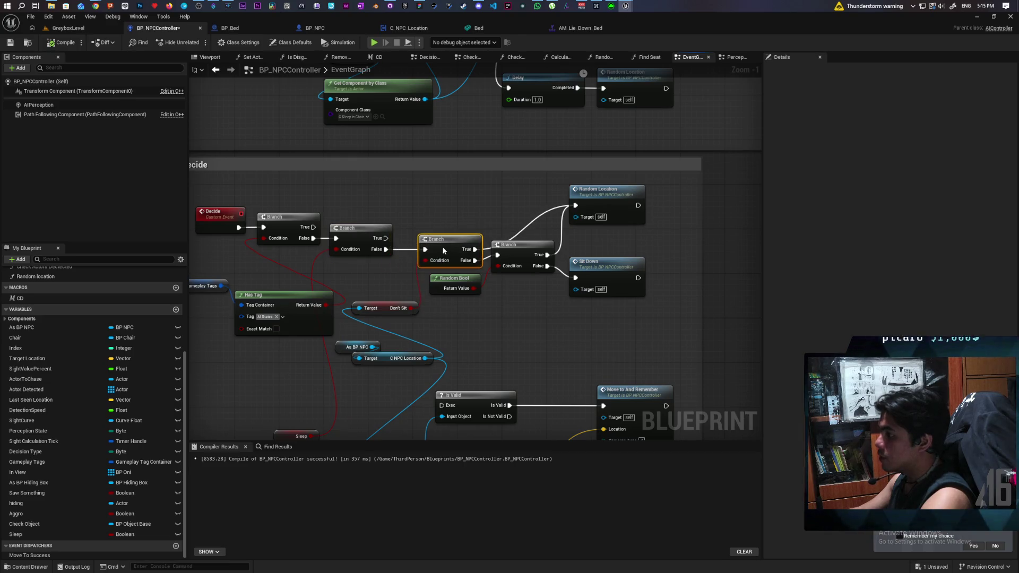
{"action": "mouse_move", "coordinate": [314, 379]}
{"action": "left_mouse_down"}
{"action": "mouse_move", "coordinate": [315, 230]}
{"action": "mouse_move", "coordinate": [397, 216]}
{"action": "left_mouse_up"}
{"action": "left_click", "coordinate": [277, 353]}
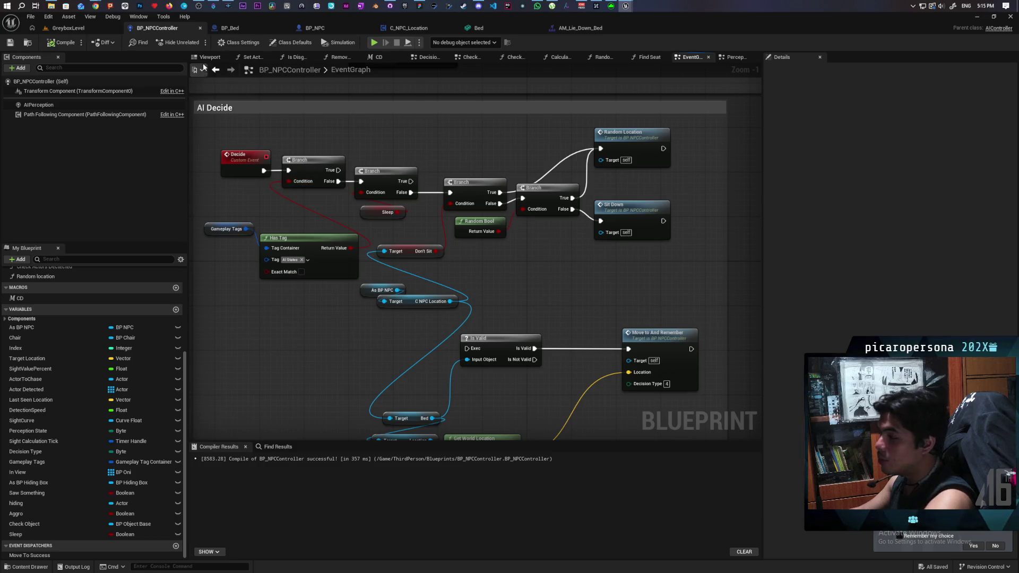
- Orbit GreyboxLevel to frame the wall, door, bench and NPCs, after rechecking BP_NPCController
{"action": "left_click", "coordinate": [72, 28]}
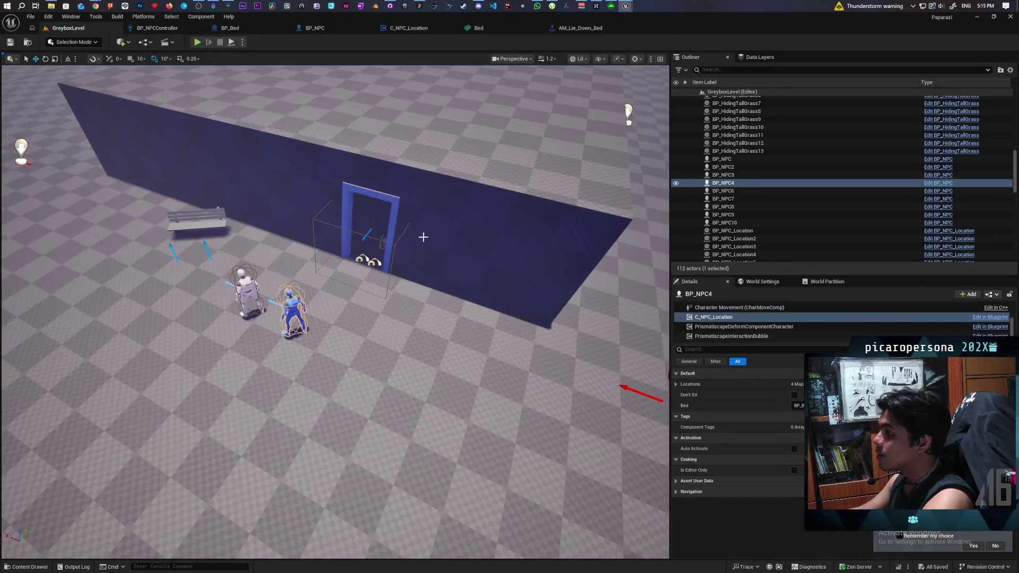
{"action": "mouse_move", "coordinate": [439, 242]}
{"action": "left_mouse_down"}
{"action": "mouse_move", "coordinate": [438, 276]}
{"action": "mouse_move", "coordinate": [424, 297]}
{"action": "mouse_move", "coordinate": [334, 302]}
{"action": "mouse_move", "coordinate": [324, 292]}
{"action": "left_mouse_up"}
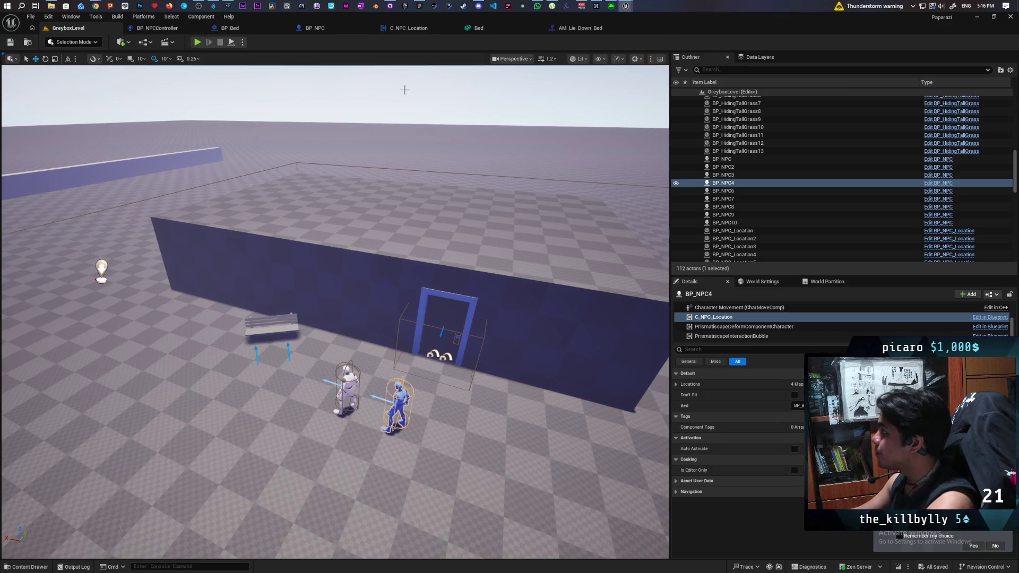
{"action": "left_click", "coordinate": [154, 31]}
{"action": "scroll", "coordinate": [356, 256], "scroll_direction": "down", "scroll_amount": 3}
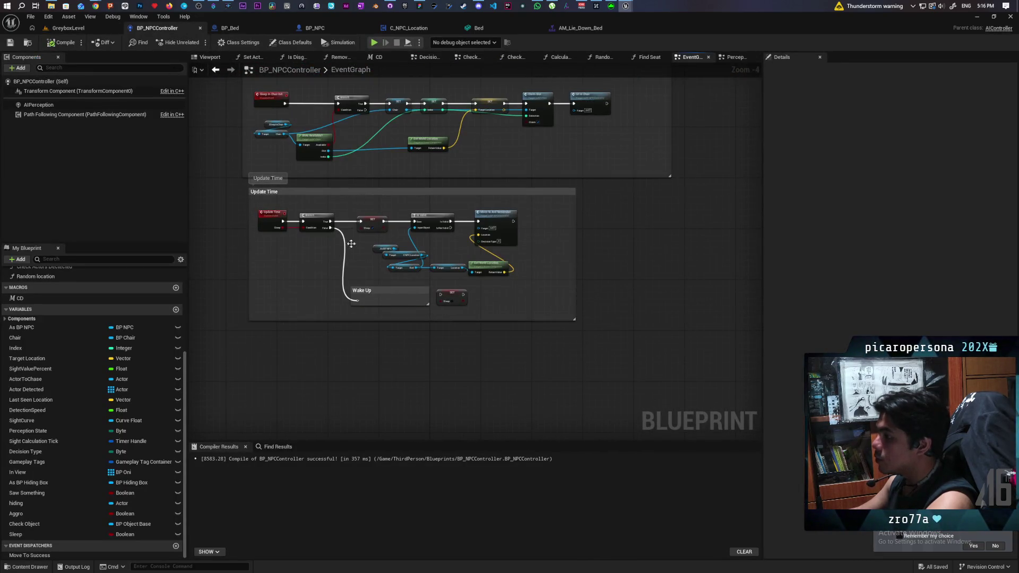
{"action": "scroll", "coordinate": [381, 280], "scroll_direction": "up", "scroll_amount": 3}
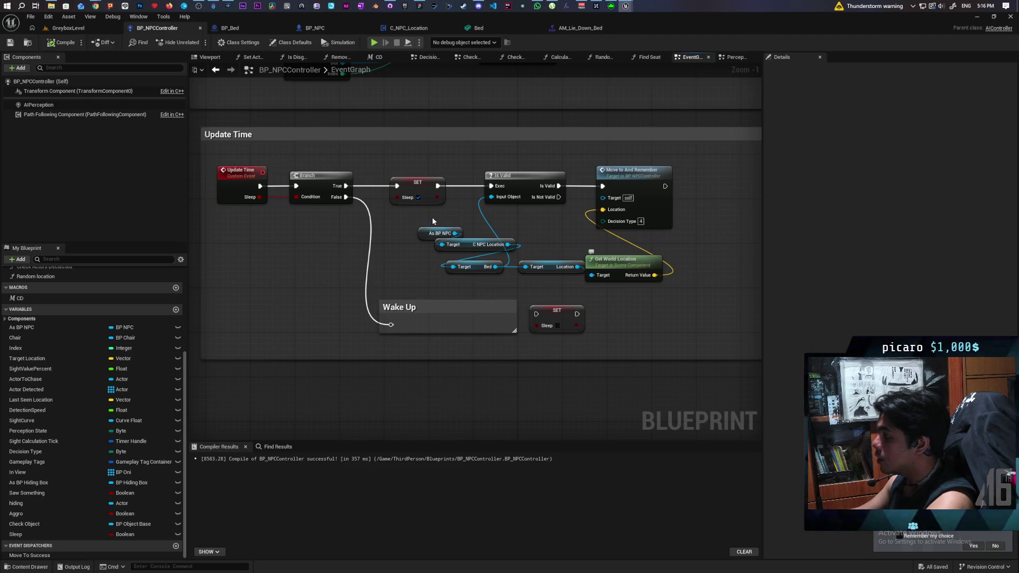
{"action": "left_click", "coordinate": [68, 28]}
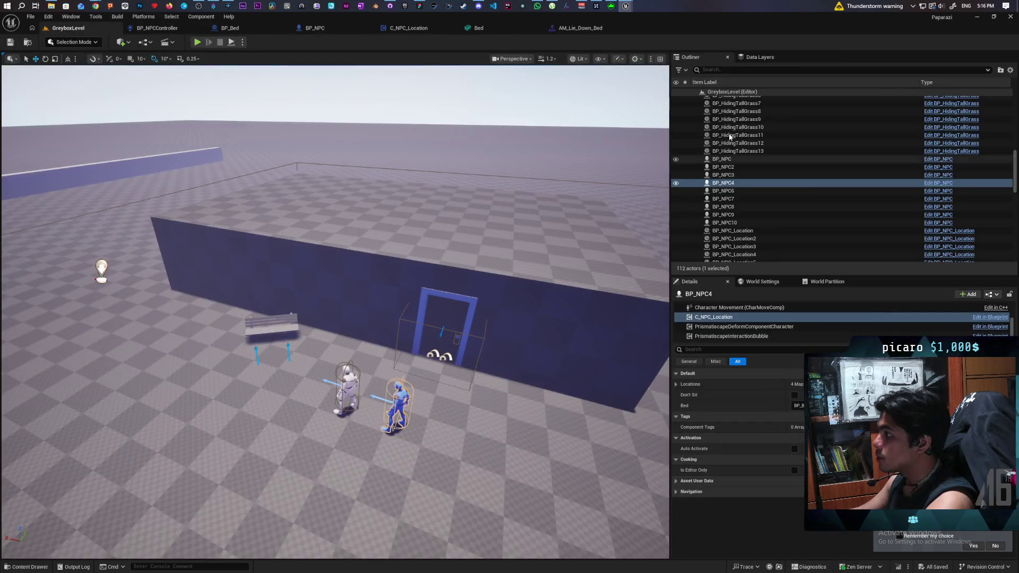
{"action": "scroll", "coordinate": [820, 184], "scroll_direction": "down", "scroll_amount": 2}
{"action": "scroll", "coordinate": [819, 184], "scroll_direction": "up", "scroll_amount": 10}
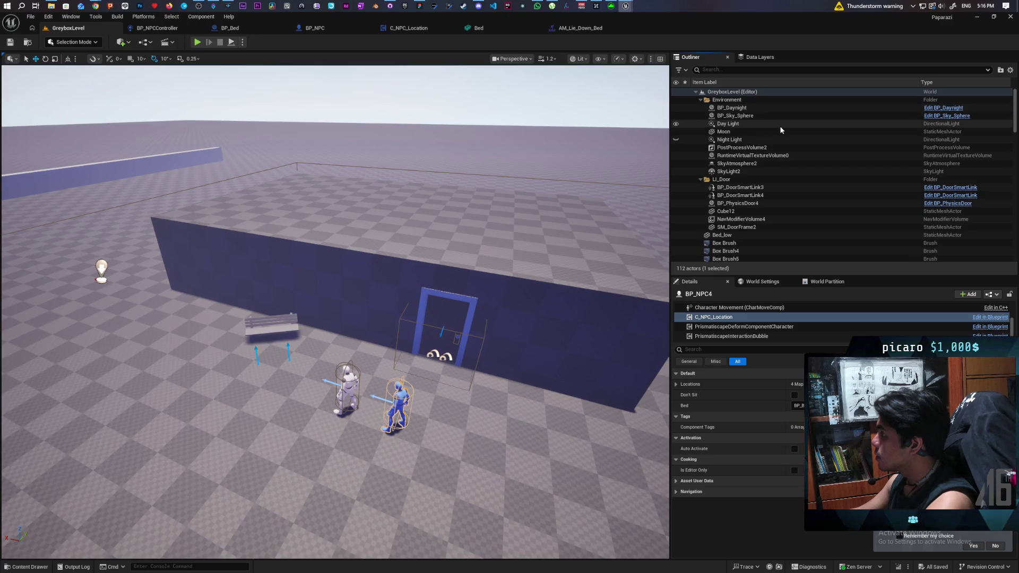
- Select and focus BP_Daynight in the level, then open its blueprint for editing
{"action": "left_click", "coordinate": [776, 110]}
{"action": "double_click", "coordinate": [776, 110]}
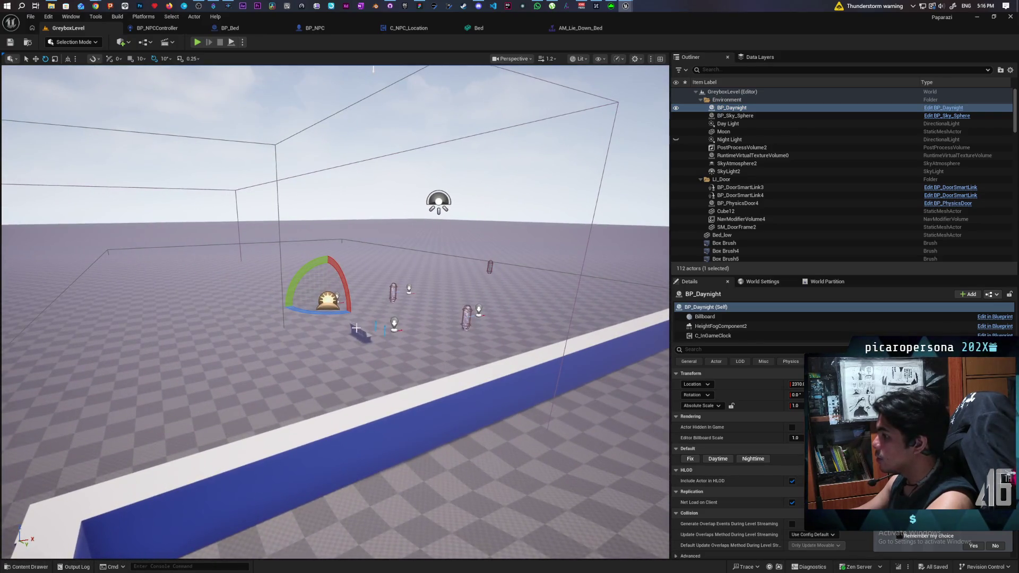
{"action": "left_click", "coordinate": [937, 108]}
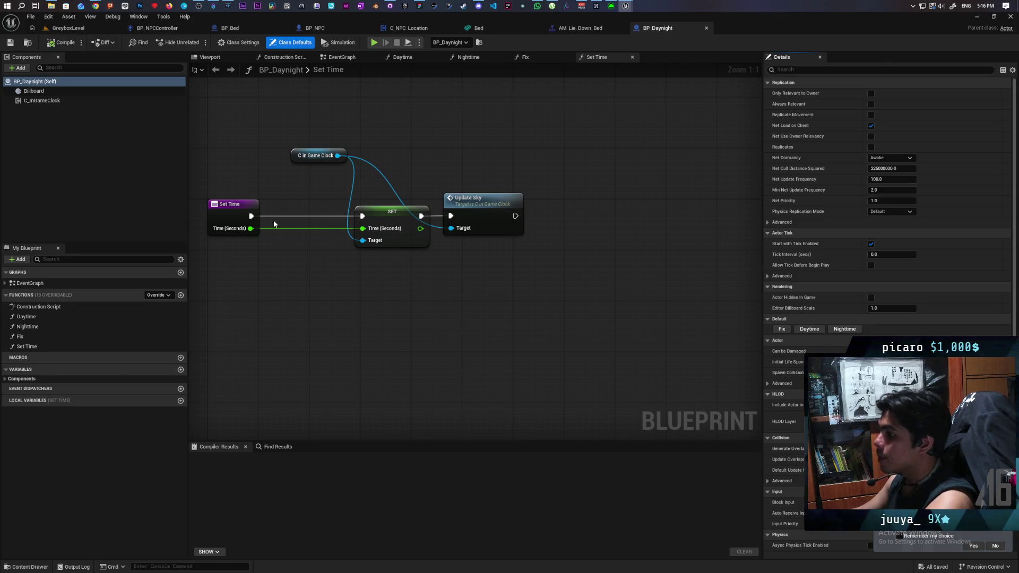
- Switch to BP_Daynight's EventGraph and bring up the C_InGameClock component's context menu
{"action": "left_click", "coordinate": [277, 57]}
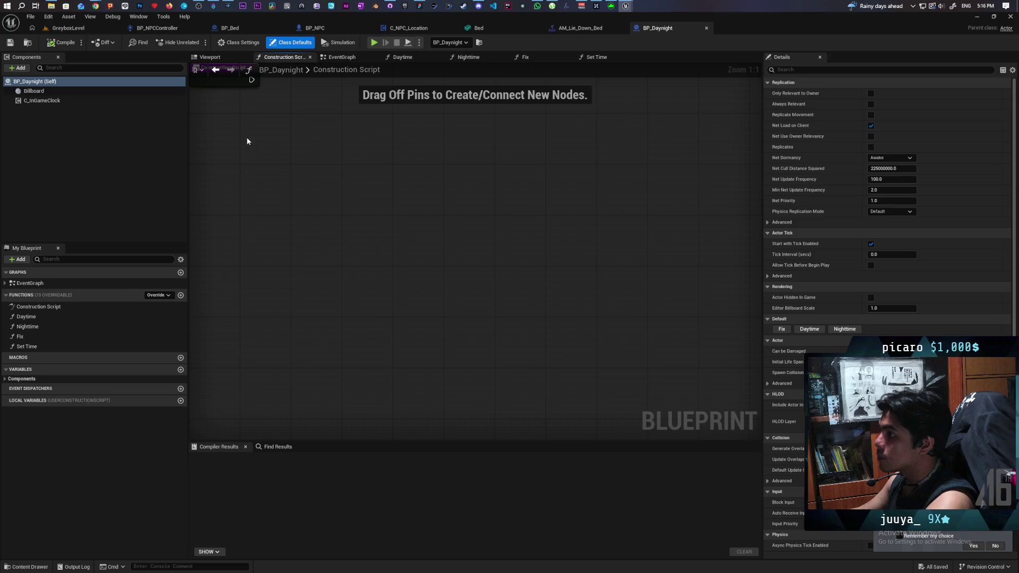
{"action": "scroll", "coordinate": [340, 176], "scroll_direction": "down", "scroll_amount": 5}
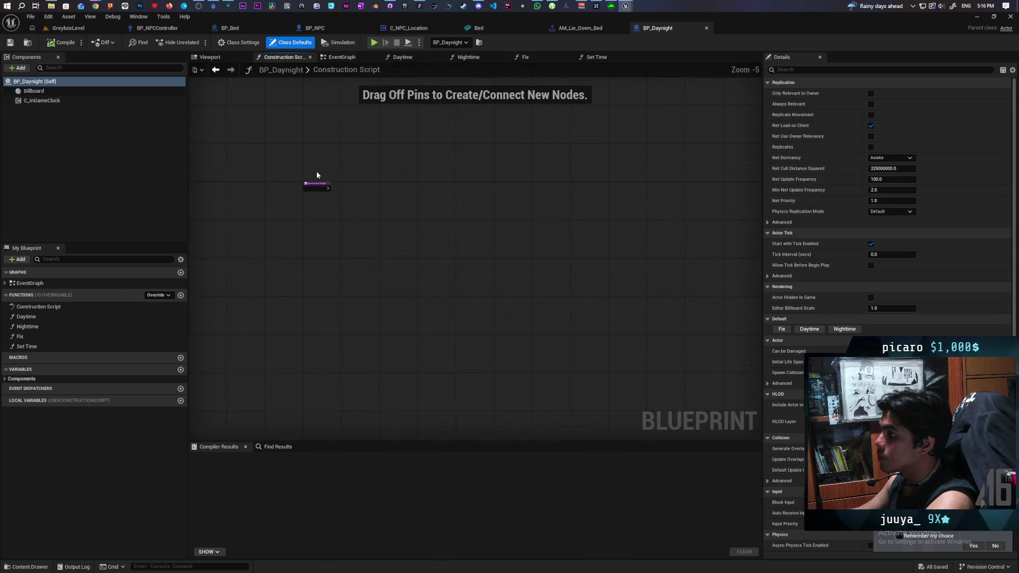
{"action": "left_click", "coordinate": [339, 57]}
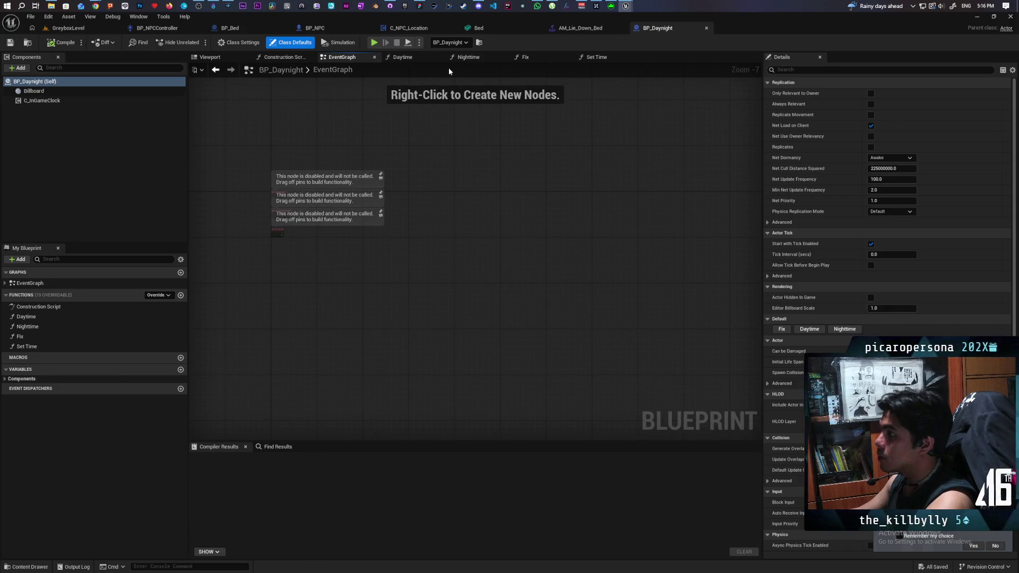
{"action": "right_click", "coordinate": [33, 100]}
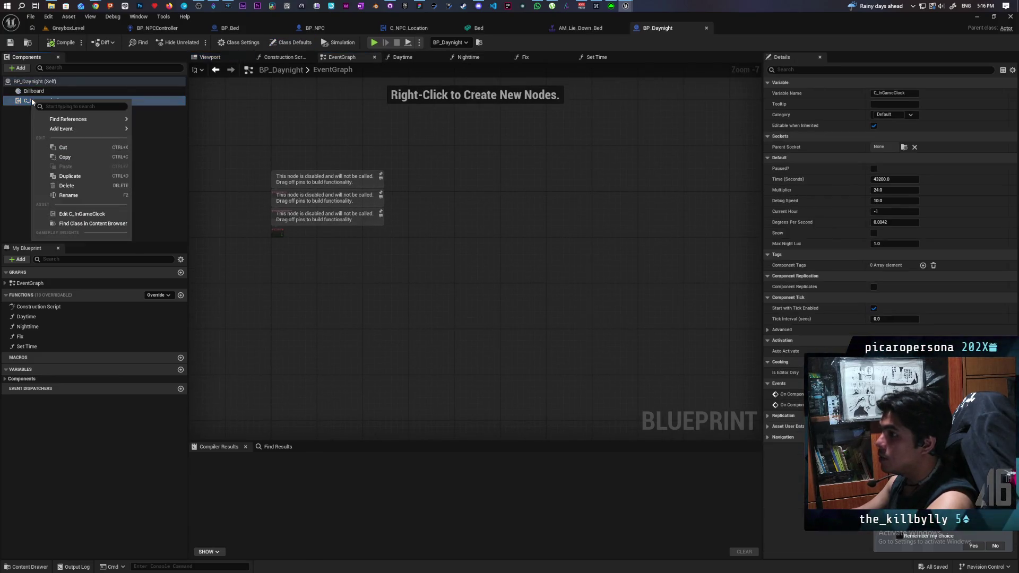
{"action": "mouse_move", "coordinate": [96, 121]}
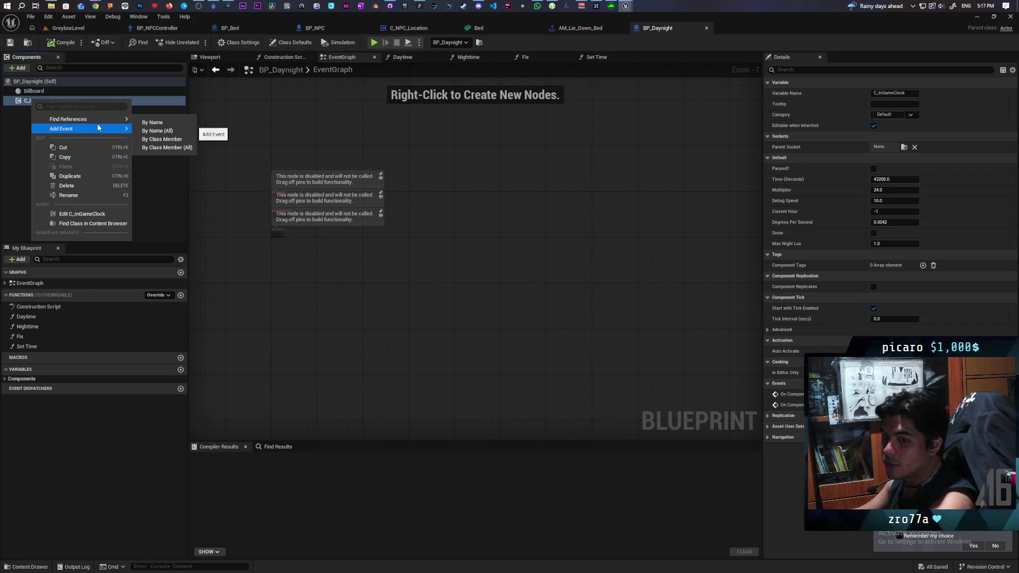
- Open the C_InGameClock component blueprint and pan along its Event Tick chain
{"action": "left_click", "coordinate": [110, 214]}
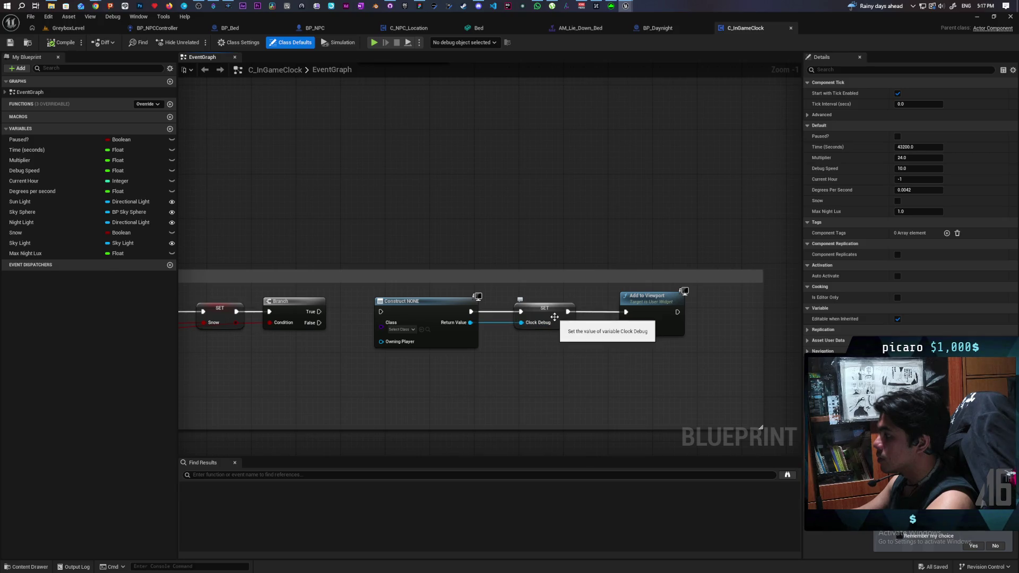
{"action": "scroll", "coordinate": [425, 266], "scroll_direction": "down", "scroll_amount": 5}
{"action": "scroll", "coordinate": [434, 258], "scroll_direction": "up", "scroll_amount": 3}
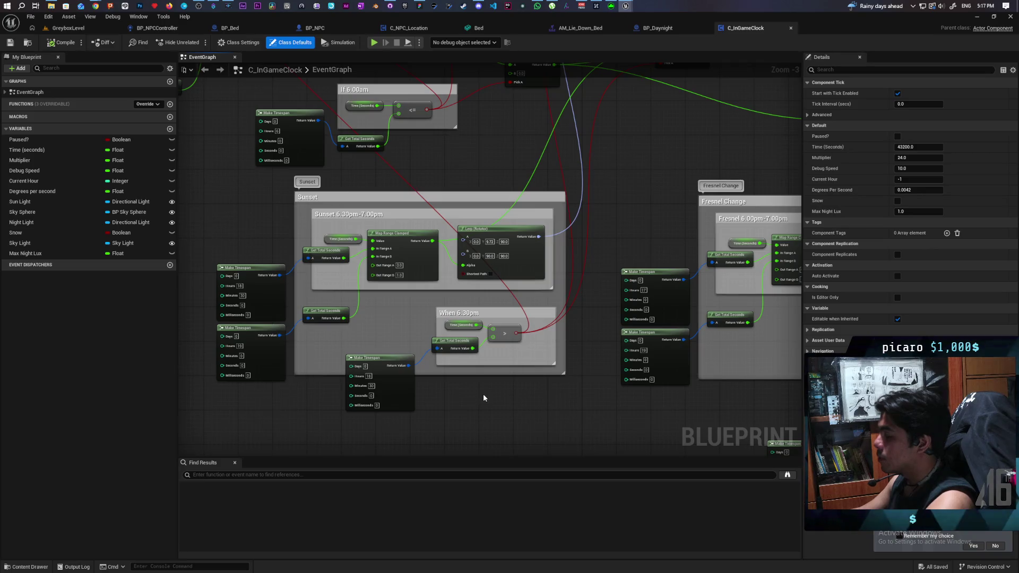
{"action": "scroll", "coordinate": [571, 404], "scroll_direction": "down", "scroll_amount": 3}
{"action": "left_click_drag", "start_coordinate": [383, 357], "coordinate": [426, 389]}
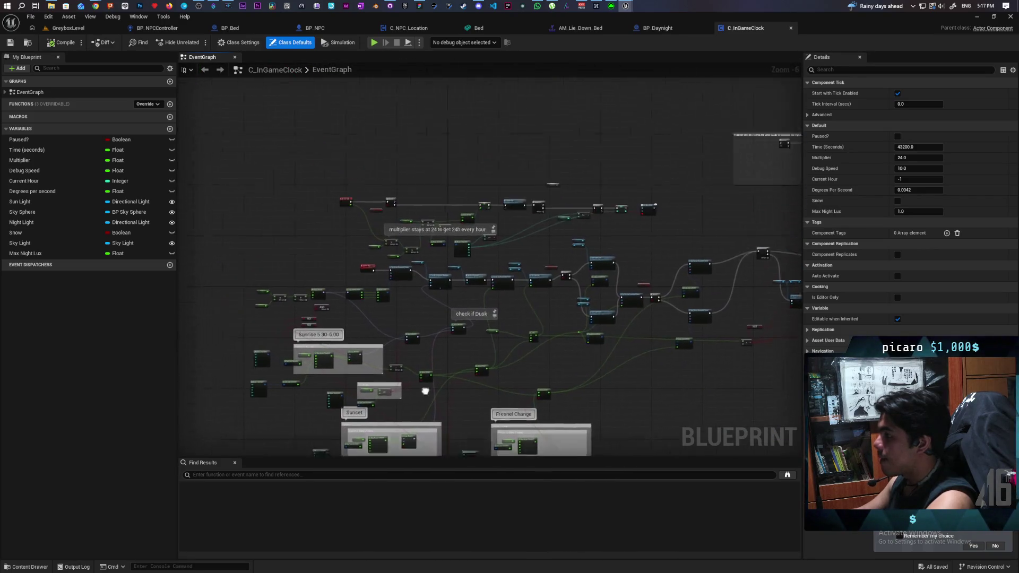
{"action": "scroll", "coordinate": [381, 309], "scroll_direction": "up", "scroll_amount": 2}
{"action": "left_click_drag", "start_coordinate": [380, 308], "coordinate": [365, 417]}
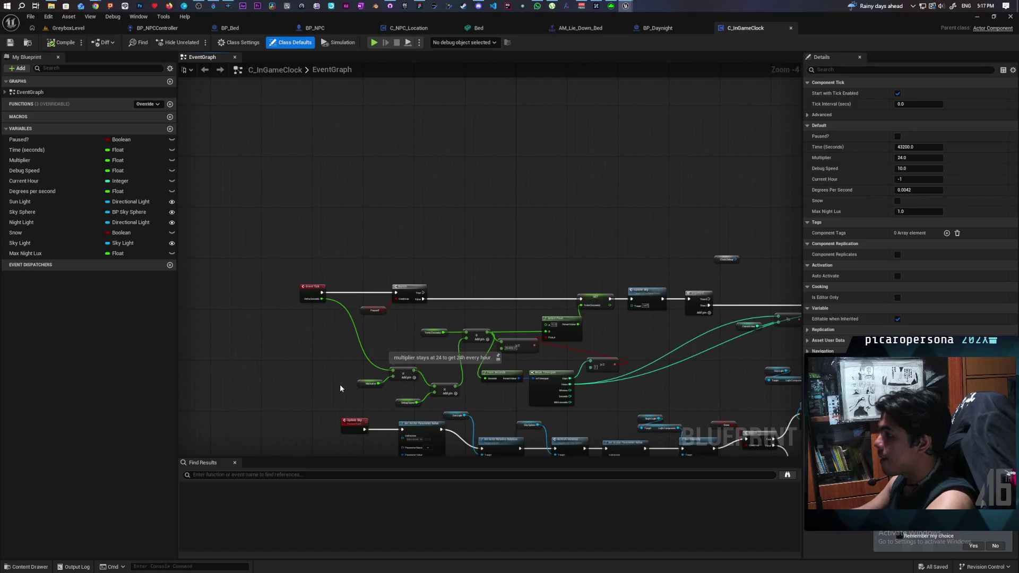
{"action": "scroll", "coordinate": [340, 384], "scroll_direction": "down", "scroll_amount": 2}
{"action": "scroll", "coordinate": [247, 301], "scroll_direction": "up", "scroll_amount": 2}
- Pan across the node network to frame the Branch, SET Current Hour and Call Hour Mark nodes
{"action": "mouse_move", "coordinate": [609, 327]}
{"action": "left_mouse_down"}
{"action": "mouse_move", "coordinate": [533, 352]}
{"action": "mouse_move", "coordinate": [572, 340]}
{"action": "left_mouse_up"}
{"action": "scroll", "coordinate": [561, 337], "scroll_direction": "down", "scroll_amount": 7}
{"action": "scroll", "coordinate": [539, 357], "scroll_direction": "up", "scroll_amount": 9}
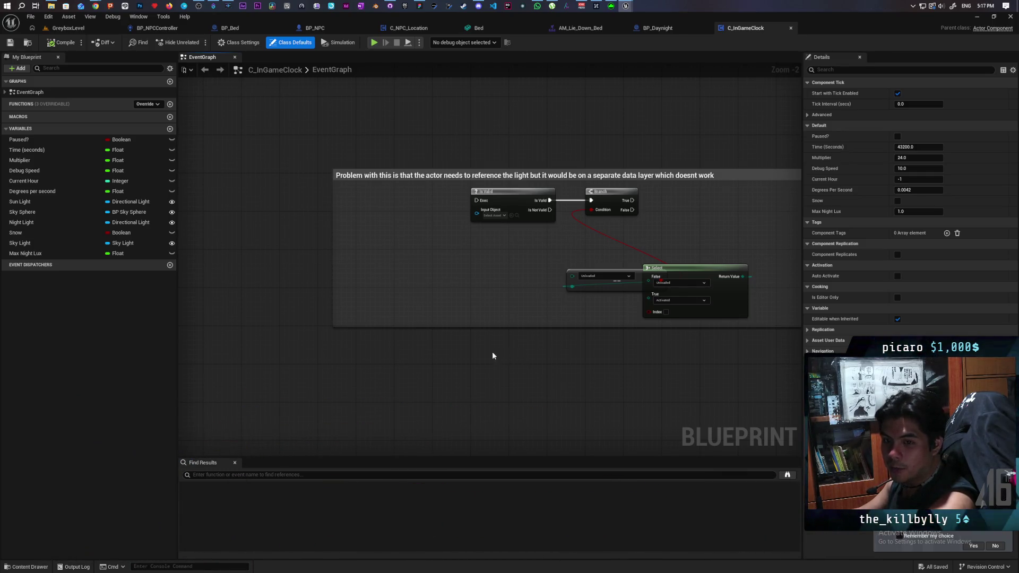
{"action": "scroll", "coordinate": [485, 339], "scroll_direction": "down", "scroll_amount": 6}
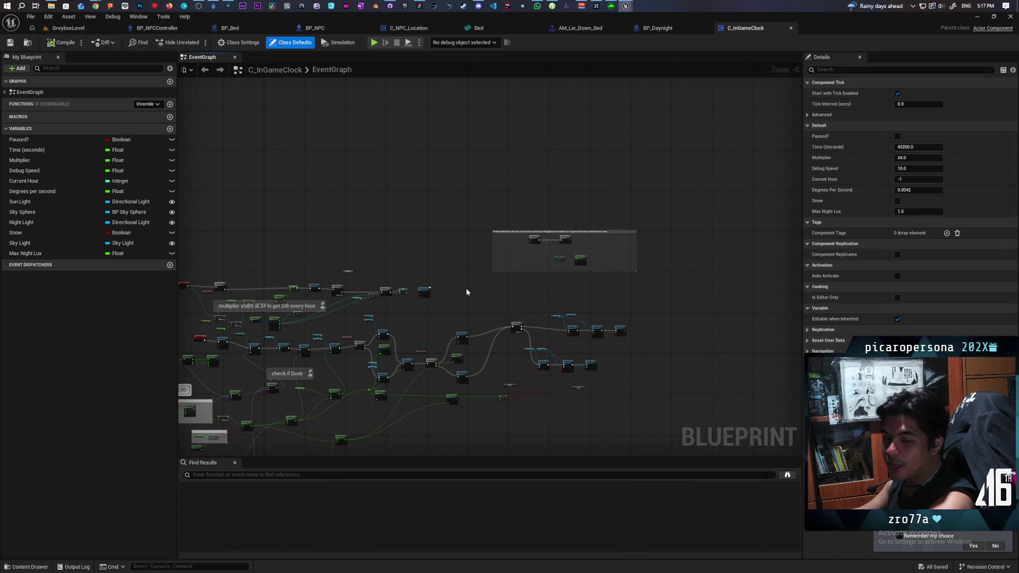
{"action": "scroll", "coordinate": [470, 285], "scroll_direction": "up", "scroll_amount": 5}
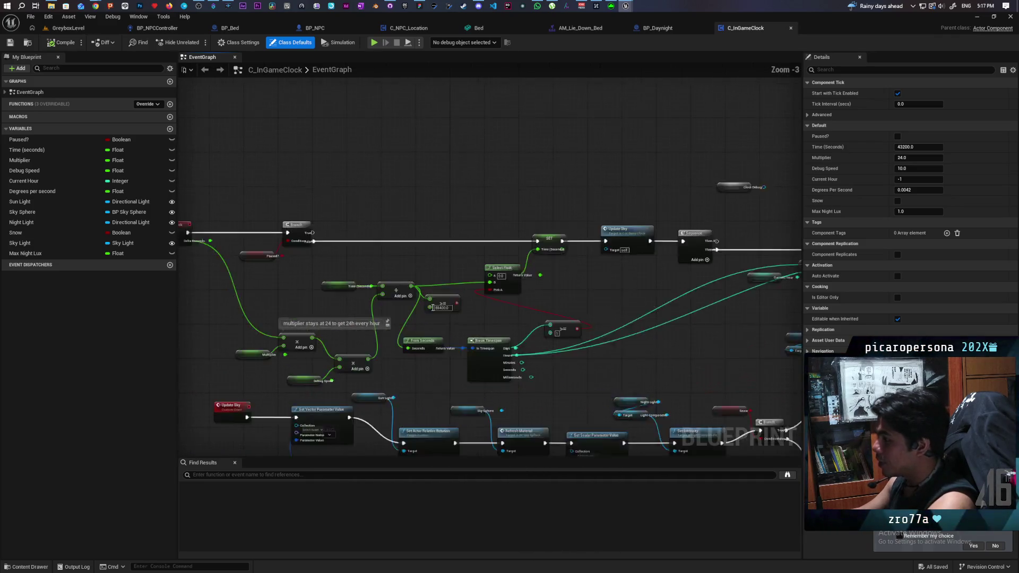
{"action": "mouse_move", "coordinate": [461, 334]}
{"action": "left_mouse_down"}
{"action": "mouse_move", "coordinate": [570, 309]}
{"action": "mouse_move", "coordinate": [504, 273]}
{"action": "left_mouse_up"}
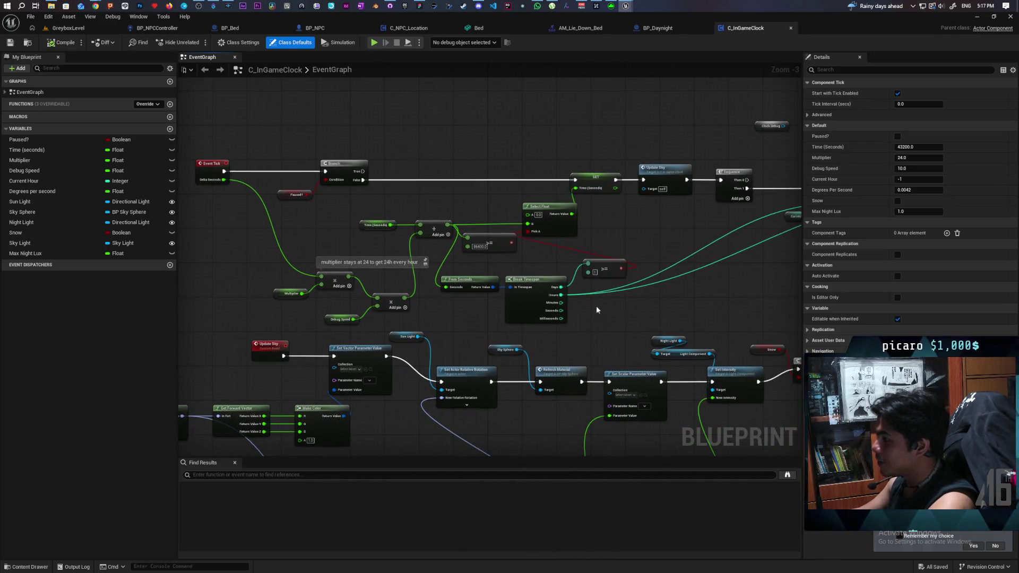
{"action": "left_click_drag", "start_coordinate": [641, 314], "coordinate": [393, 298]}
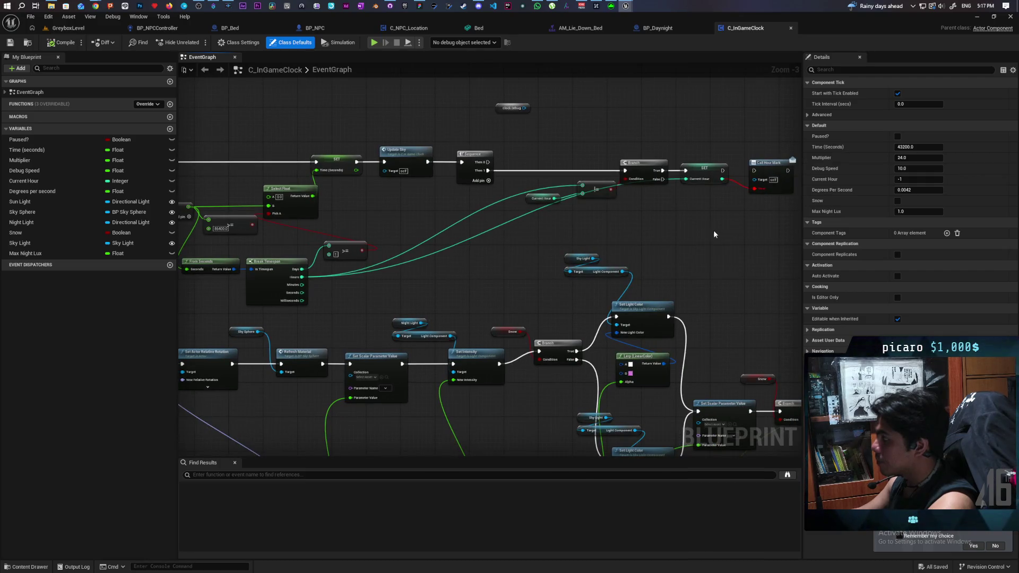
{"action": "scroll", "coordinate": [528, 278], "scroll_direction": "up", "scroll_amount": 3}
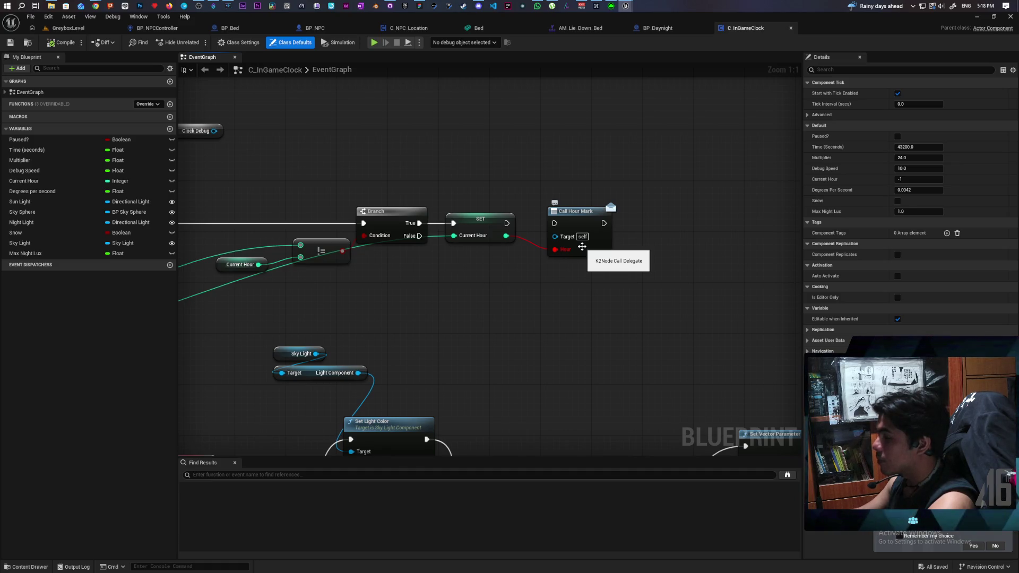
- Delete the Call Hour Mark node so SET Current Hour ends the chain
{"action": "mouse_move", "coordinate": [428, 322]}
{"action": "left_mouse_down"}
{"action": "mouse_move", "coordinate": [666, 285]}
{"action": "mouse_move", "coordinate": [448, 299]}
{"action": "left_mouse_up"}
{"action": "key", "text": "ctrl+z"}
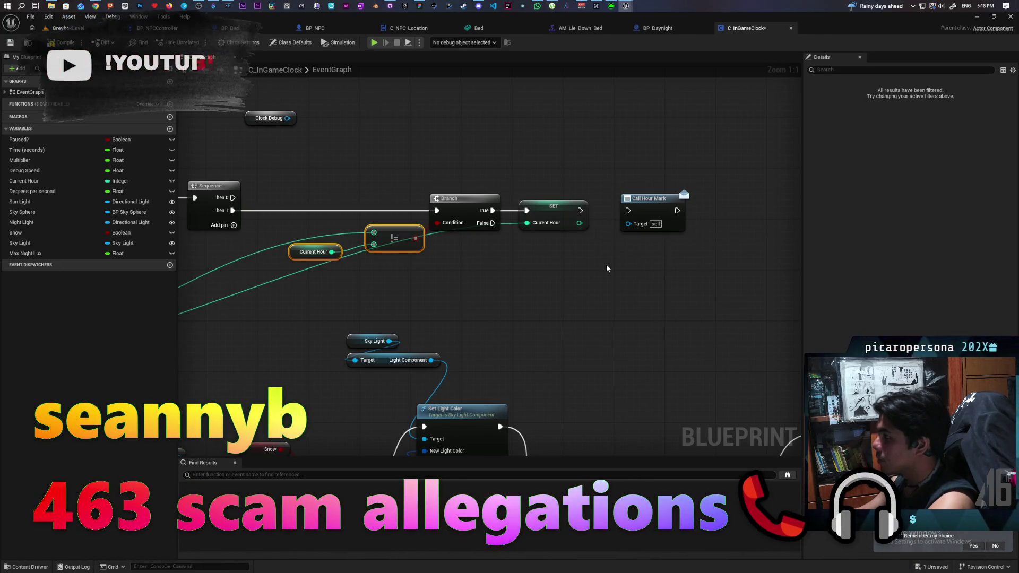
{"action": "left_click", "coordinate": [648, 210]}
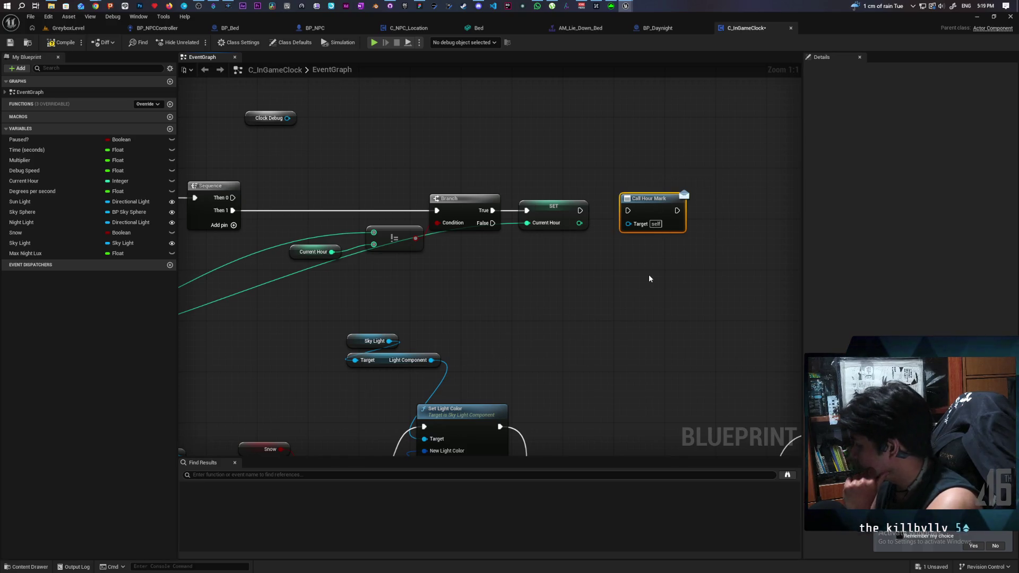
{"action": "key", "text": "Delete"}
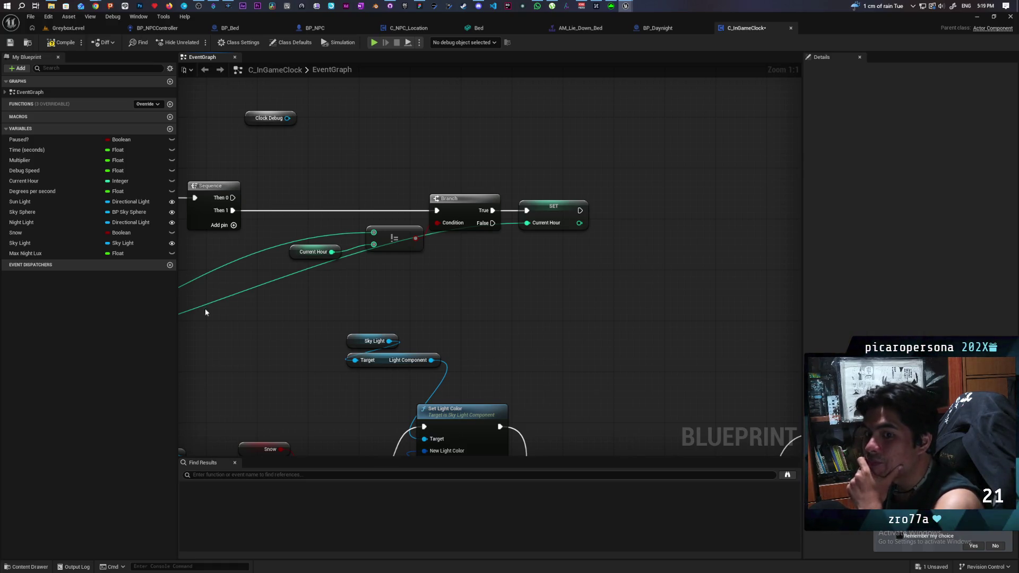
- Add a new event dispatcher named Hour Mark, then compile and save
{"action": "left_click", "coordinate": [169, 265]}
{"action": "type", "text": "Hour Mark"}
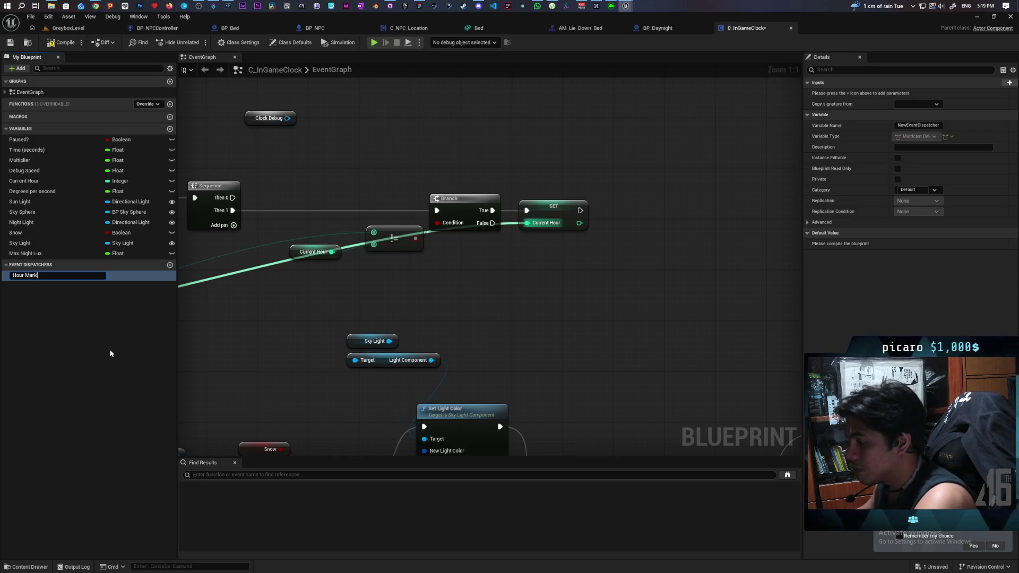
{"action": "key", "text": "Return"}
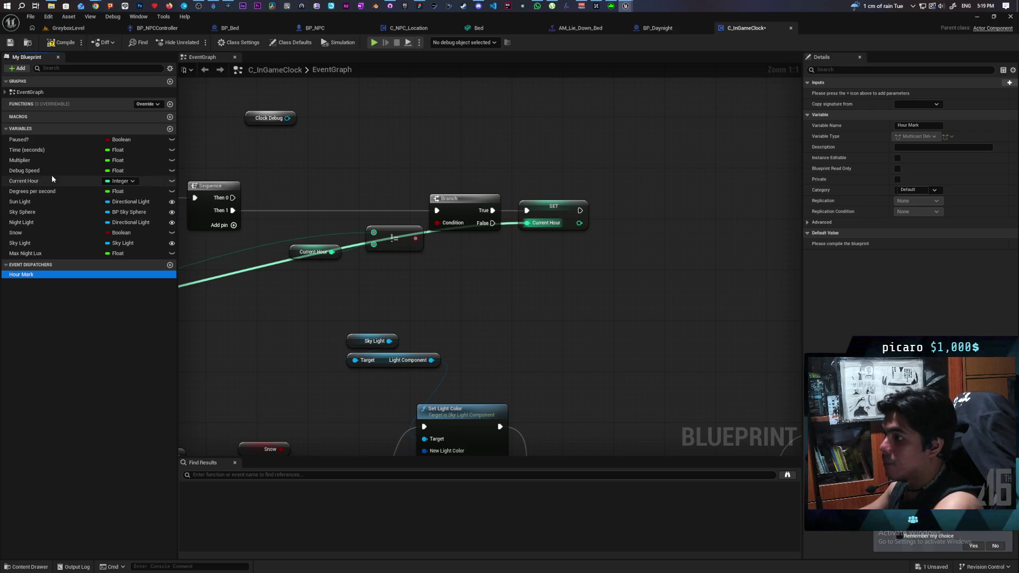
{"action": "left_click", "coordinate": [61, 43]}
{"action": "left_click", "coordinate": [10, 44]}
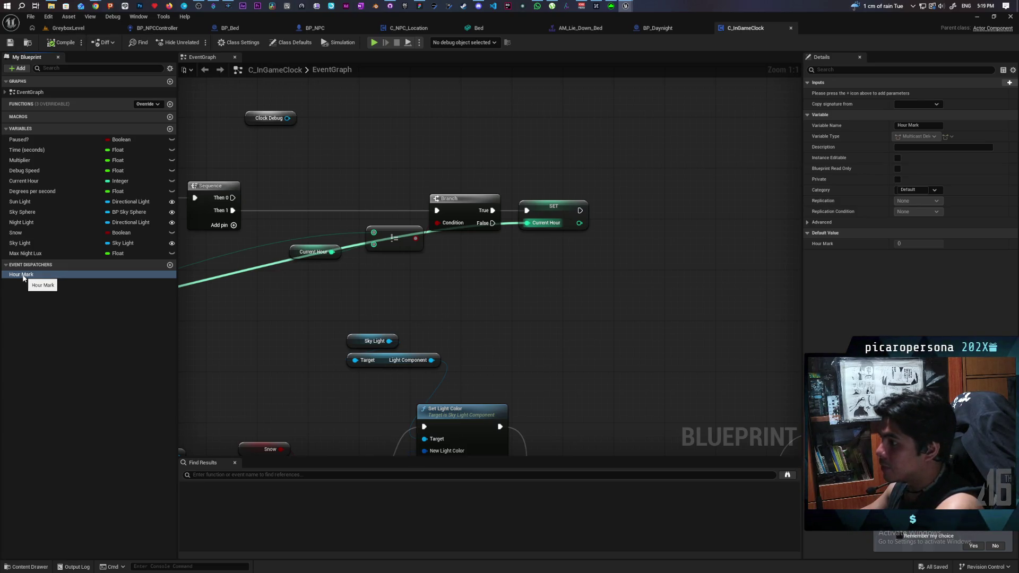
- Give the Hour Mark dispatcher an Integer input parameter named Hour
{"action": "left_click", "coordinate": [1009, 82]}
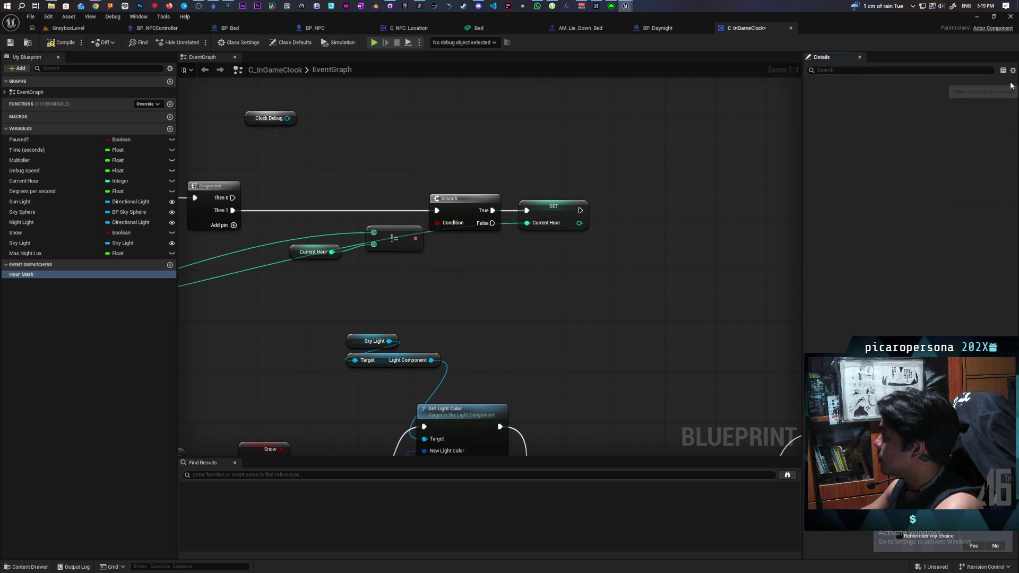
{"action": "left_click", "coordinate": [928, 92]}
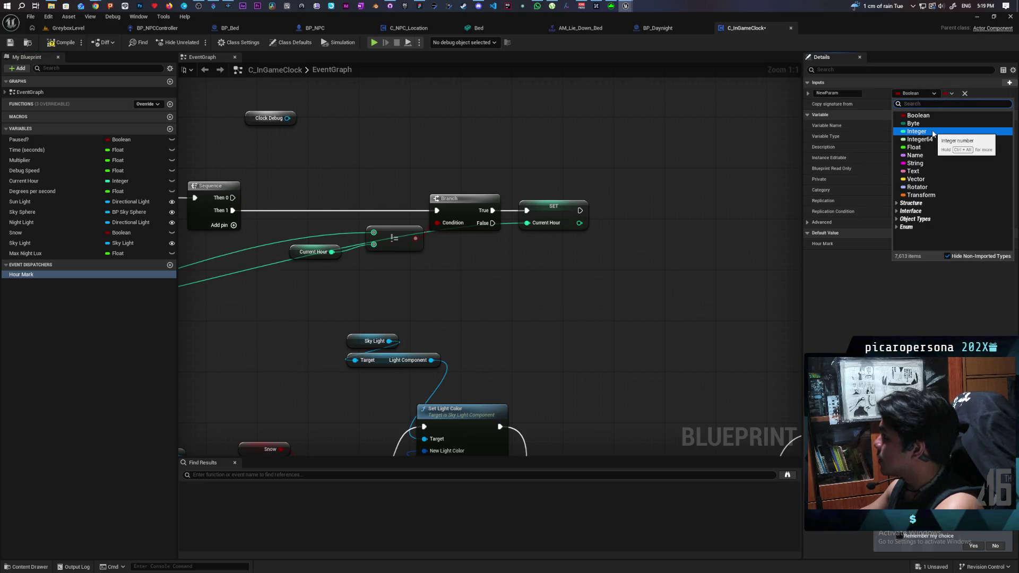
{"action": "left_click", "coordinate": [930, 132]}
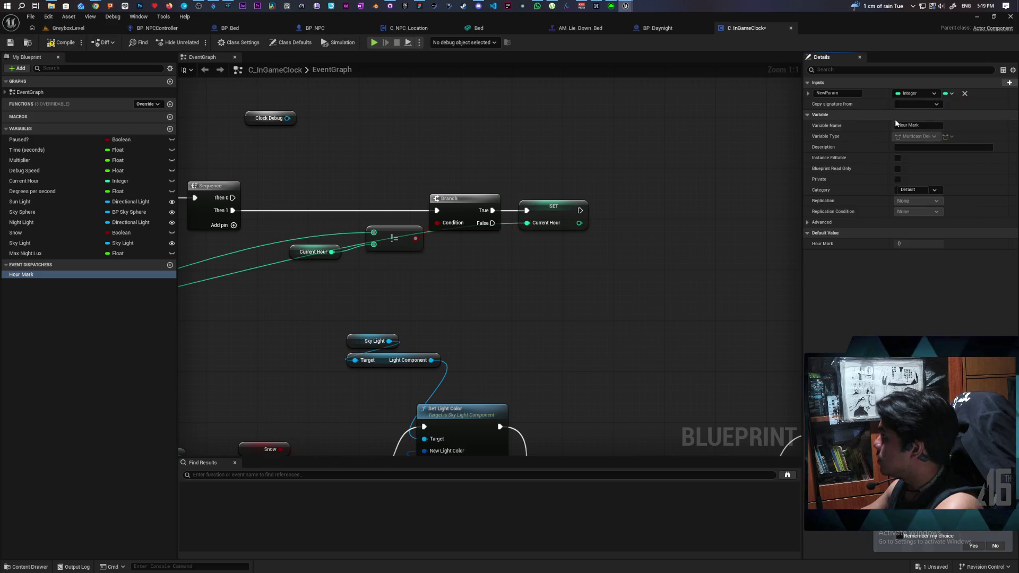
{"action": "left_click", "coordinate": [847, 93]}
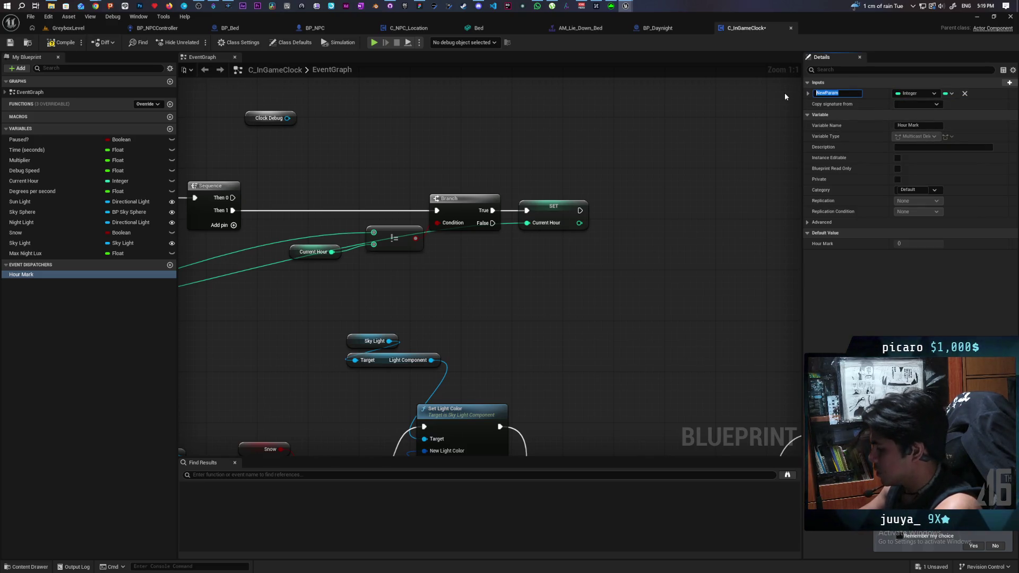
{"action": "type", "text": "Hour"}
{"action": "key", "text": "Return"}
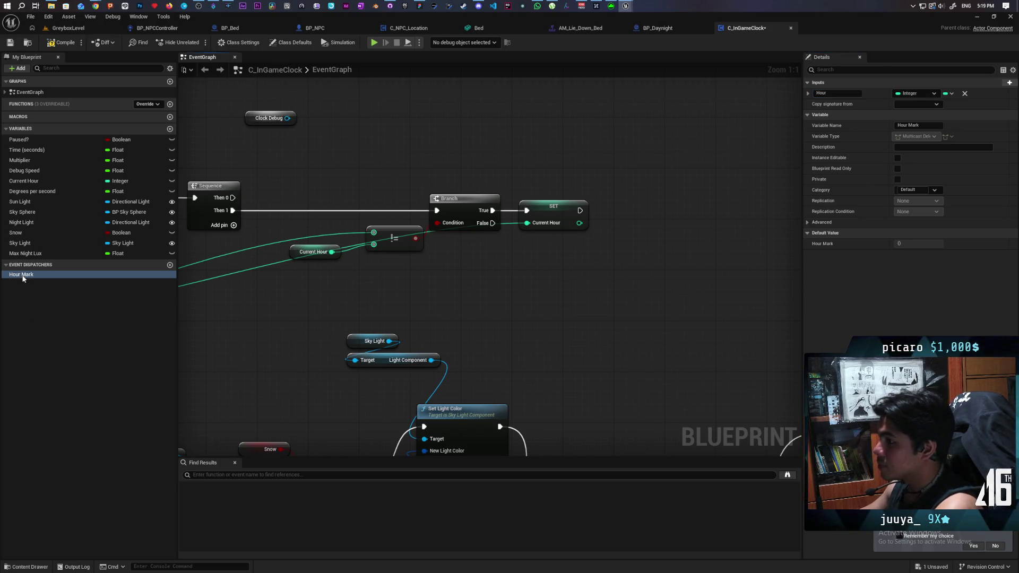
- Drag the Hour Mark dispatcher into the graph beside the Current Hour logic
{"action": "left_click_drag", "start_coordinate": [273, 347], "coordinate": [587, 295]}
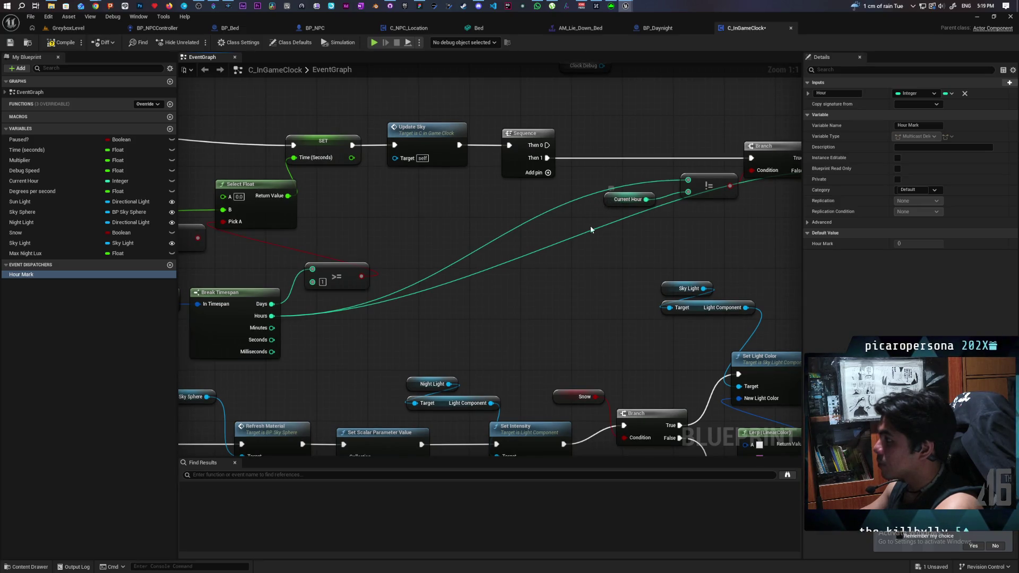
{"action": "mouse_move", "coordinate": [517, 320]}
{"action": "left_mouse_down"}
{"action": "mouse_move", "coordinate": [457, 345]}
{"action": "mouse_move", "coordinate": [272, 366]}
{"action": "left_mouse_up"}
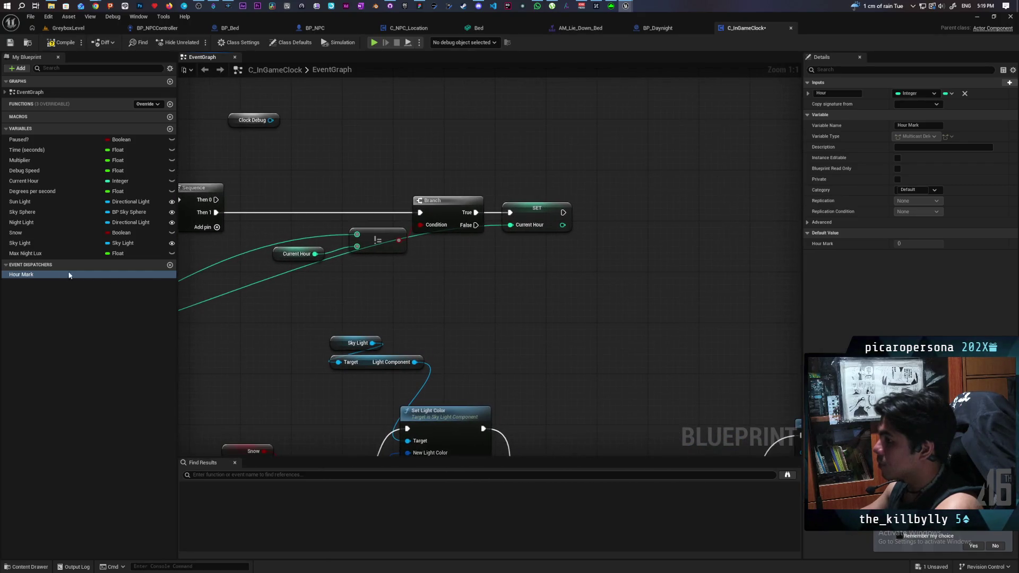
{"action": "left_click_drag", "start_coordinate": [23, 275], "coordinate": [639, 202]}
- Place Call Hour Mark after SET, feed Current Hour into Hour, and close AM_Lie_Down_Bed
{"action": "left_click", "coordinate": [640, 208]}
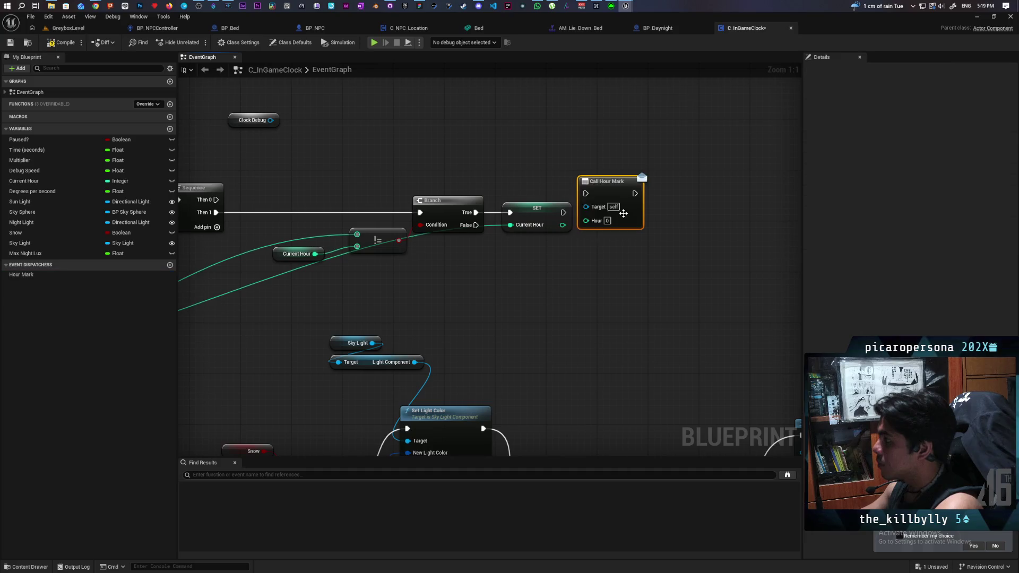
{"action": "left_click_drag", "start_coordinate": [563, 212], "coordinate": [617, 206]}
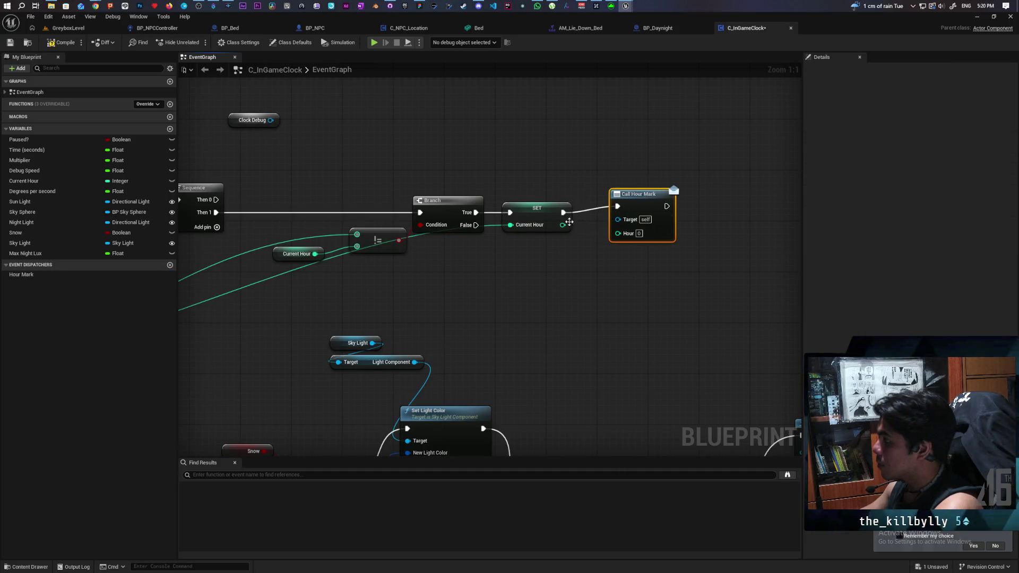
{"action": "left_click_drag", "start_coordinate": [563, 225], "coordinate": [618, 233]}
{"action": "left_click_drag", "start_coordinate": [636, 201], "coordinate": [633, 207]}
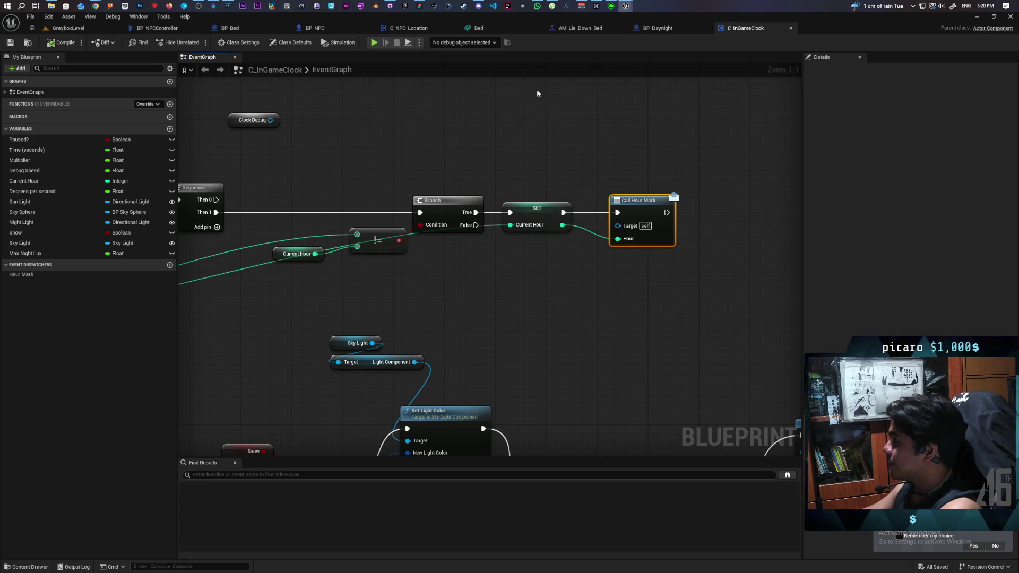
{"action": "left_click", "coordinate": [621, 27]}
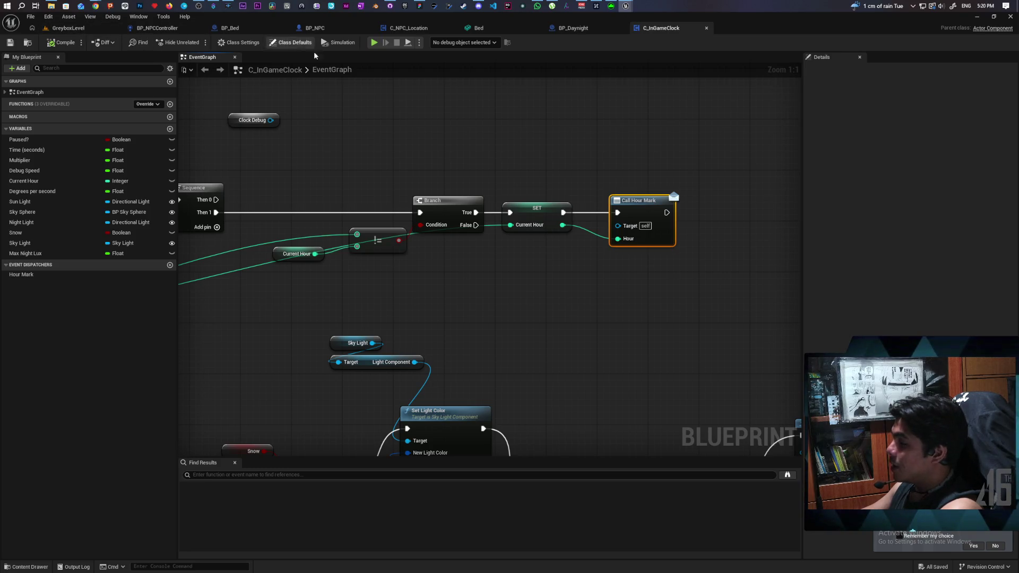
- In BP_NPCController, move the Begin Play comment group up and make its box taller
{"action": "left_click", "coordinate": [157, 28]}
{"action": "scroll", "coordinate": [311, 283], "scroll_direction": "down", "scroll_amount": 11}
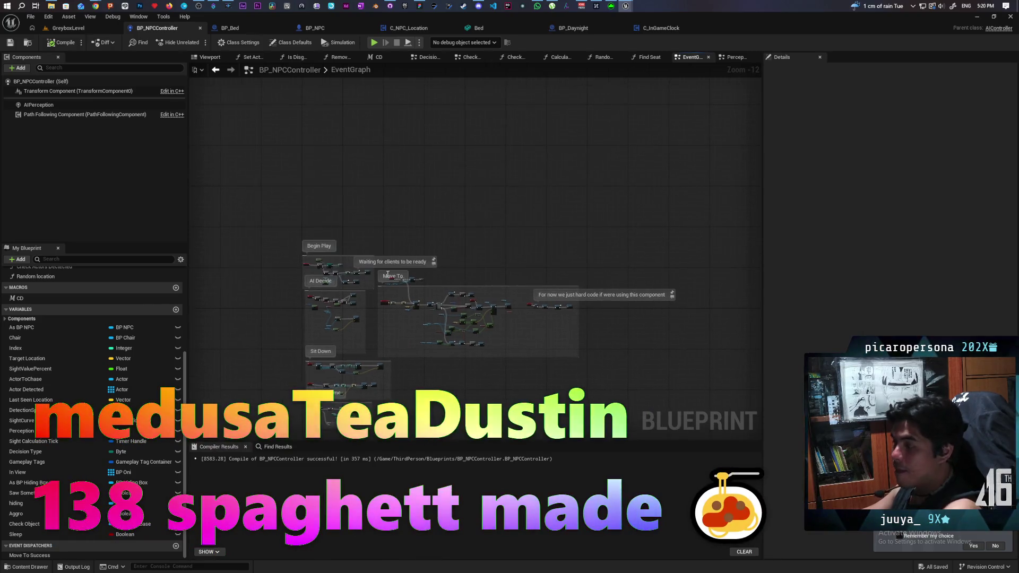
{"action": "scroll", "coordinate": [438, 172], "scroll_direction": "up", "scroll_amount": 8}
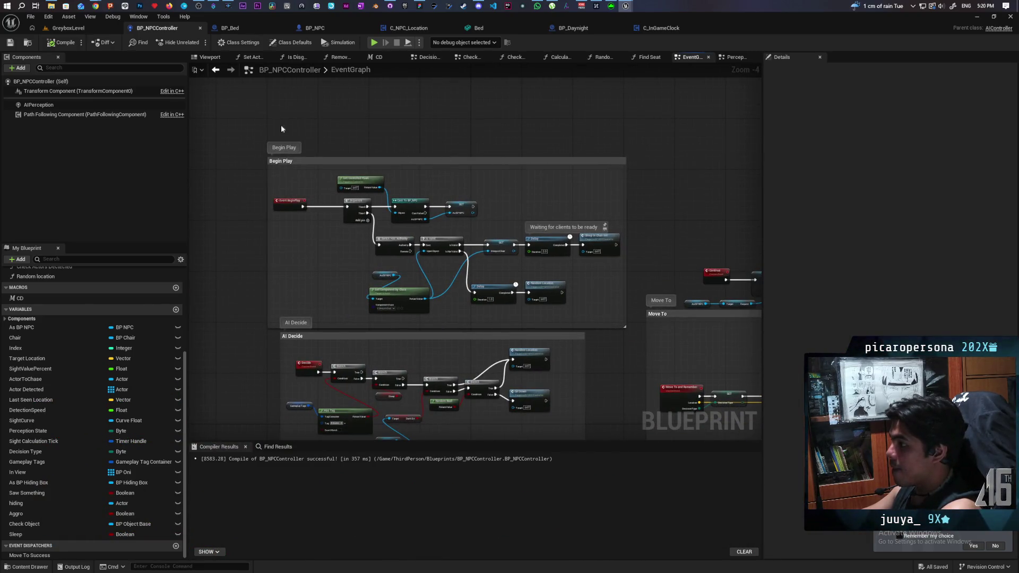
{"action": "left_click_drag", "start_coordinate": [276, 117], "coordinate": [596, 325]}
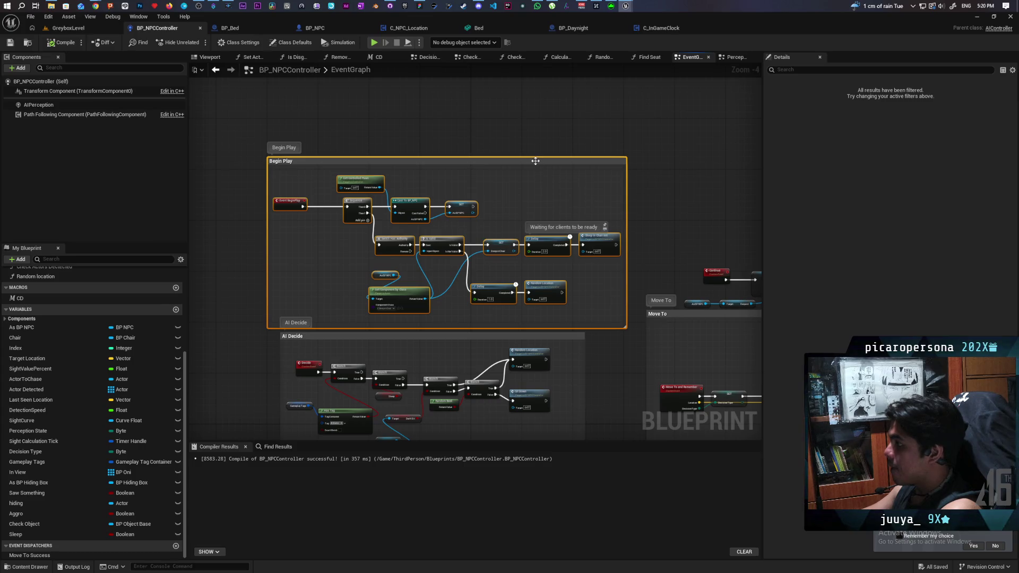
{"action": "left_click_drag", "start_coordinate": [535, 161], "coordinate": [545, 86]}
{"action": "left_click", "coordinate": [428, 277]}
{"action": "scroll", "coordinate": [427, 277], "scroll_direction": "up", "scroll_amount": 1}
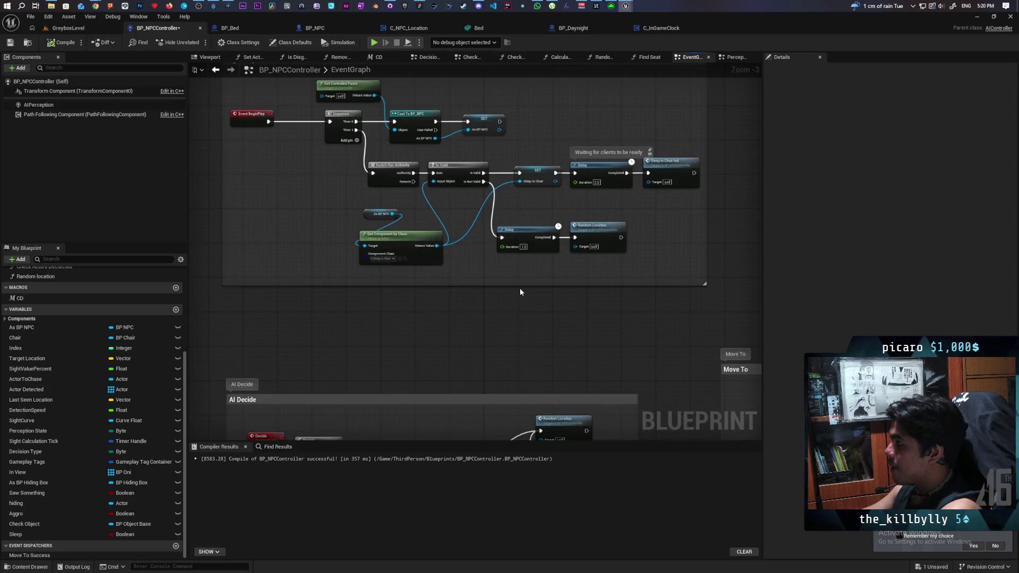
{"action": "left_click_drag", "start_coordinate": [516, 285], "coordinate": [508, 360]}
- Pan the graph to bring the Delay and Random Location nodes into view
{"action": "scroll", "coordinate": [445, 322], "scroll_direction": "up", "scroll_amount": 1}
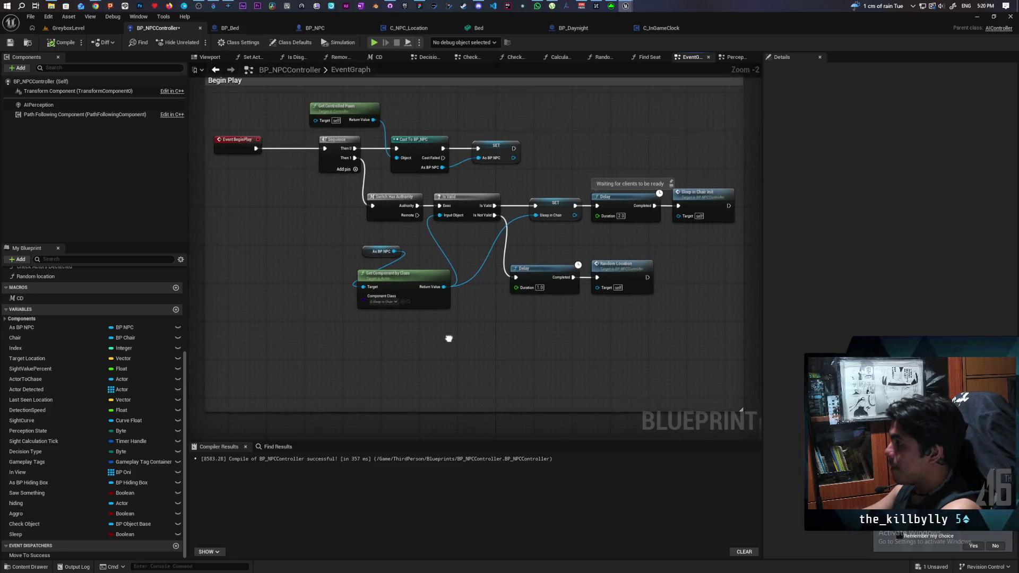
{"action": "scroll", "coordinate": [471, 321], "scroll_direction": "down", "scroll_amount": 2}
{"action": "scroll", "coordinate": [417, 255], "scroll_direction": "up", "scroll_amount": 2}
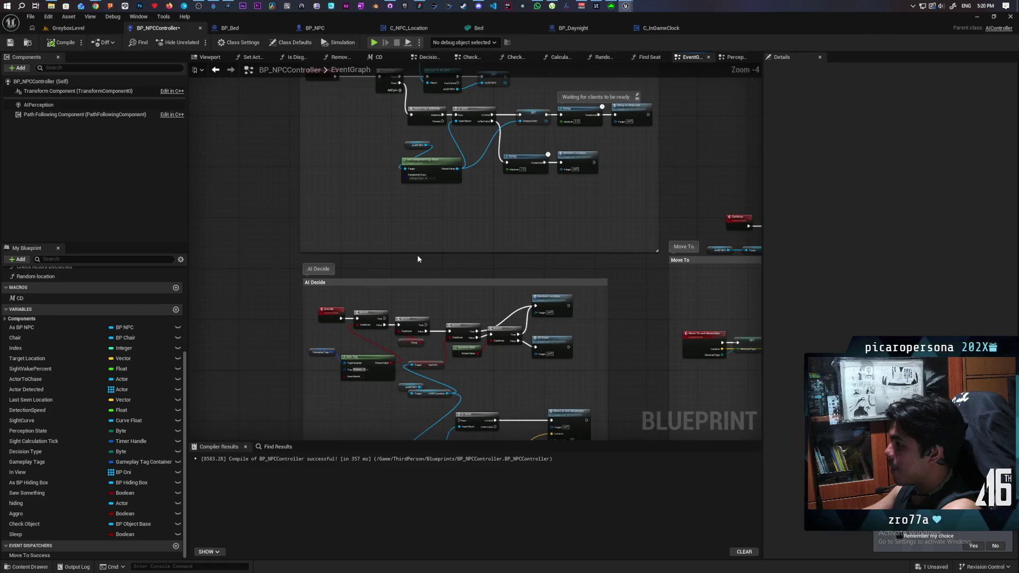
{"action": "mouse_move", "coordinate": [514, 251]}
{"action": "left_mouse_down"}
{"action": "mouse_move", "coordinate": [484, 302]}
{"action": "mouse_move", "coordinate": [489, 329]}
{"action": "mouse_move", "coordinate": [532, 319]}
{"action": "mouse_move", "coordinate": [488, 191]}
{"action": "left_mouse_up"}
{"action": "scroll", "coordinate": [483, 268], "scroll_direction": "down", "scroll_amount": 1}
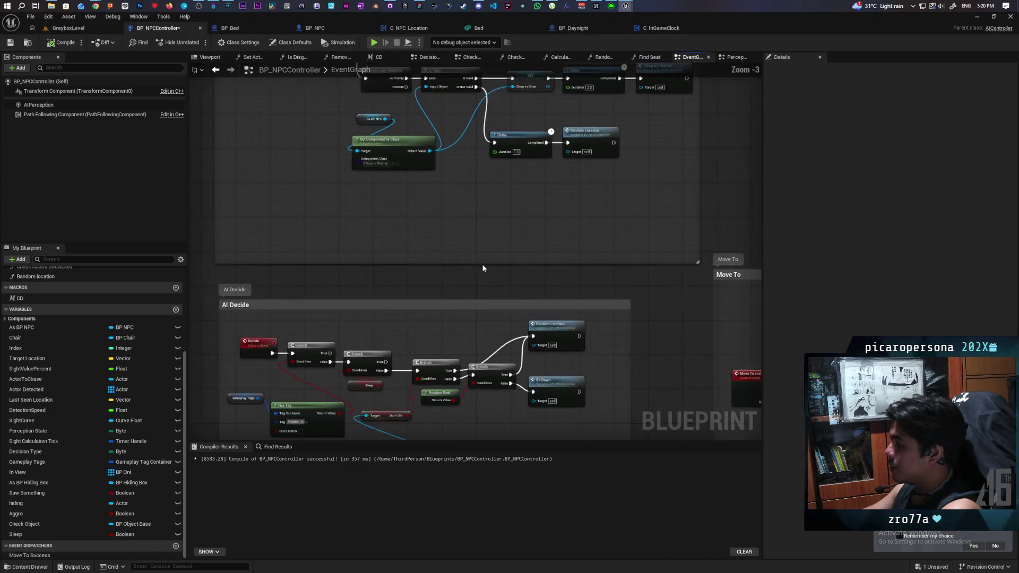
{"action": "left_click_drag", "start_coordinate": [483, 268], "coordinate": [475, 315]}
{"action": "mouse_move", "coordinate": [499, 276]}
{"action": "left_mouse_down"}
{"action": "mouse_move", "coordinate": [460, 303]}
{"action": "mouse_move", "coordinate": [527, 291]}
{"action": "mouse_move", "coordinate": [548, 329]}
{"action": "left_mouse_up"}
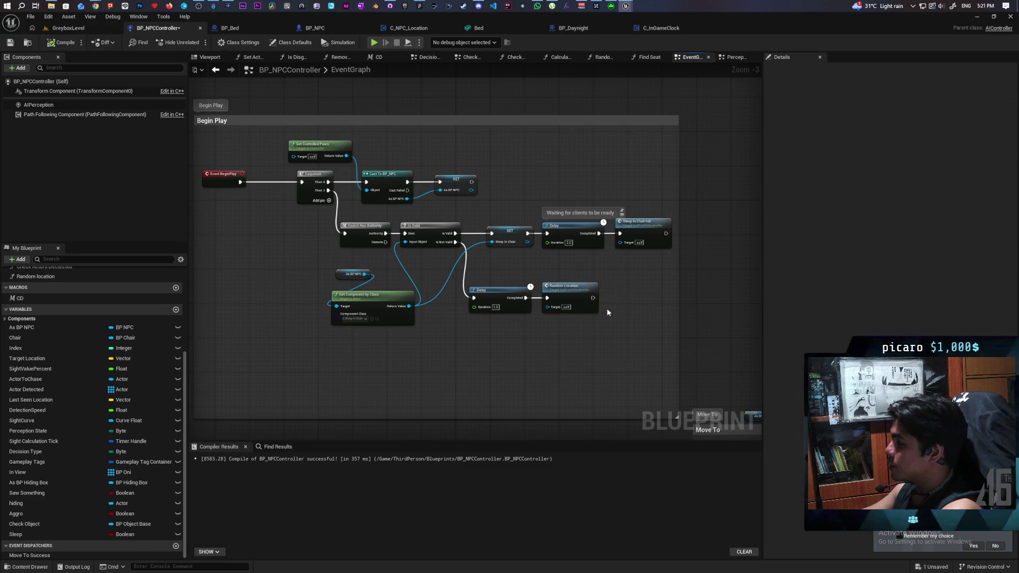
{"action": "left_click_drag", "start_coordinate": [607, 308], "coordinate": [476, 364]}
{"action": "left_click", "coordinate": [536, 345]}
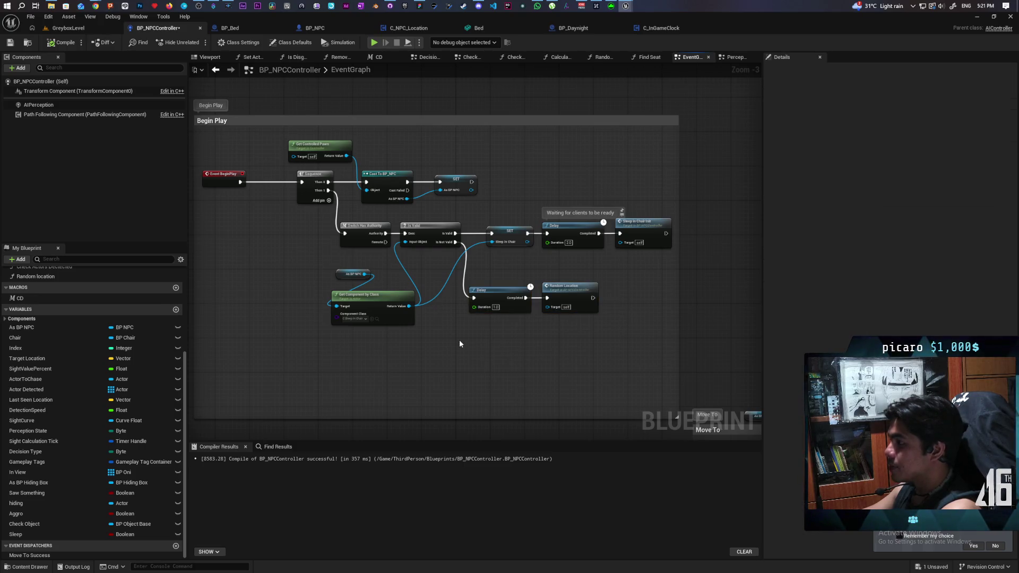
{"action": "scroll", "coordinate": [459, 340], "scroll_direction": "up", "scroll_amount": 1}
{"action": "mouse_move", "coordinate": [514, 362]}
{"action": "left_mouse_down"}
{"action": "mouse_move", "coordinate": [455, 245]}
{"action": "mouse_move", "coordinate": [519, 209]}
{"action": "mouse_move", "coordinate": [471, 216]}
{"action": "mouse_move", "coordinate": [588, 200]}
{"action": "left_mouse_up"}
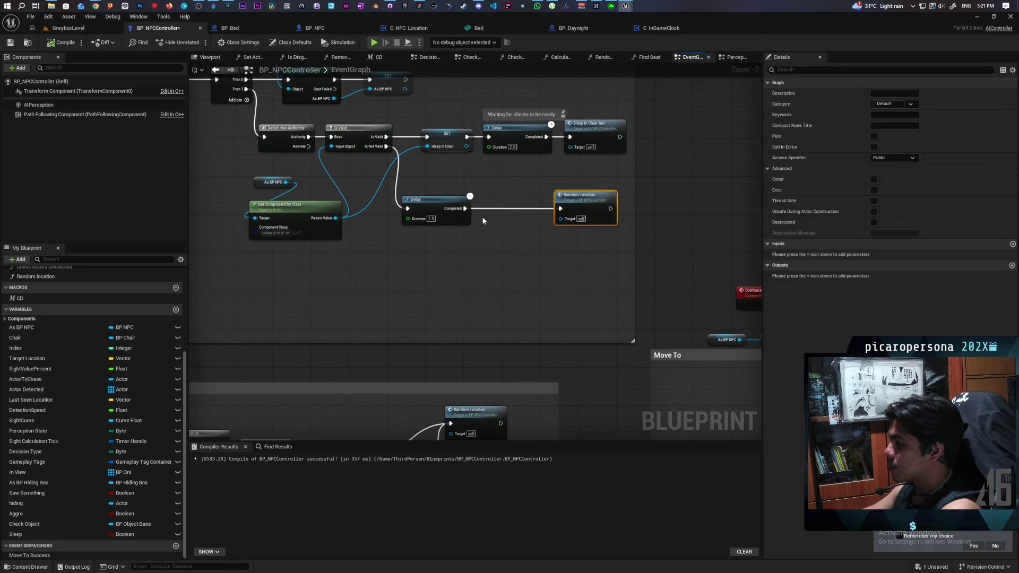
- Insert a Decide node between Delay and Random Location, then save BP_NPCController
{"action": "left_click_drag", "start_coordinate": [468, 210], "coordinate": [479, 245]}
{"action": "type", "text": "desid"}
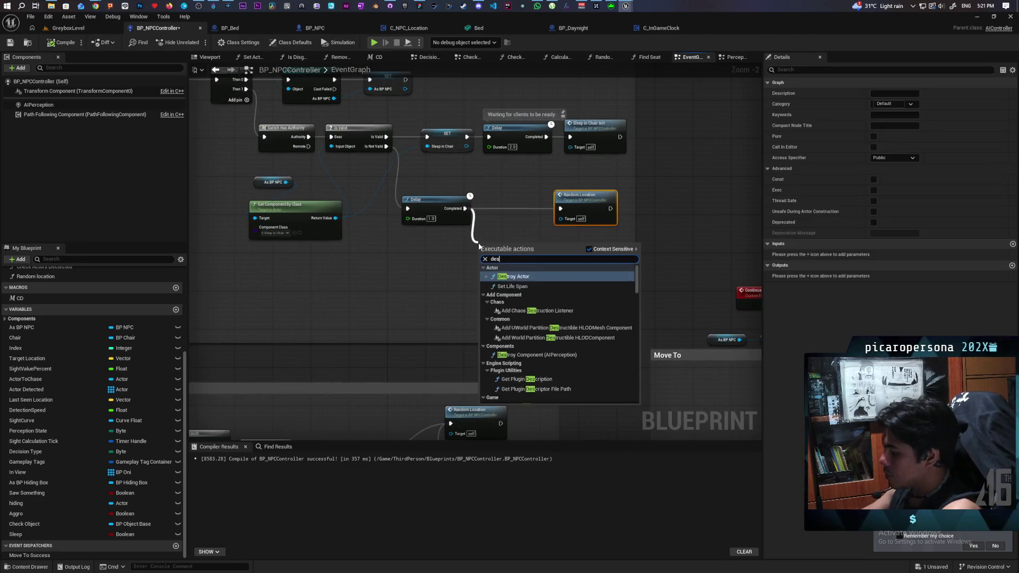
{"action": "key", "text": "BackSpace"}
{"action": "key", "text": "BackSpace"}
{"action": "key", "text": "BackSpace"}
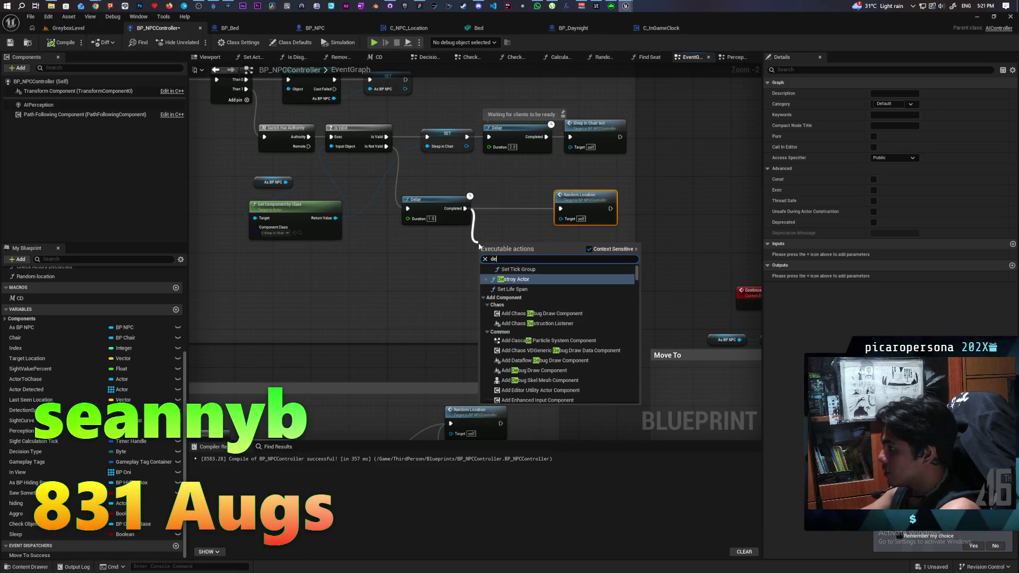
{"action": "type", "text": "cide"}
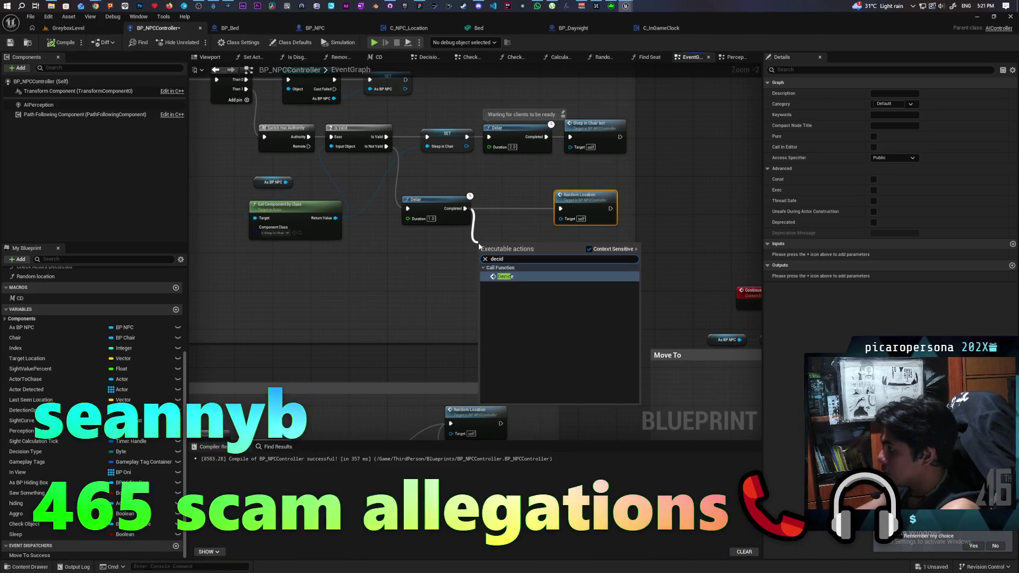
{"action": "key", "text": "Return"}
{"action": "left_click_drag", "start_coordinate": [529, 257], "coordinate": [560, 209]}
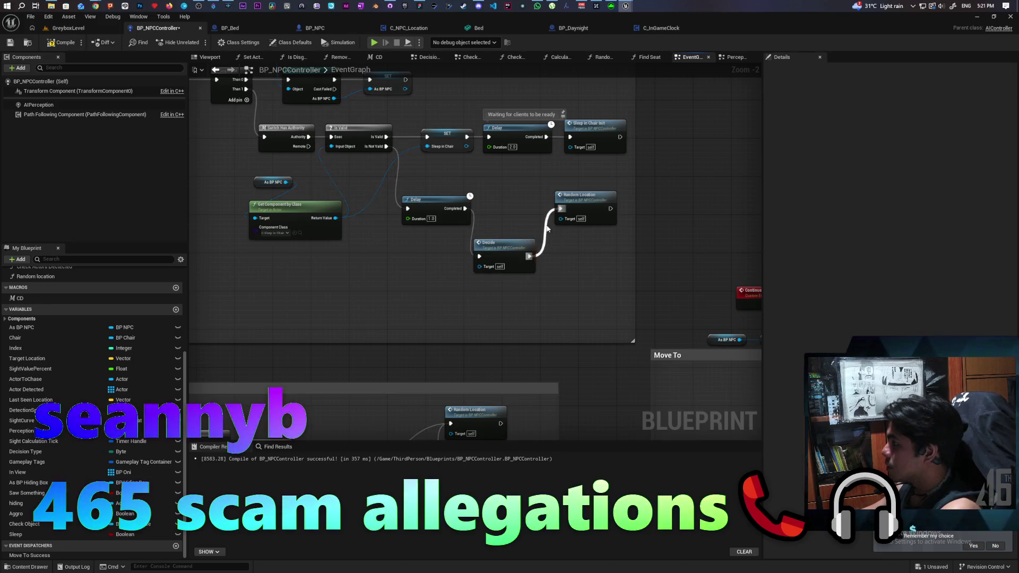
{"action": "left_click_drag", "start_coordinate": [493, 243], "coordinate": [503, 195]}
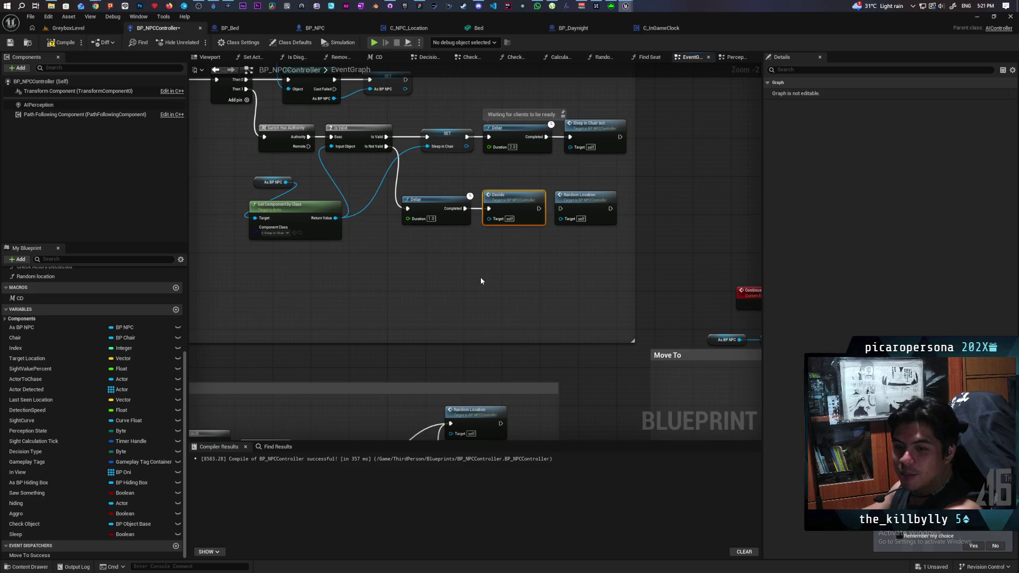
{"action": "key", "text": "ctrl+s"}
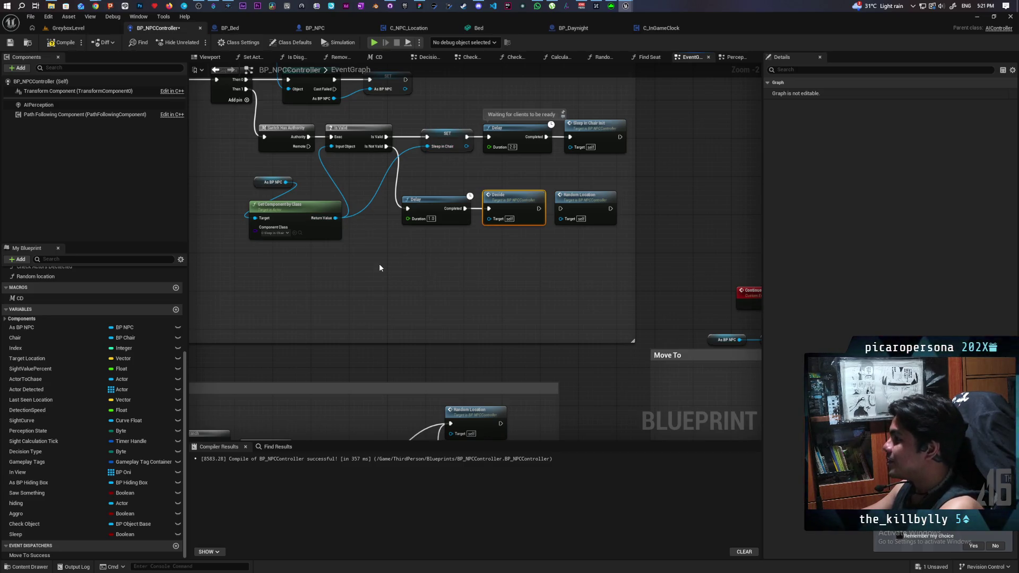
{"action": "scroll", "coordinate": [378, 266], "scroll_direction": "down", "scroll_amount": 2}
- Add a Then 2 output to the Sequence node and move the pawn cast nodes up
{"action": "left_click", "coordinate": [461, 304]}
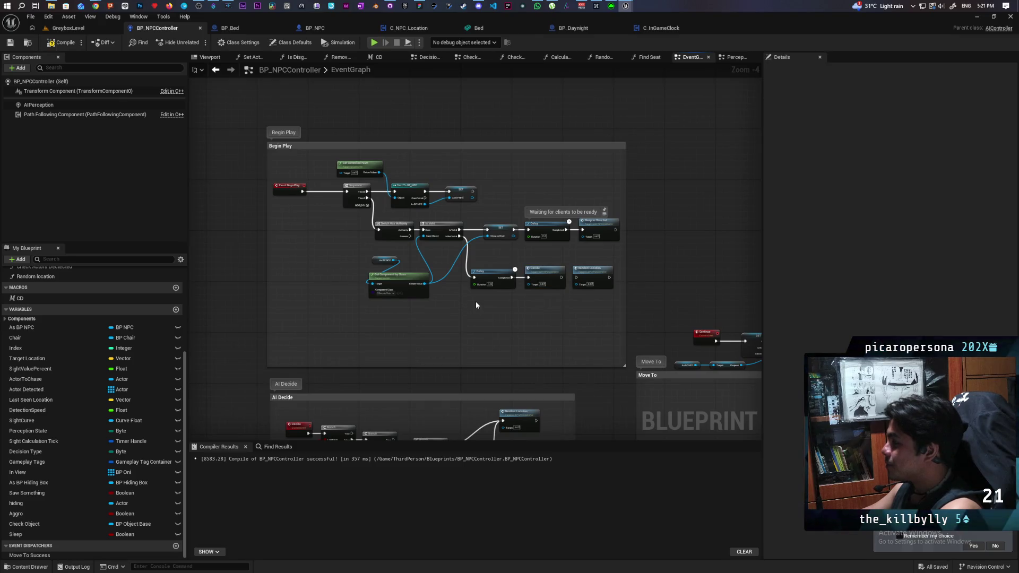
{"action": "scroll", "coordinate": [444, 307], "scroll_direction": "up", "scroll_amount": 1}
{"action": "scroll", "coordinate": [444, 308], "scroll_direction": "up", "scroll_amount": 1}
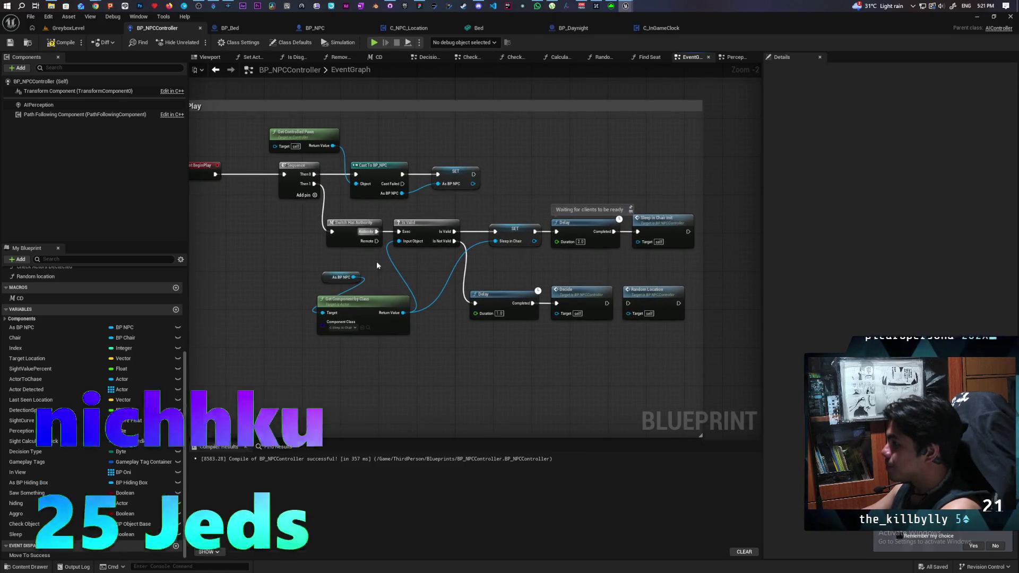
{"action": "left_click_drag", "start_coordinate": [377, 287], "coordinate": [385, 325]}
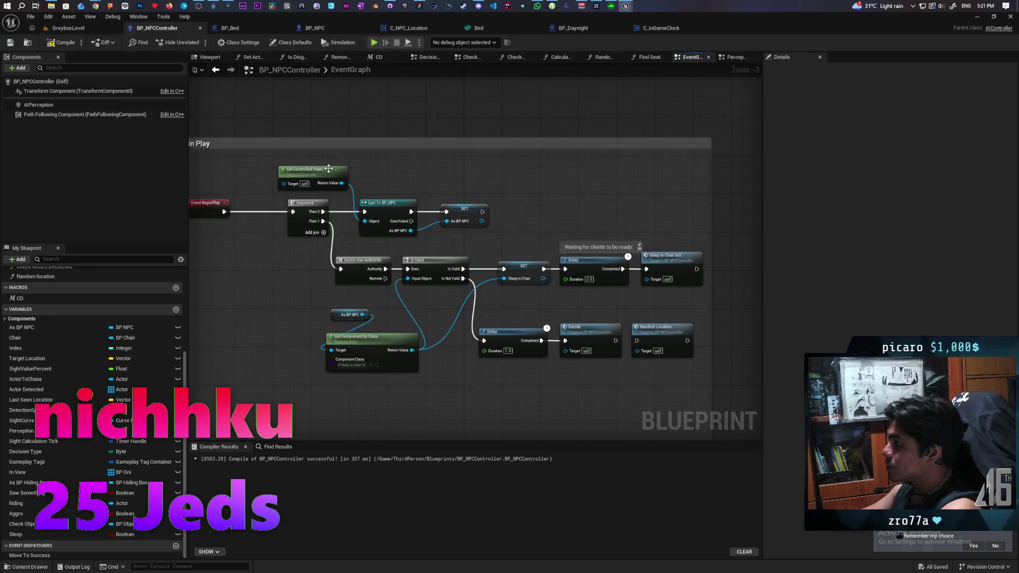
{"action": "right_click", "coordinate": [324, 222]}
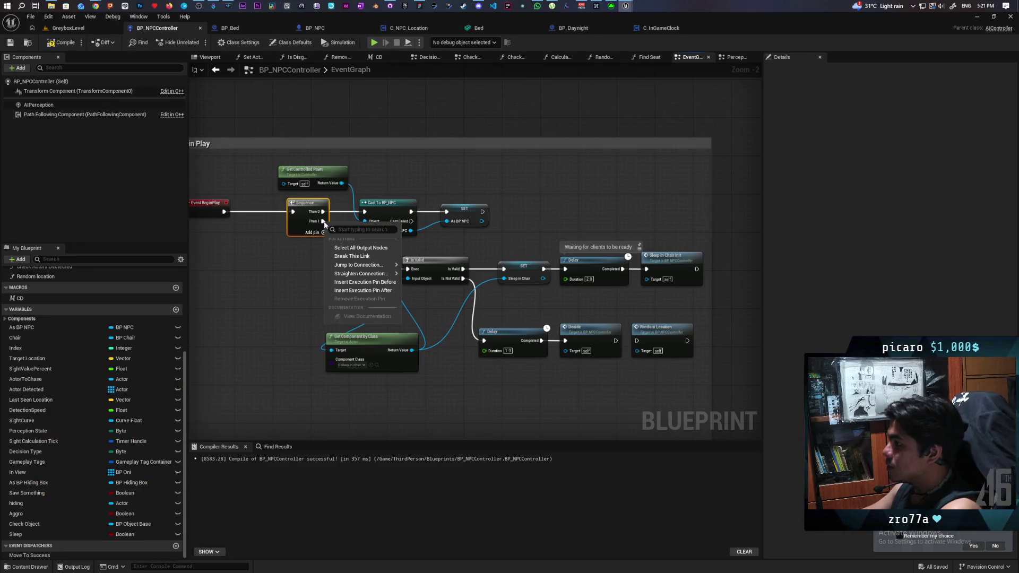
{"action": "left_click", "coordinate": [371, 282]}
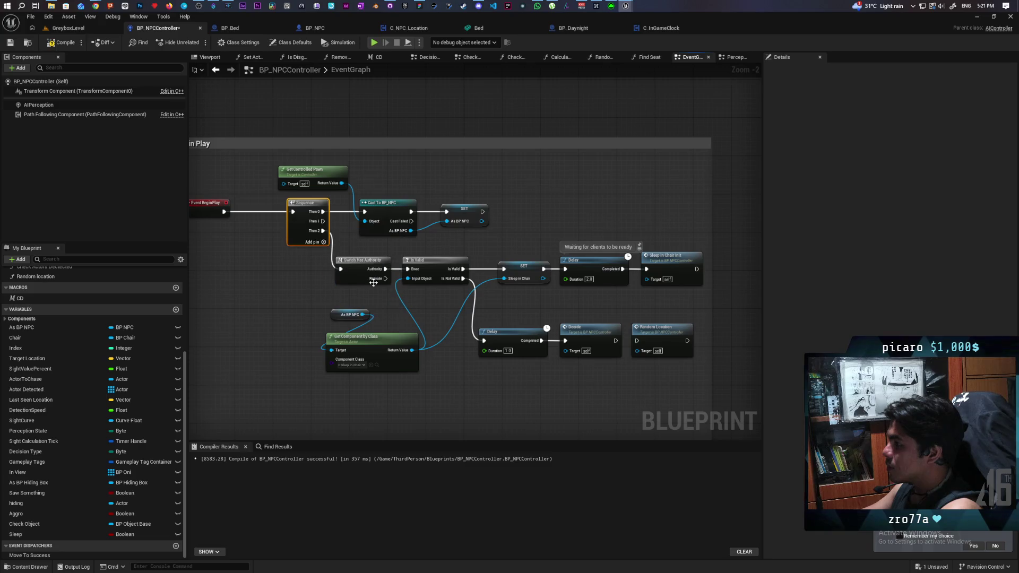
{"action": "left_click_drag", "start_coordinate": [524, 172], "coordinate": [337, 225]}
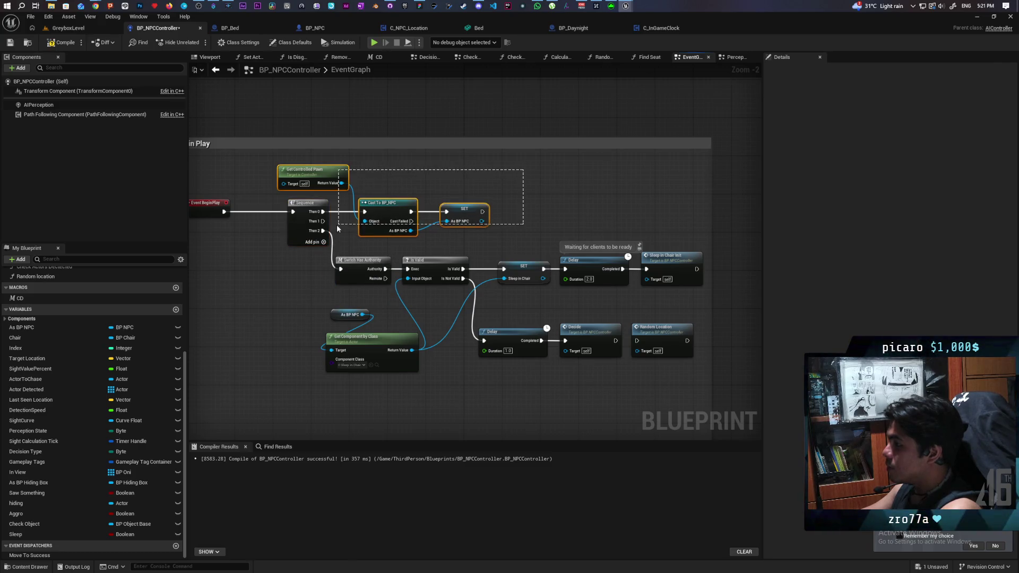
{"action": "left_click_drag", "start_coordinate": [396, 210], "coordinate": [382, 157]}
{"action": "left_click", "coordinate": [369, 221]}
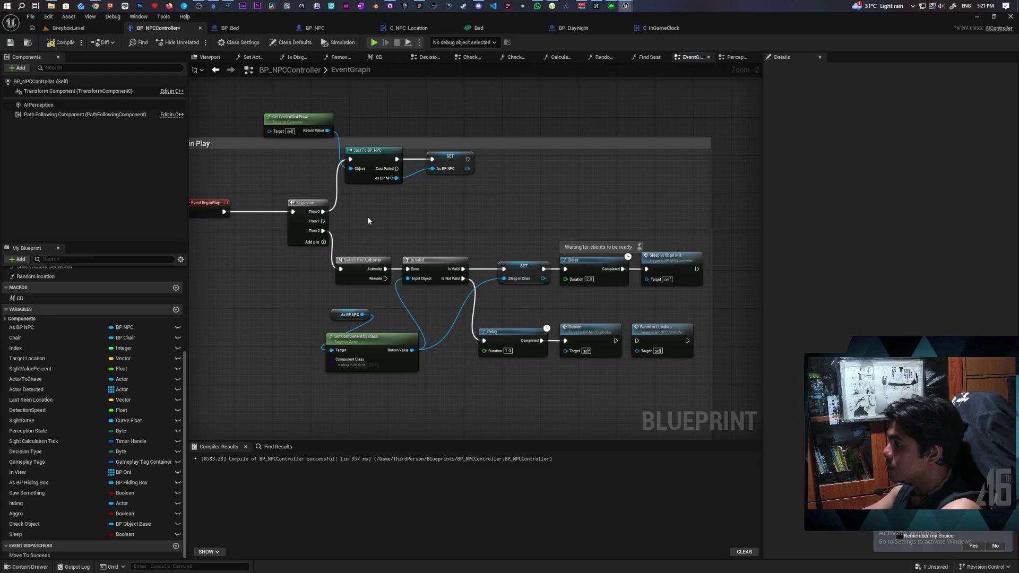
- Add a Get Actor Of Class node for BP_Daynight, driven by Sequence Then 1
{"action": "right_click", "coordinate": [372, 222]}
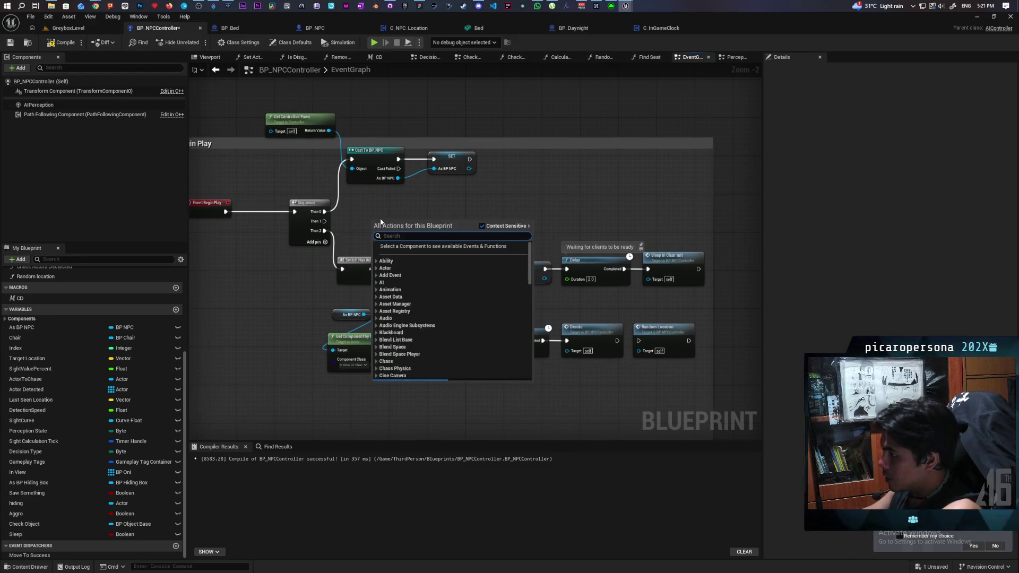
{"action": "type", "text": "get actor"}
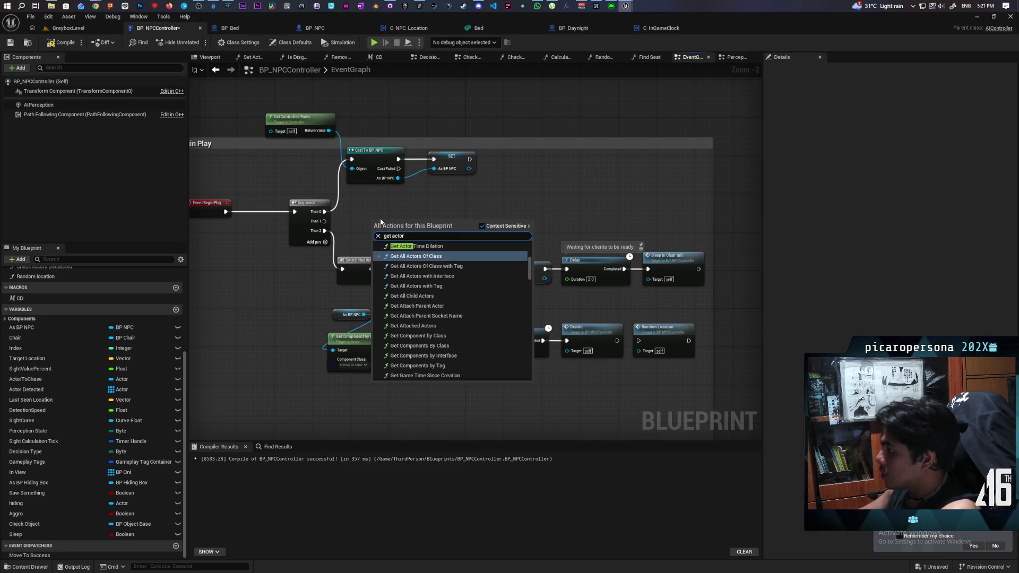
{"action": "type", "text": " of class"}
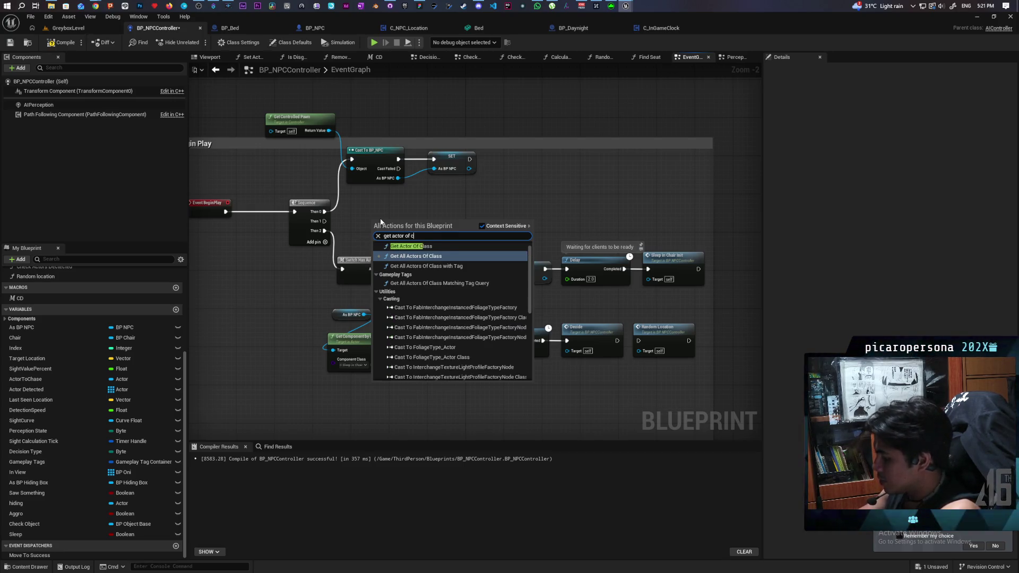
{"action": "key", "text": "Return"}
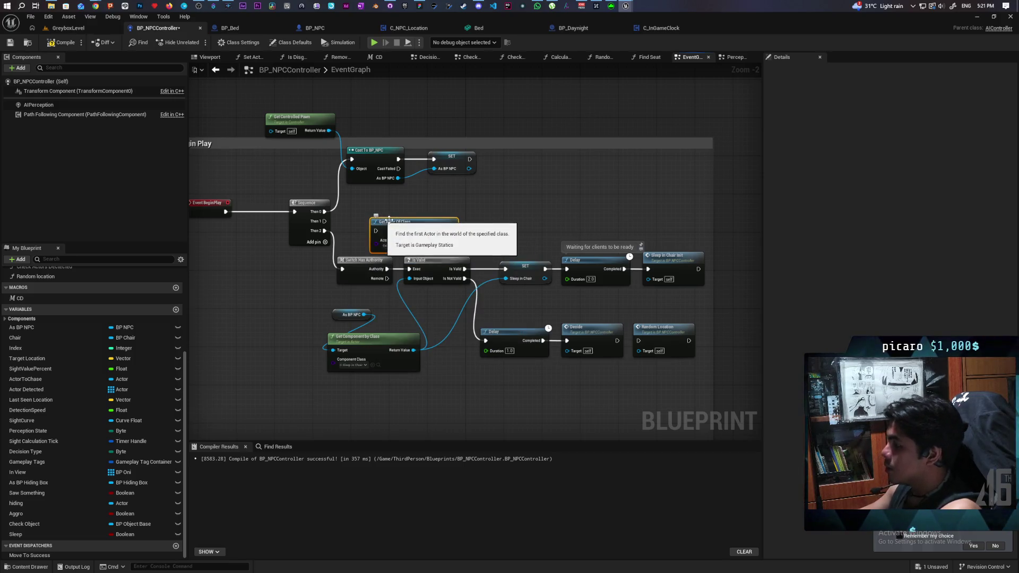
{"action": "mouse_move", "coordinate": [380, 219]}
{"action": "left_mouse_down"}
{"action": "mouse_move", "coordinate": [375, 210]}
{"action": "mouse_move", "coordinate": [360, 218]}
{"action": "left_mouse_up"}
{"action": "left_click", "coordinate": [366, 236]}
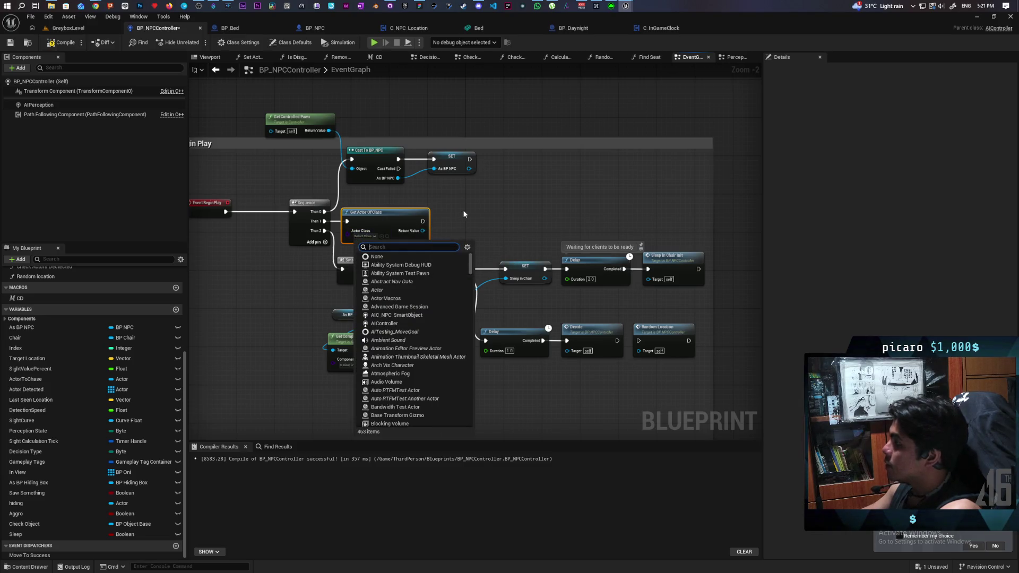
{"action": "type", "text": "day"}
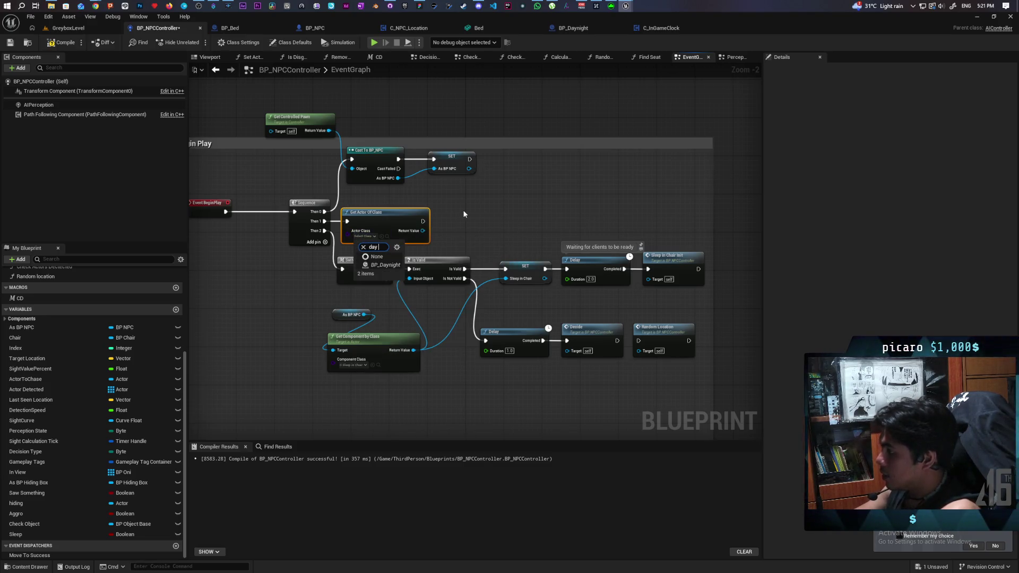
{"action": "key", "text": "Down"}
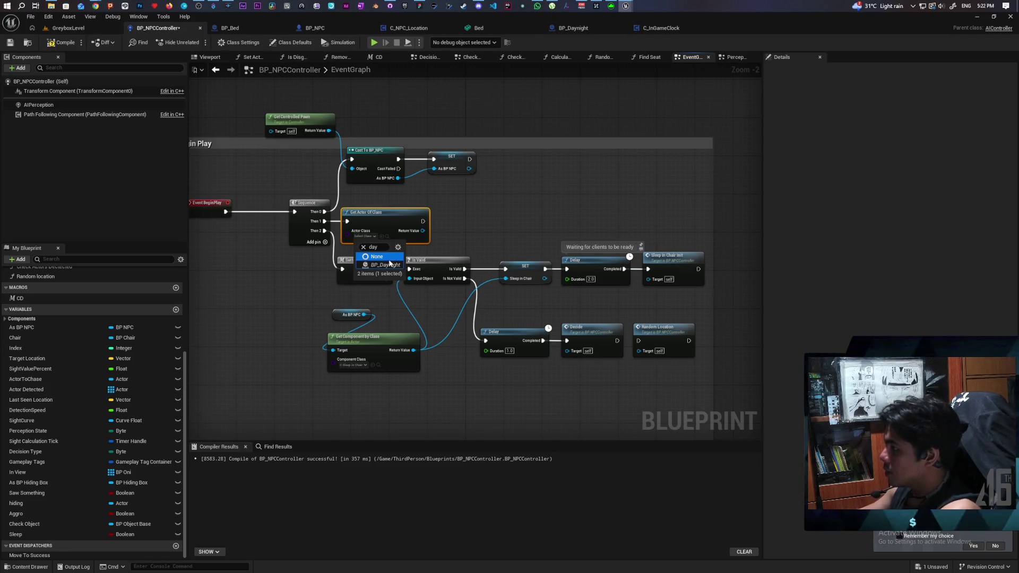
{"action": "left_click", "coordinate": [384, 264]}
- Get the actor's C In Game Clock and add a Bind Event to Hour Mark node
{"action": "left_click_drag", "start_coordinate": [426, 236], "coordinate": [480, 234]}
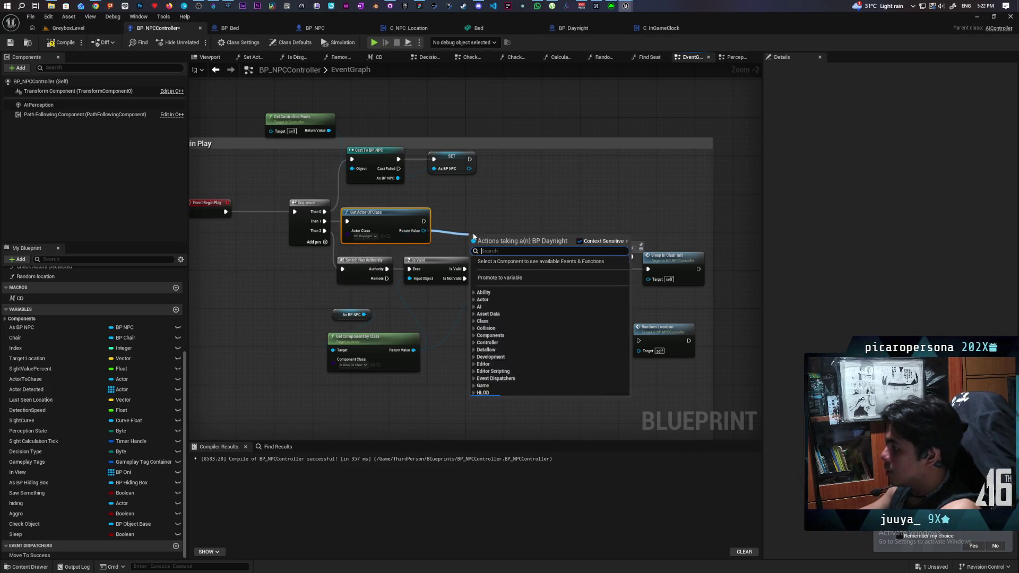
{"action": "type", "text": "get"}
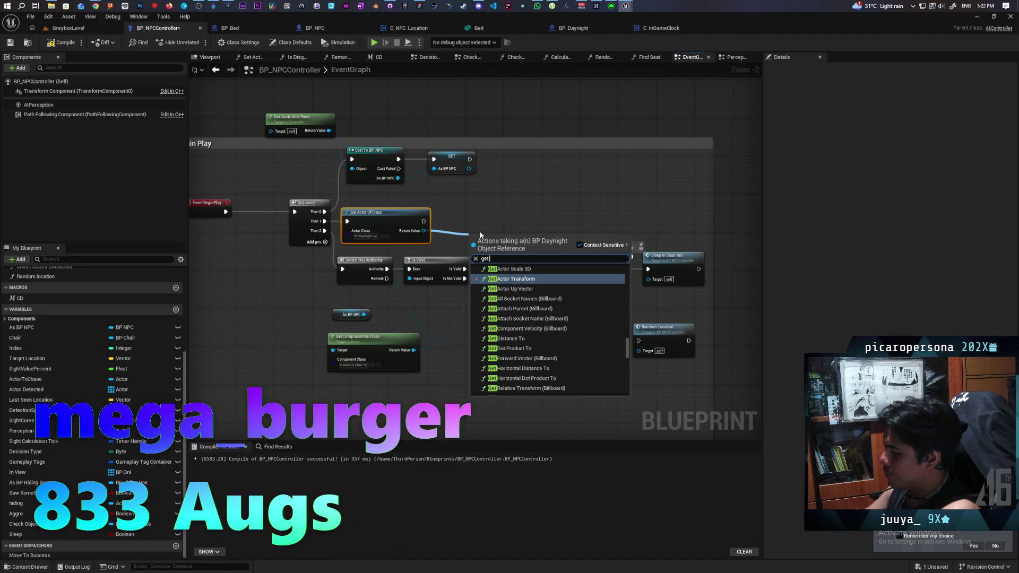
{"action": "type", "text": " cloc"}
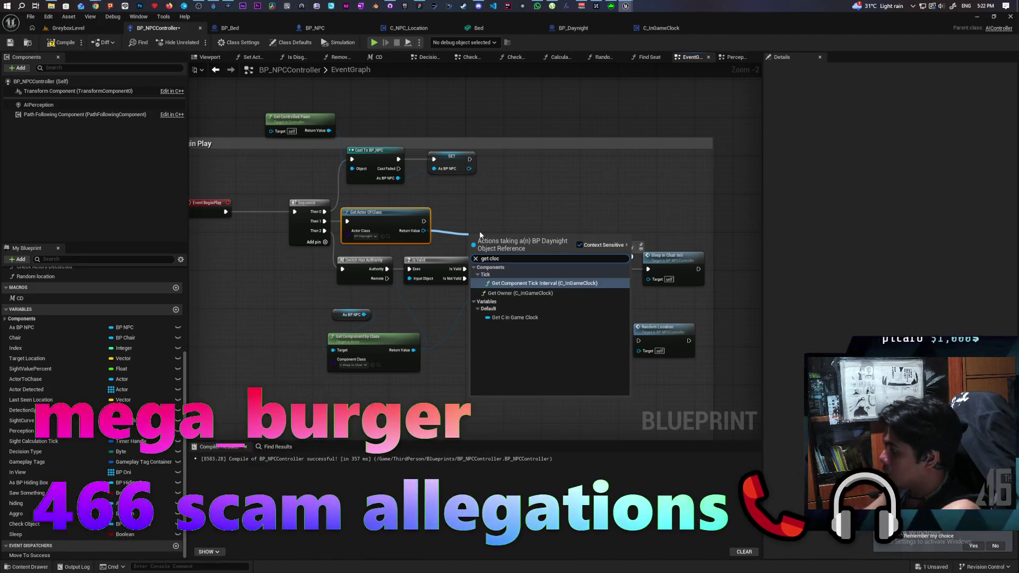
{"action": "left_click", "coordinate": [514, 318]}
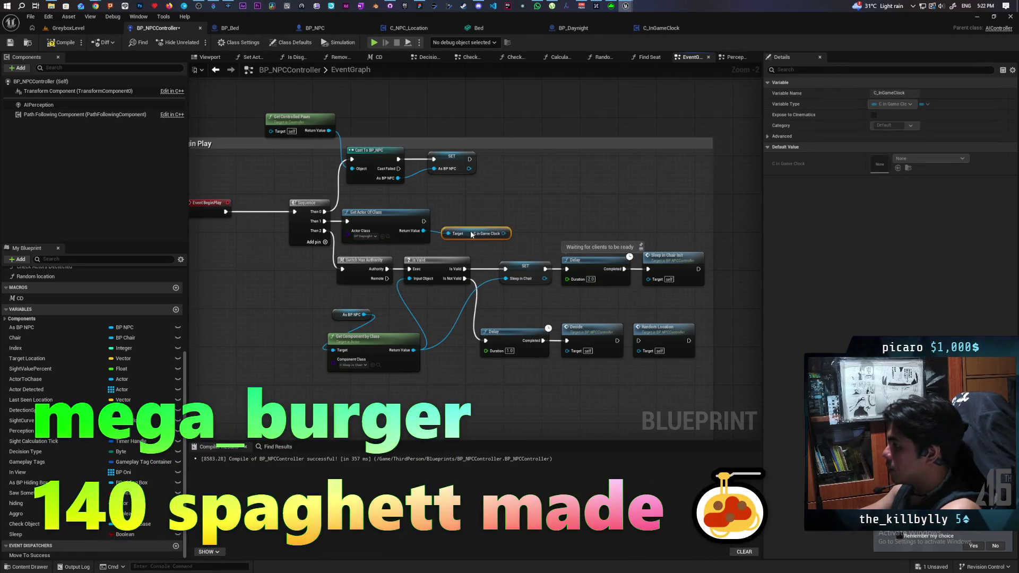
{"action": "left_click_drag", "start_coordinate": [473, 229], "coordinate": [540, 218]}
{"action": "type", "text": "assign"}
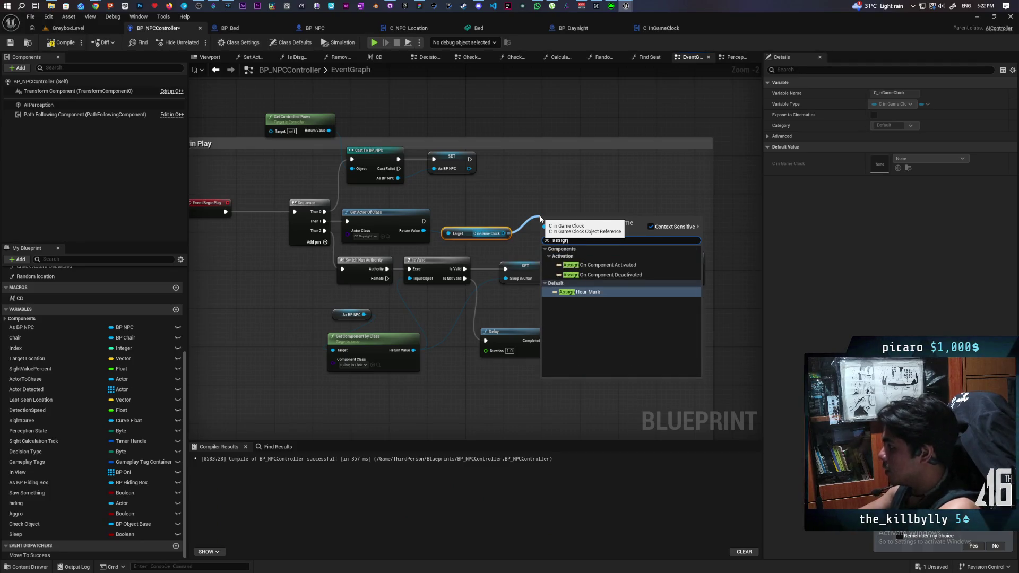
{"action": "key", "text": "Return"}
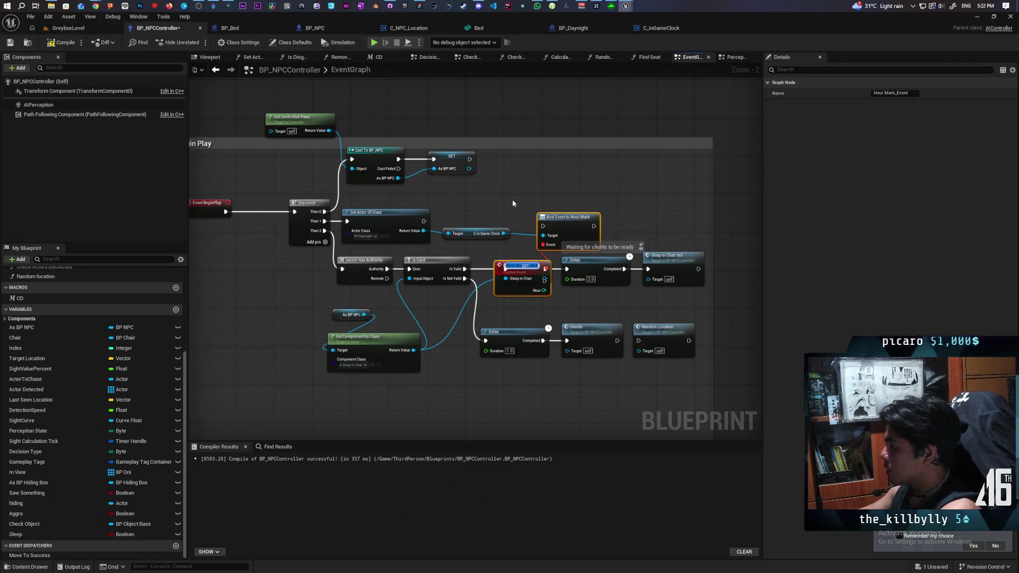
{"action": "left_click_drag", "start_coordinate": [563, 228], "coordinate": [563, 223]}
{"action": "left_click_drag", "start_coordinate": [424, 221], "coordinate": [542, 220]}
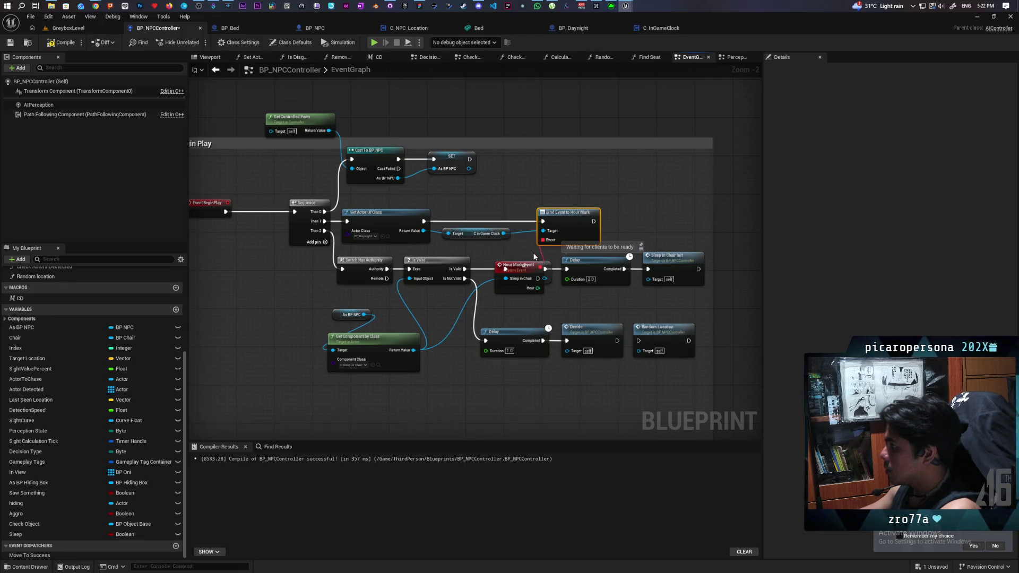
{"action": "left_click_drag", "start_coordinate": [524, 266], "coordinate": [446, 378]}
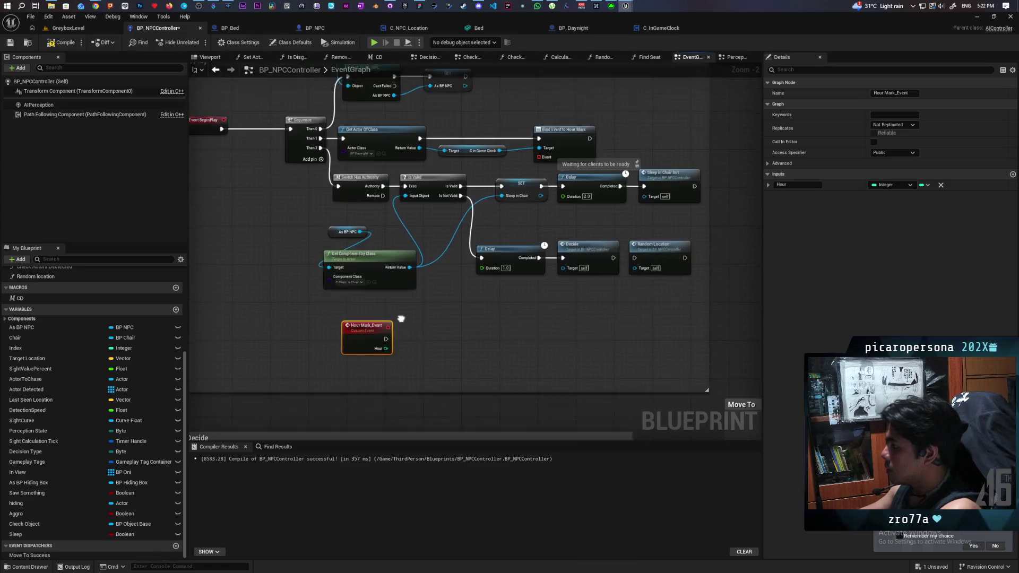
{"action": "mouse_move", "coordinate": [520, 183]}
{"action": "left_mouse_down"}
{"action": "mouse_move", "coordinate": [509, 149]}
{"action": "mouse_move", "coordinate": [499, 151]}
{"action": "mouse_move", "coordinate": [483, 217]}
{"action": "left_mouse_up"}
- Feed the bind with a Create Event node set to Hour Mark_Event
{"action": "scroll", "coordinate": [495, 160], "scroll_direction": "up", "scroll_amount": 2}
{"action": "type", "text": "creat"}
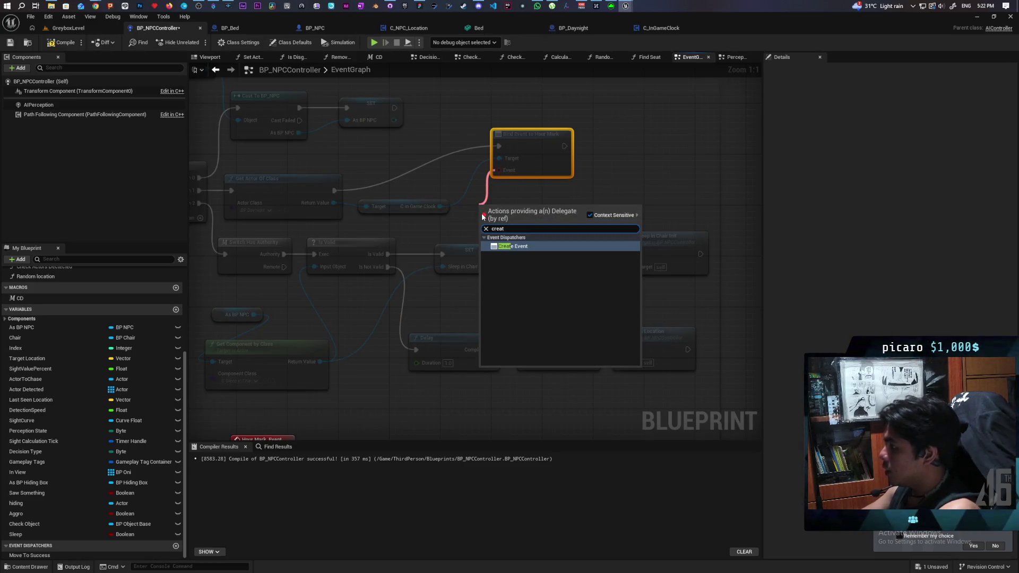
{"action": "key", "text": "Return"}
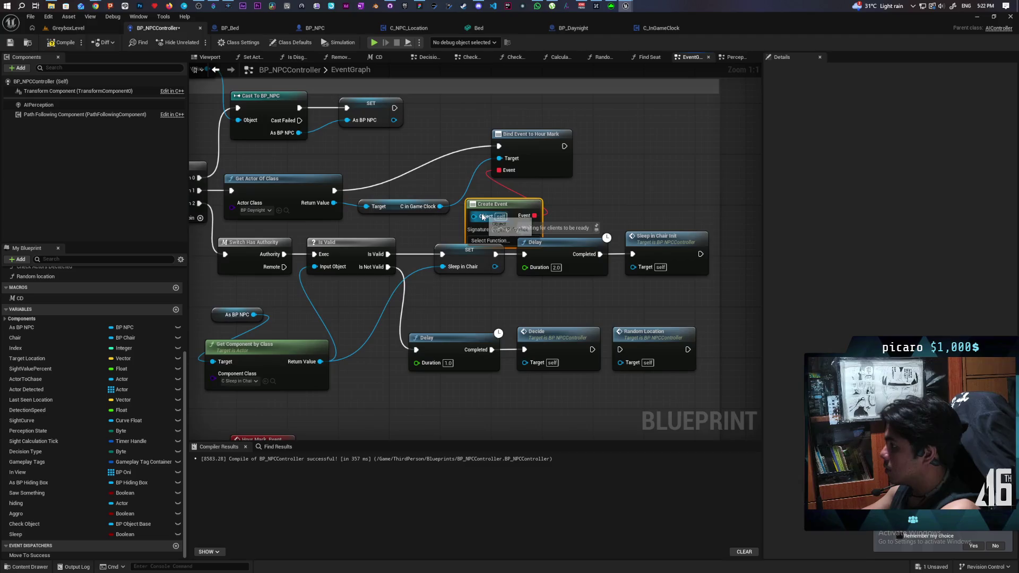
{"action": "left_click_drag", "start_coordinate": [579, 207], "coordinate": [579, 132]}
{"action": "left_click", "coordinate": [494, 164]}
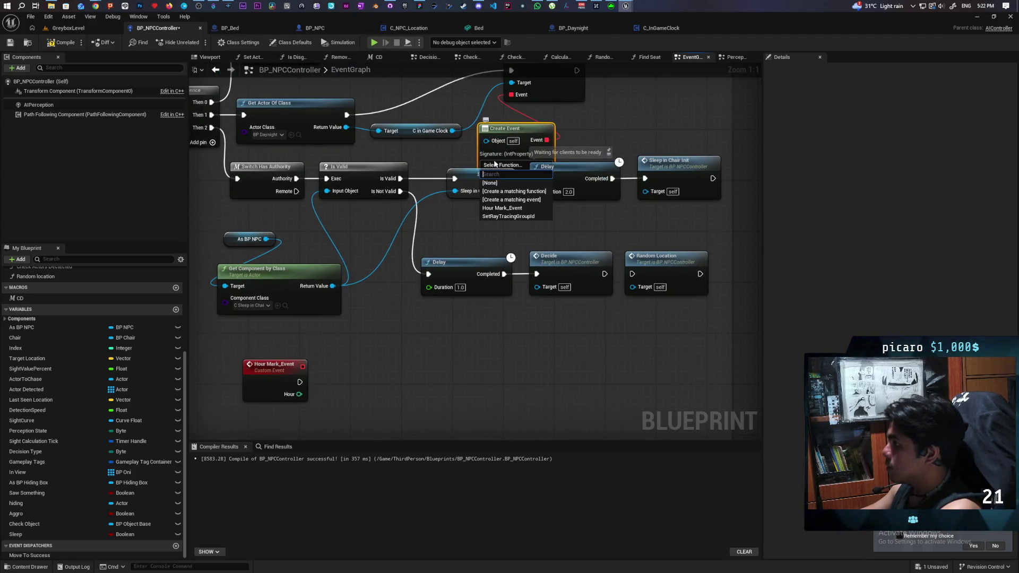
{"action": "left_click", "coordinate": [533, 208]}
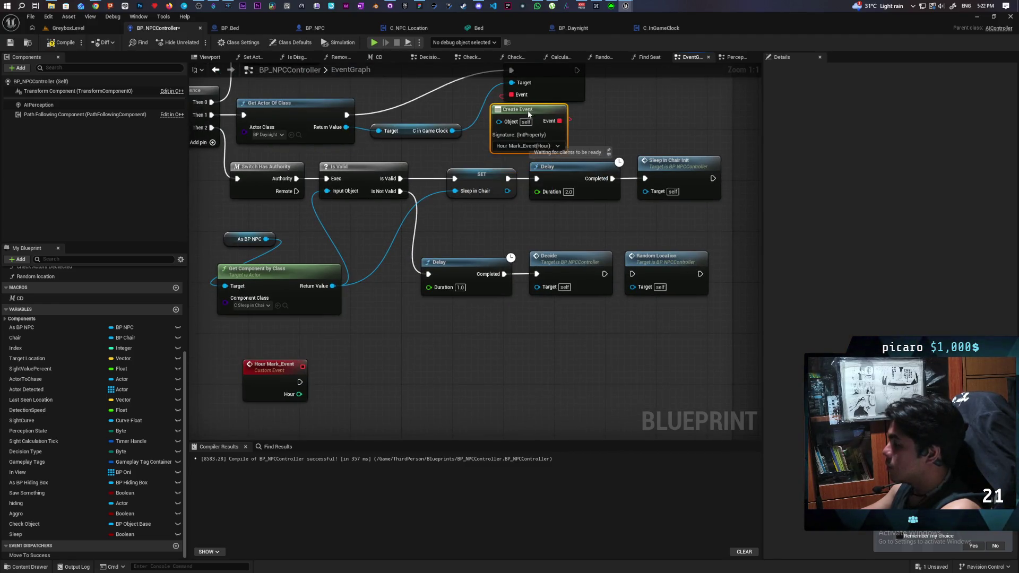
{"action": "left_click_drag", "start_coordinate": [618, 116], "coordinate": [610, 143]}
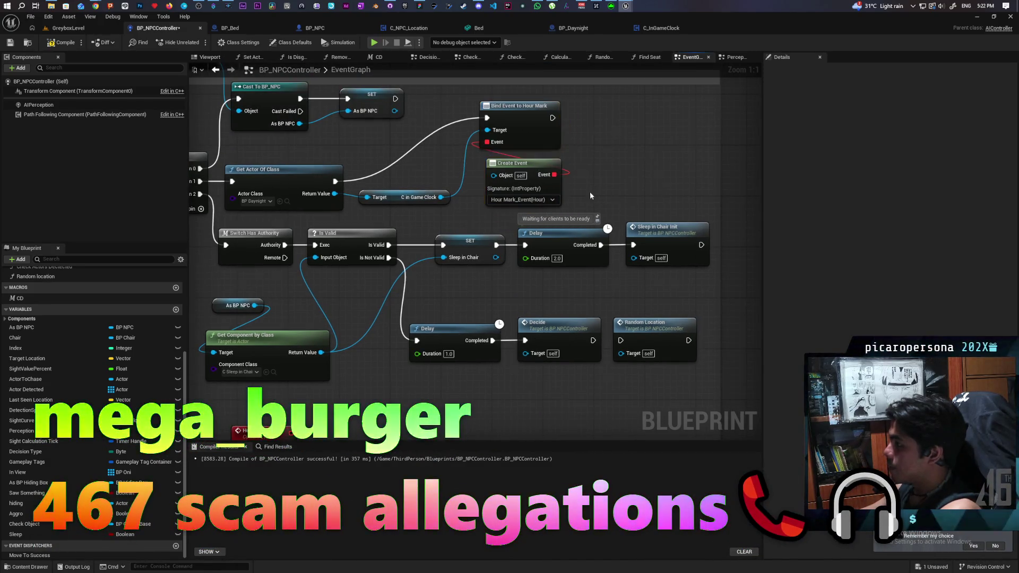
{"action": "double_click", "coordinate": [544, 168]}
{"action": "scroll", "coordinate": [442, 152], "scroll_direction": "down", "scroll_amount": 2}
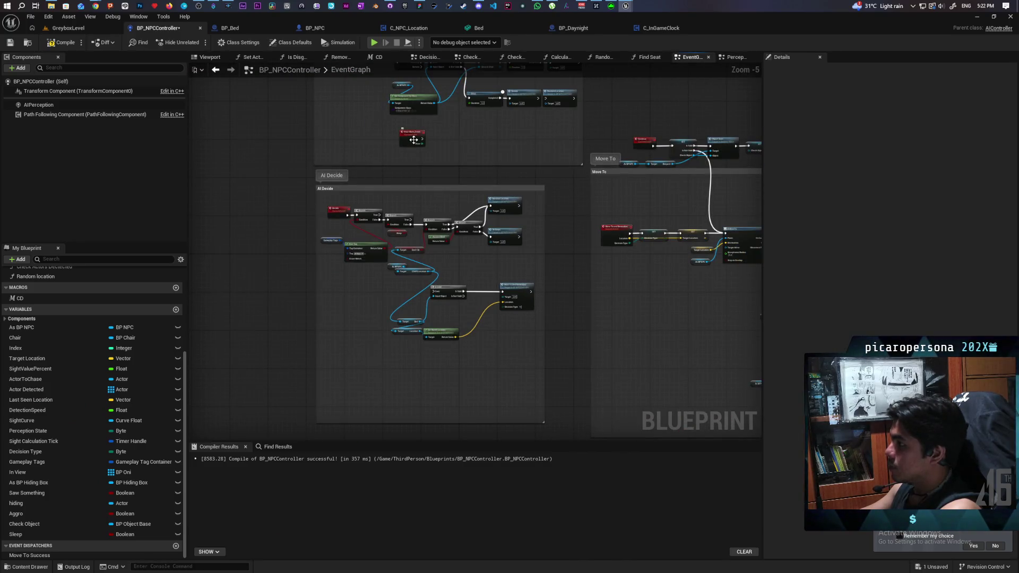
- Enlarge the Update Time comment box and reposition the Hour Mark_Event node inside it
{"action": "mouse_move", "coordinate": [413, 140]}
{"action": "left_mouse_down"}
{"action": "mouse_move", "coordinate": [478, 160]}
{"action": "mouse_move", "coordinate": [446, 430]}
{"action": "mouse_move", "coordinate": [437, 328]}
{"action": "left_mouse_up"}
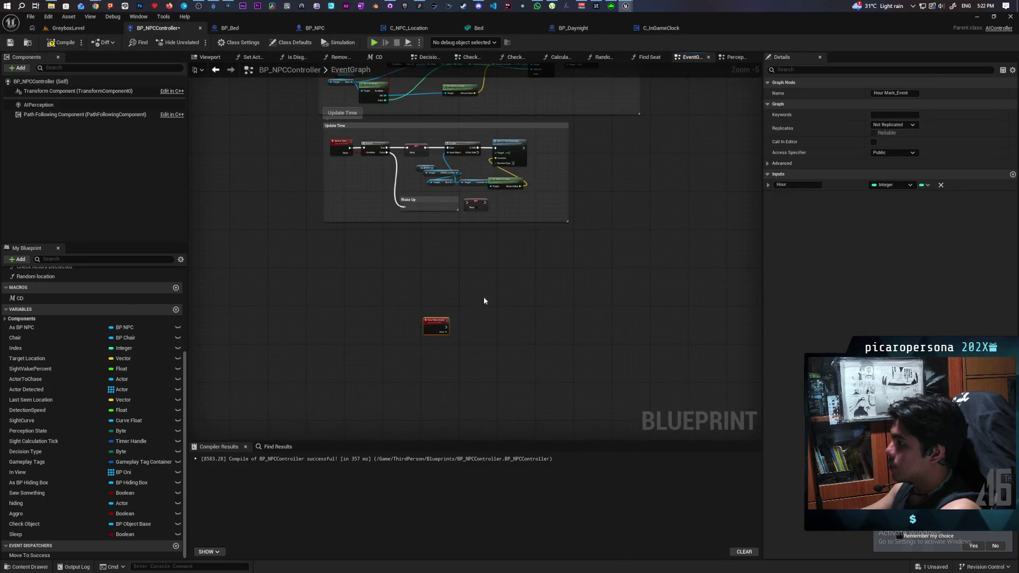
{"action": "scroll", "coordinate": [483, 329], "scroll_direction": "up", "scroll_amount": 2}
{"action": "scroll", "coordinate": [482, 319], "scroll_direction": "down", "scroll_amount": 3}
{"action": "scroll", "coordinate": [457, 339], "scroll_direction": "up", "scroll_amount": 4}
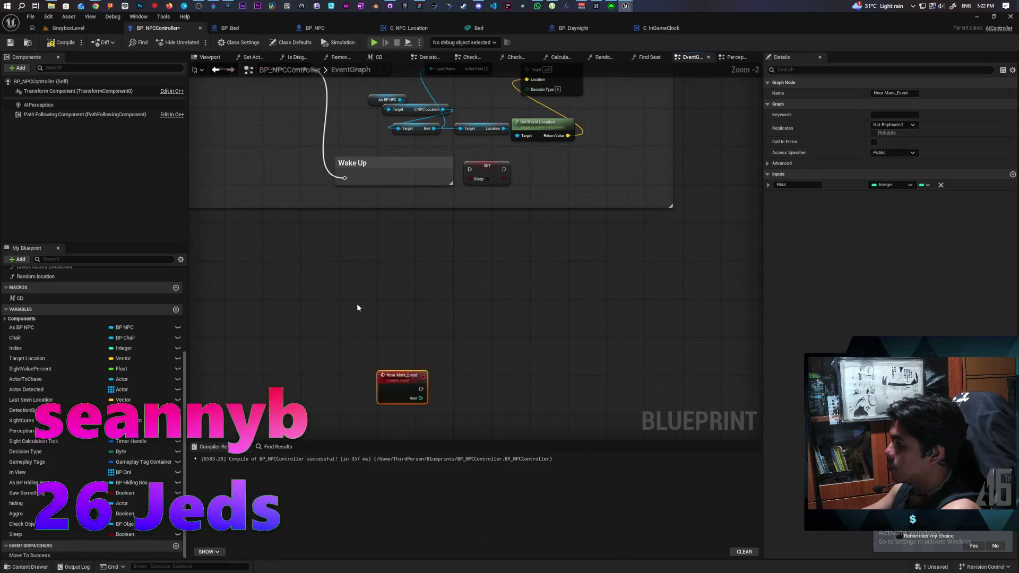
{"action": "key", "text": "ctrl+z"}
{"action": "key", "text": "ctrl+z"}
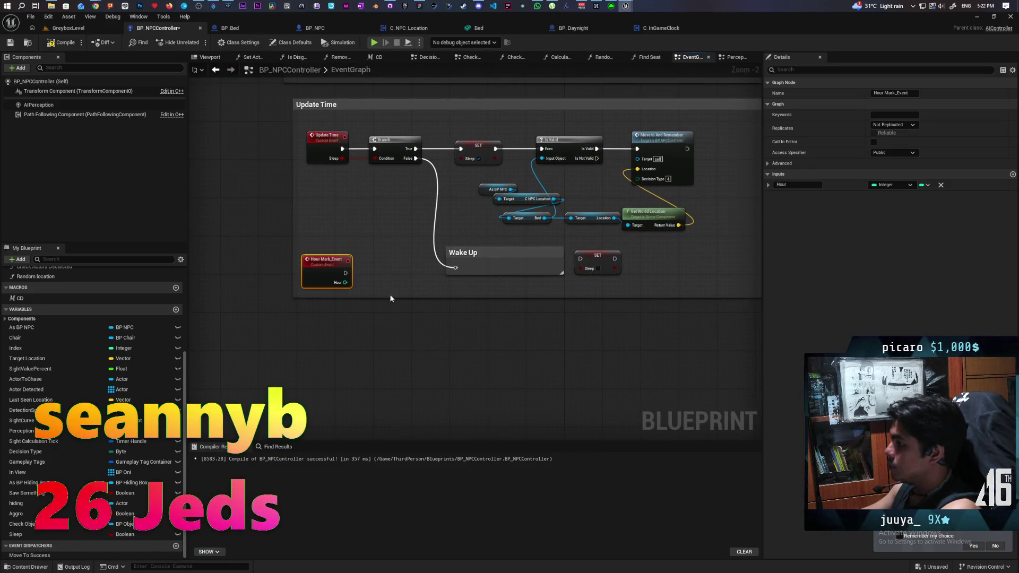
{"action": "left_click_drag", "start_coordinate": [391, 298], "coordinate": [395, 434]}
{"action": "mouse_move", "coordinate": [342, 384]}
{"action": "left_mouse_down"}
{"action": "mouse_move", "coordinate": [323, 407]}
{"action": "mouse_move", "coordinate": [404, 289]}
{"action": "left_mouse_up"}
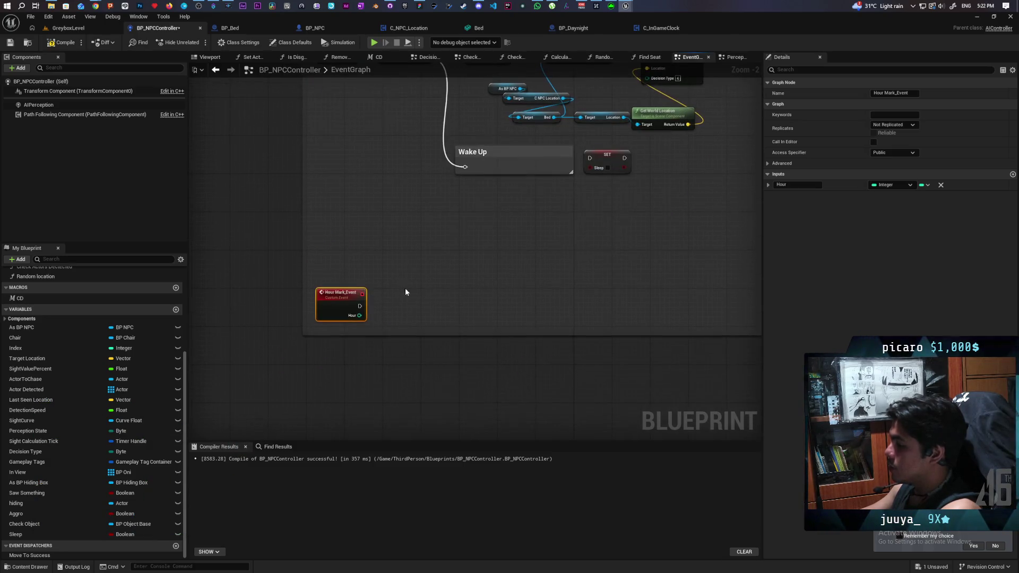
{"action": "left_click_drag", "start_coordinate": [337, 284], "coordinate": [339, 257]}
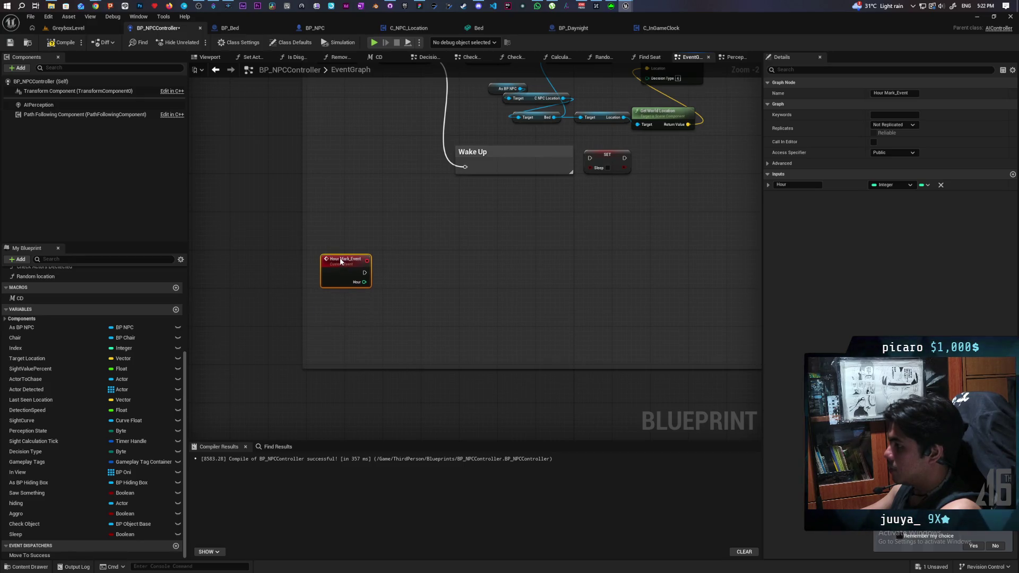
{"action": "left_click", "coordinate": [403, 274]}
- Add a 'Check Schedule component for relevant hours' comment beside Hour Mark_Event, then compile and save
{"action": "key", "text": "c"}
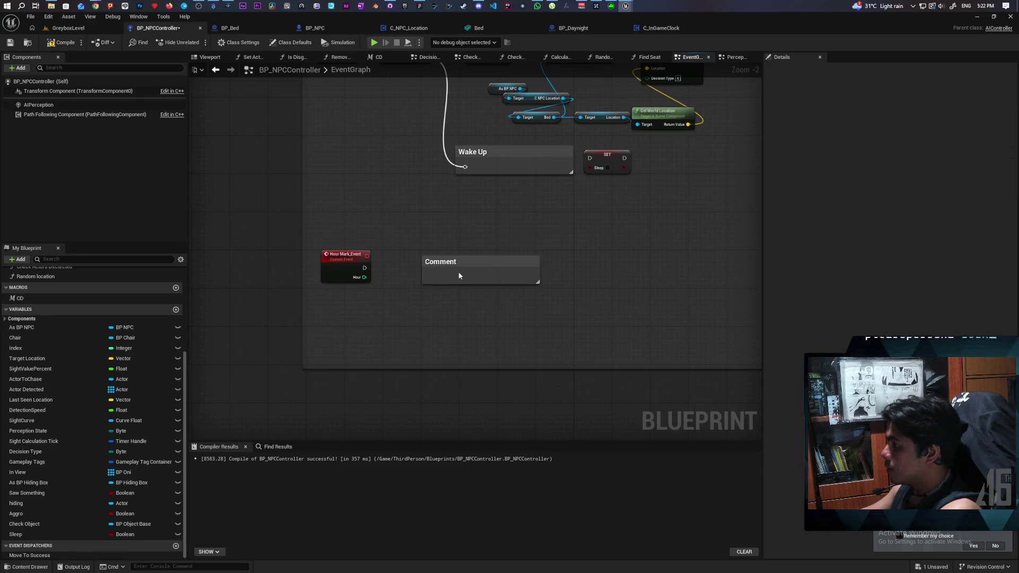
{"action": "left_click_drag", "start_coordinate": [449, 267], "coordinate": [424, 261]}
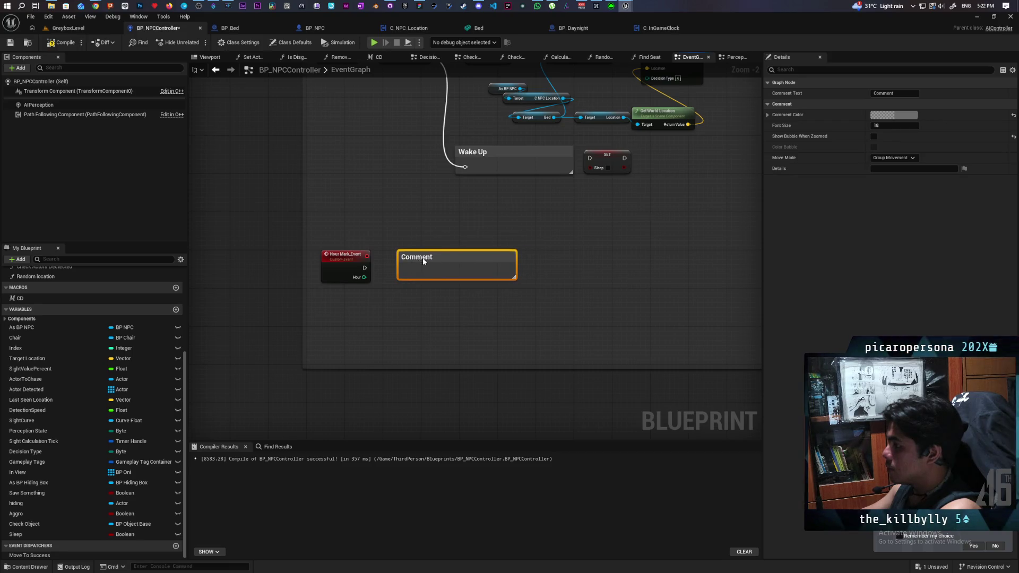
{"action": "double_click", "coordinate": [424, 261]}
{"action": "type", "text": "Check "}
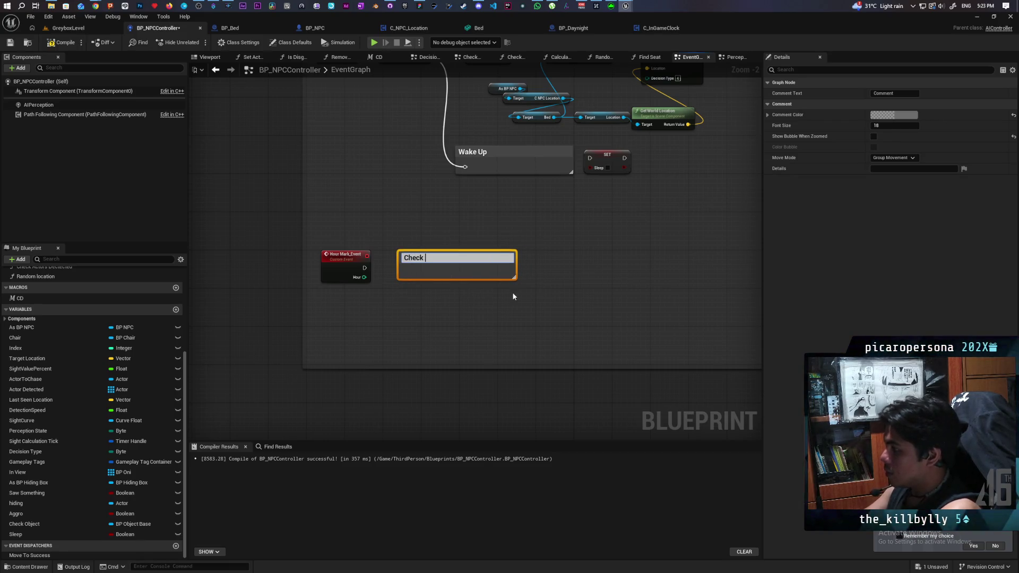
{"action": "type", "text": "Schedule "}
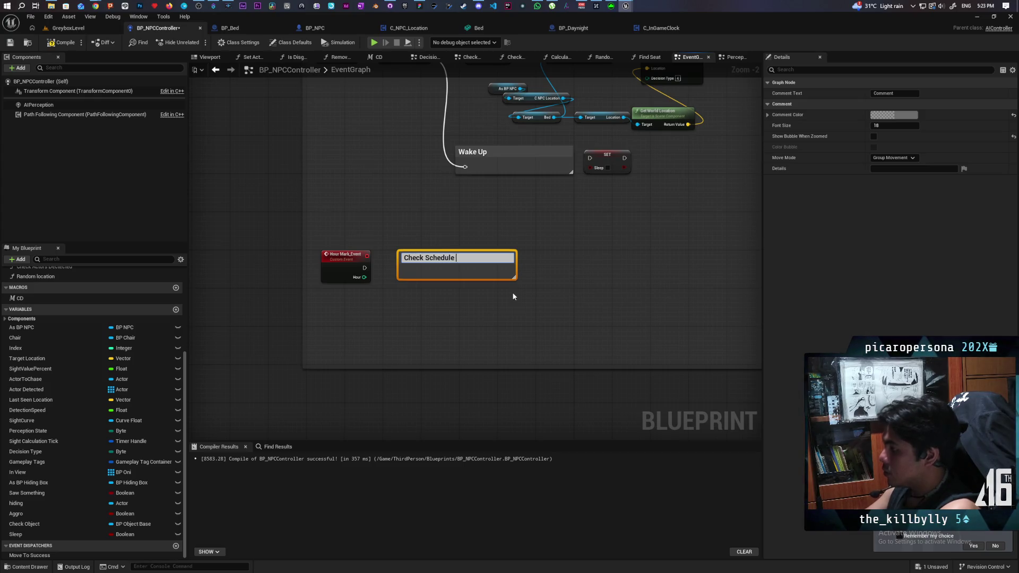
{"action": "type", "text": "compo"}
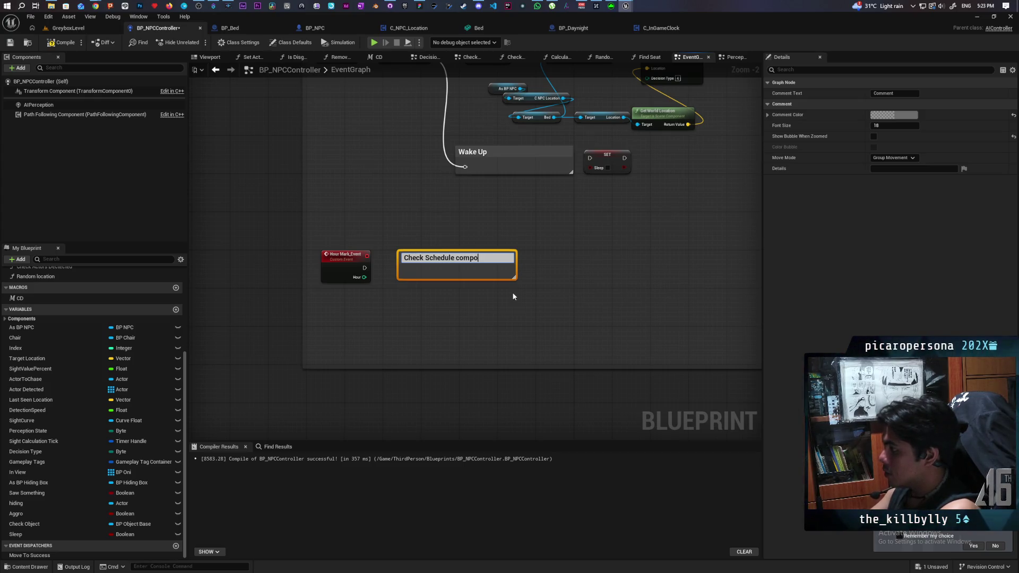
{"action": "type", "text": "nent for "}
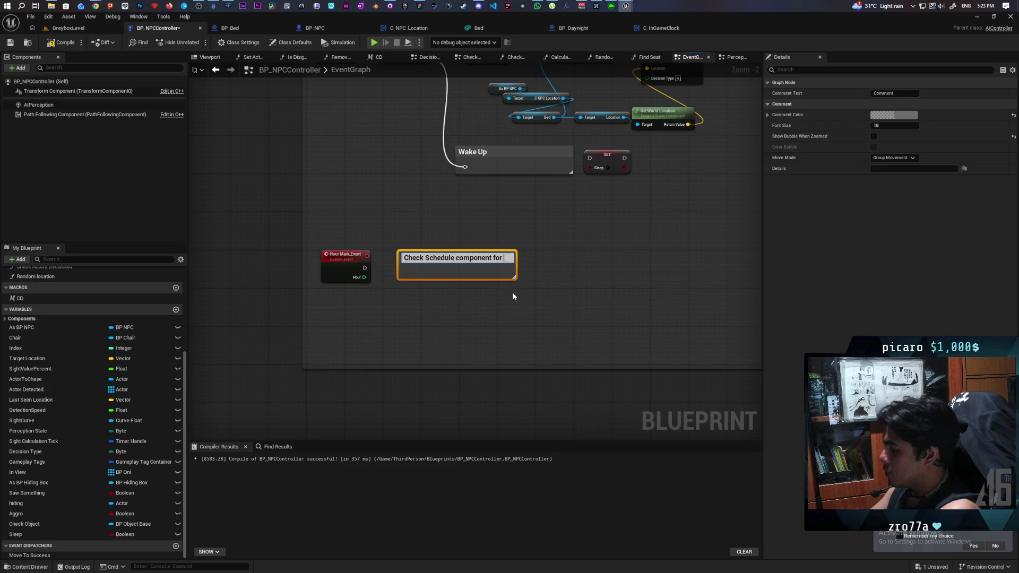
{"action": "type", "text": "rele"}
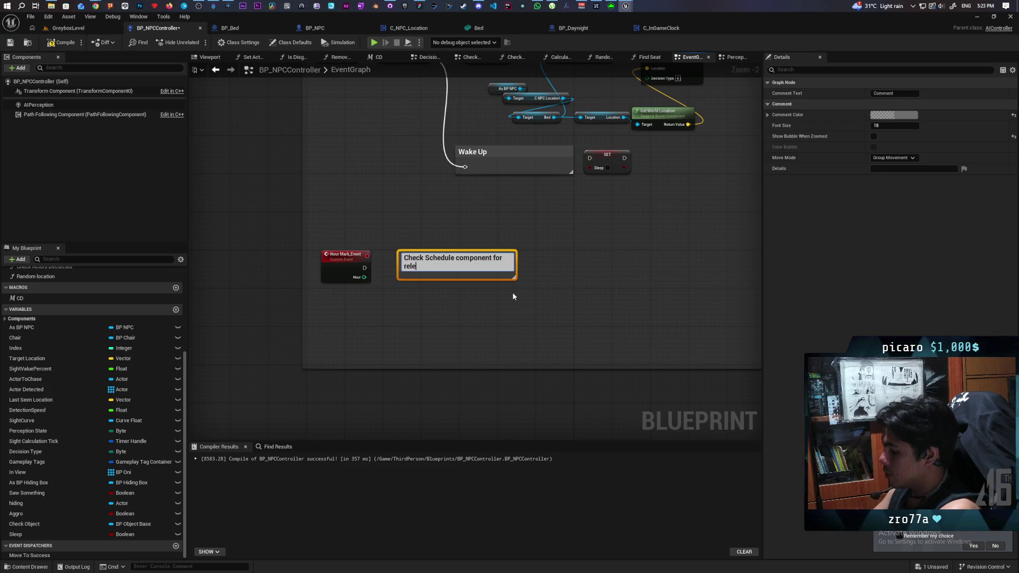
{"action": "type", "text": "vant "}
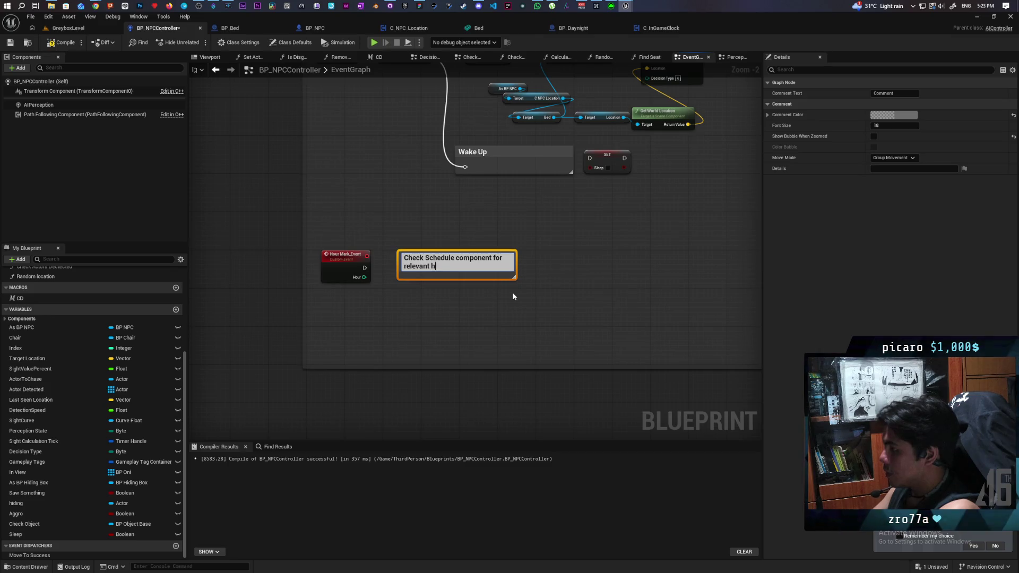
{"action": "type", "text": "hours"}
{"action": "key", "text": "Return"}
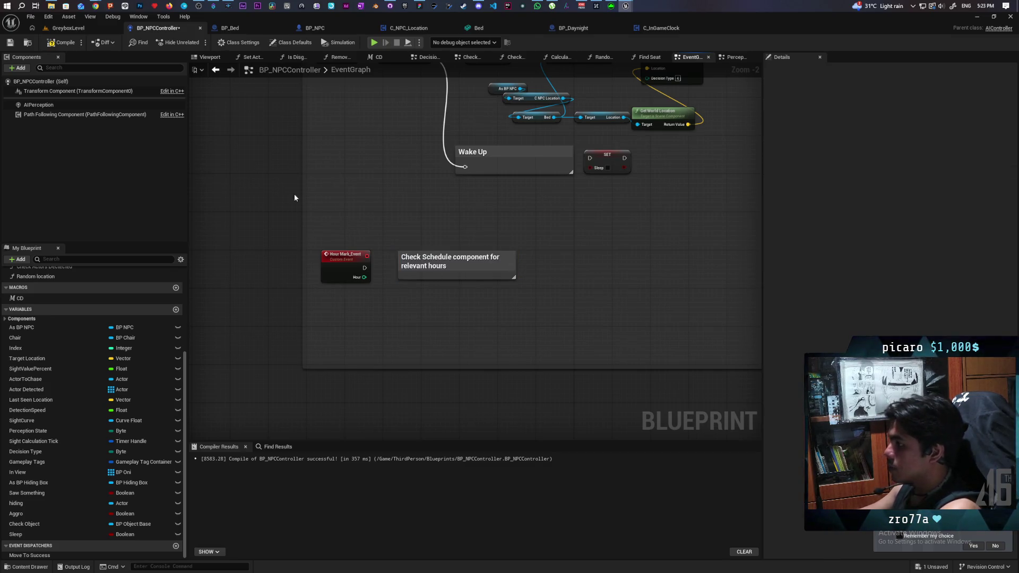
{"action": "left_click", "coordinate": [63, 42]}
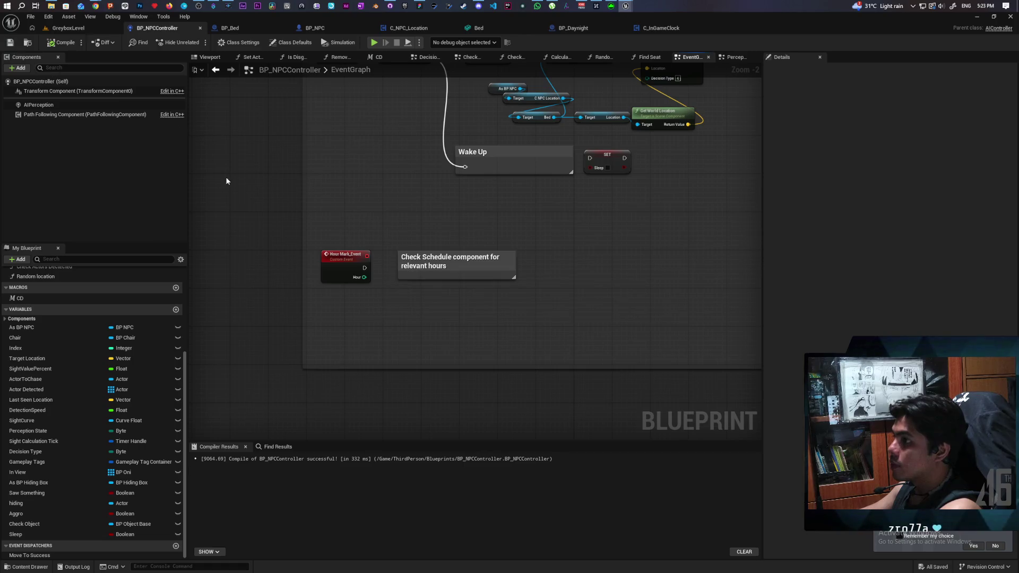
{"action": "left_click_drag", "start_coordinate": [443, 290], "coordinate": [425, 257]}
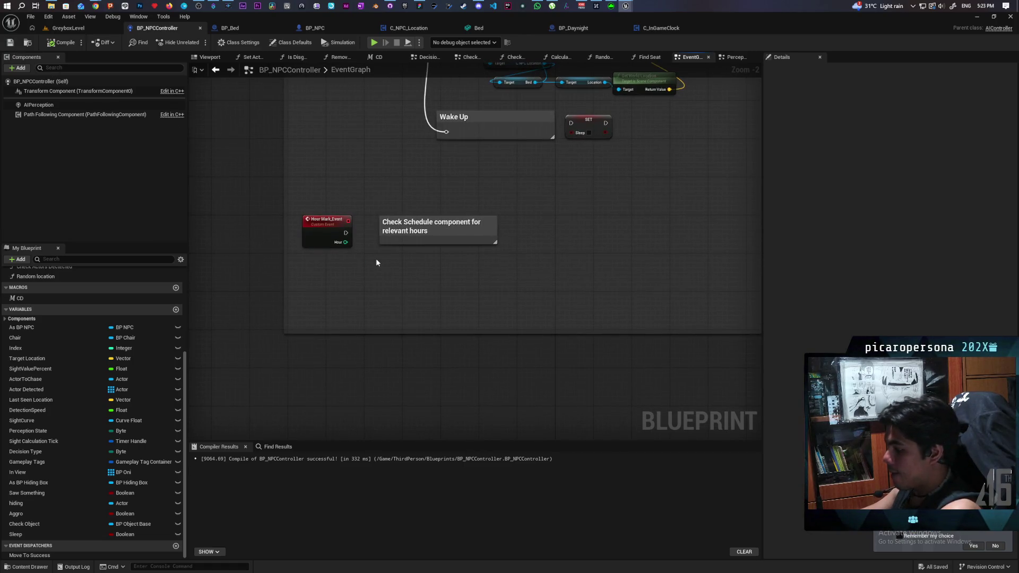
- Wire a Sequence node after Hour Mark_Event, then compile and save the controller blueprint
{"action": "left_click_drag", "start_coordinate": [471, 233], "coordinate": [542, 233]}
{"action": "left_click", "coordinate": [377, 228]}
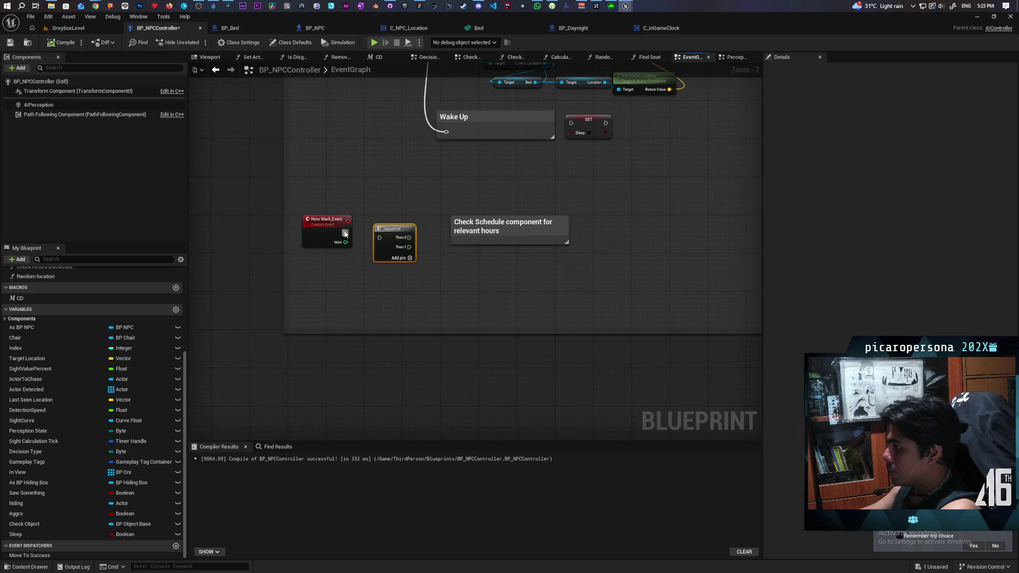
{"action": "mouse_move", "coordinate": [345, 233]}
{"action": "left_mouse_down"}
{"action": "mouse_move", "coordinate": [384, 240]}
{"action": "mouse_move", "coordinate": [388, 222]}
{"action": "left_mouse_up"}
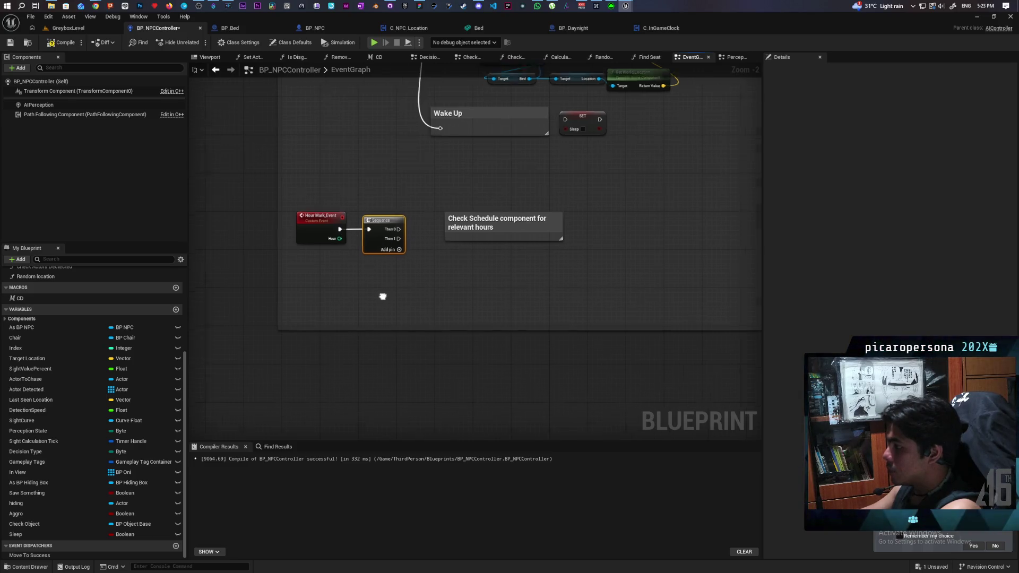
{"action": "left_click_drag", "start_coordinate": [310, 222], "coordinate": [274, 199]}
{"action": "left_click", "coordinate": [61, 43]}
{"action": "left_click", "coordinate": [10, 42]}
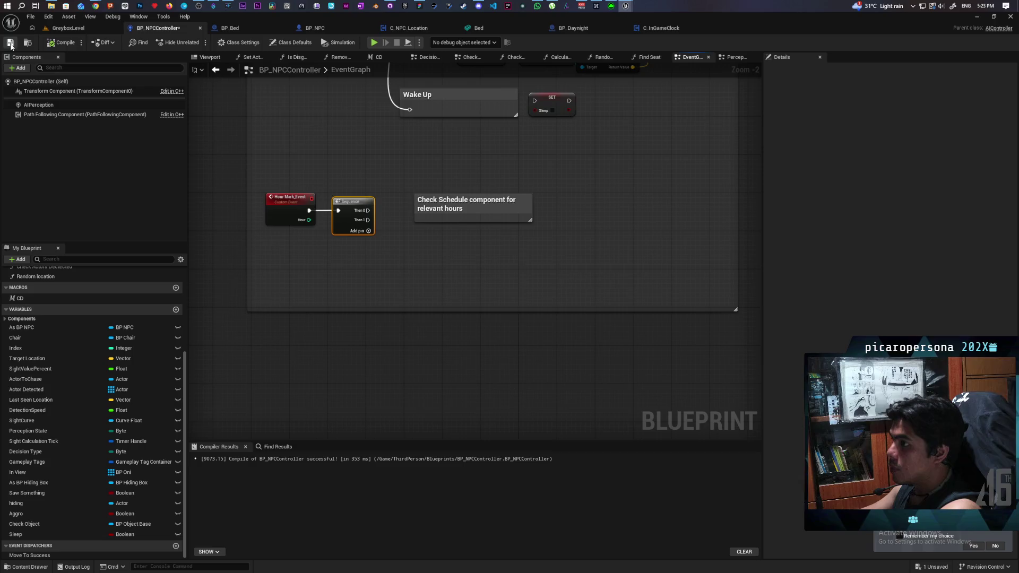
- Paste a Print String that prints Hour, driven from the Sequence's Then 1
{"action": "left_click_drag", "start_coordinate": [324, 285], "coordinate": [319, 300]}
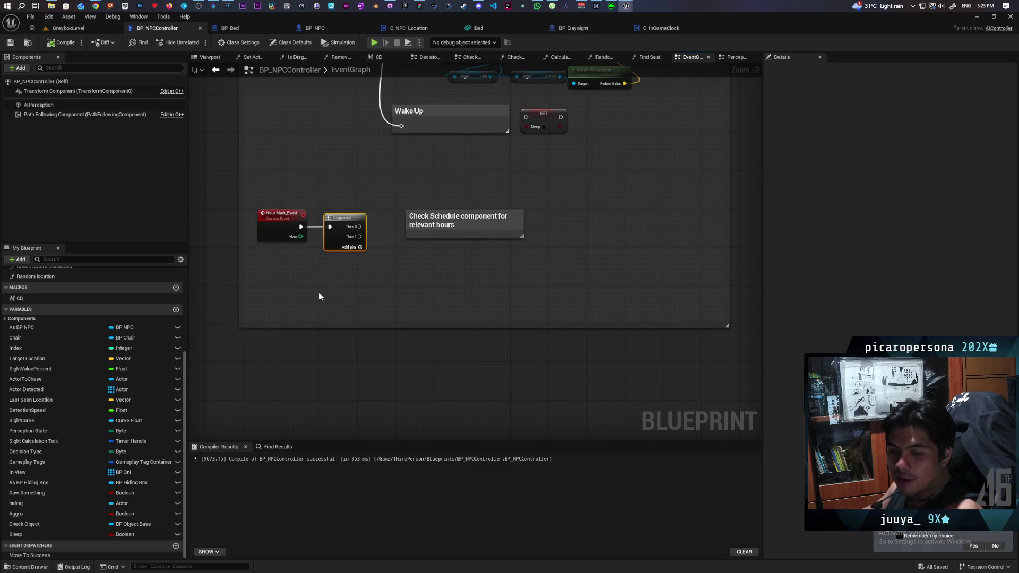
{"action": "scroll", "coordinate": [335, 281], "scroll_direction": "up", "scroll_amount": 2}
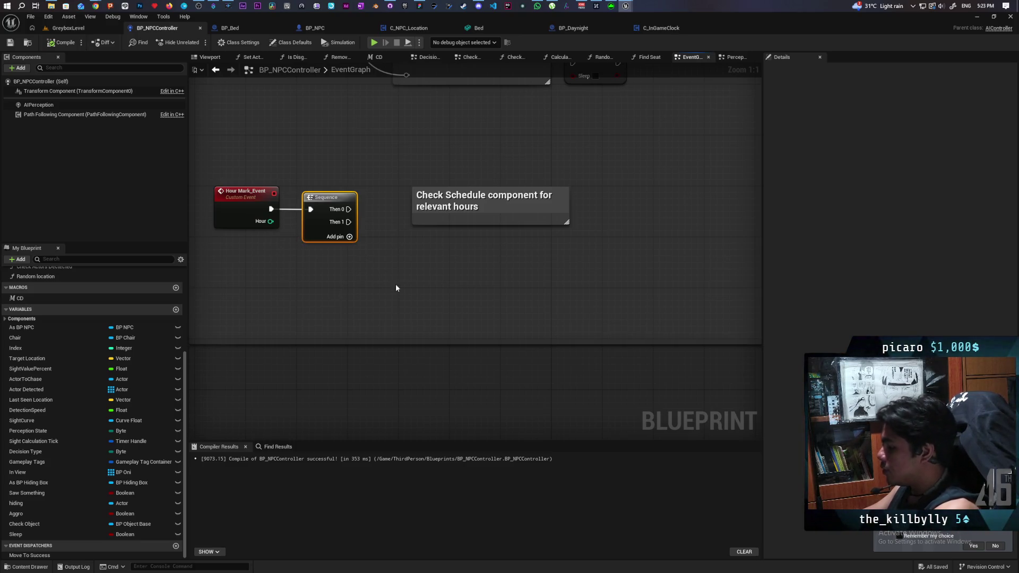
{"action": "key", "text": "ctrl+v"}
{"action": "left_click_drag", "start_coordinate": [271, 221], "coordinate": [421, 300]}
{"action": "mouse_move", "coordinate": [334, 232]}
{"action": "left_mouse_down"}
{"action": "mouse_move", "coordinate": [270, 308]}
{"action": "mouse_move", "coordinate": [412, 286]}
{"action": "mouse_move", "coordinate": [414, 296]}
{"action": "left_mouse_up"}
- Clear Print String's Key, make its text green and set Duration to 100000
{"action": "left_click", "coordinate": [419, 297]}
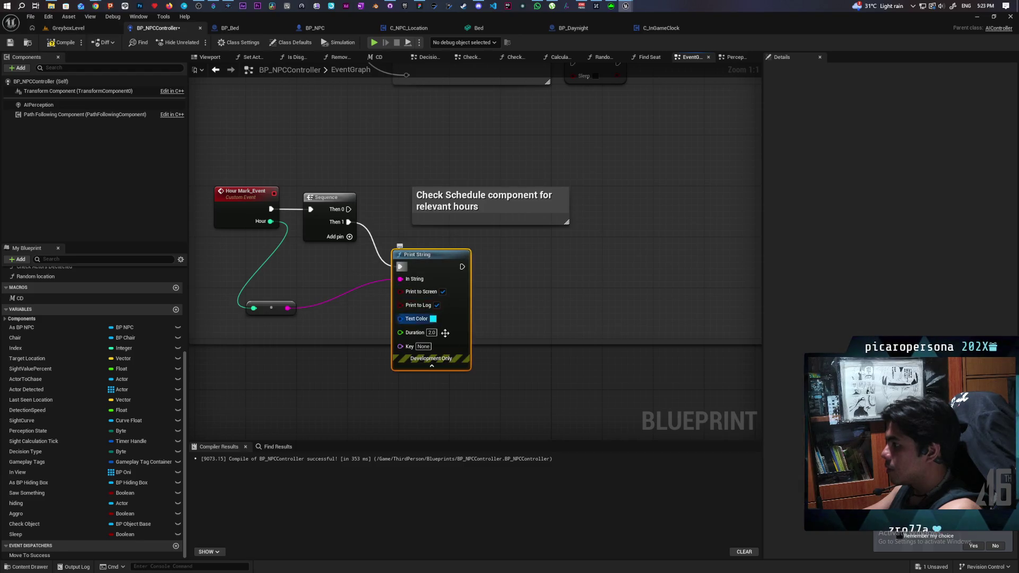
{"action": "key", "text": "BackSpace"}
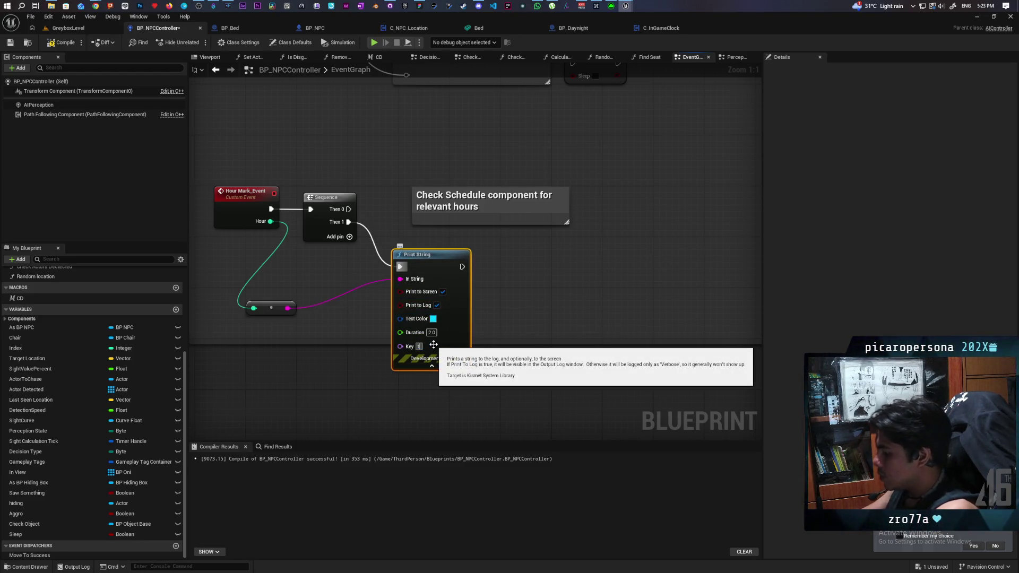
{"action": "left_click", "coordinate": [417, 318]}
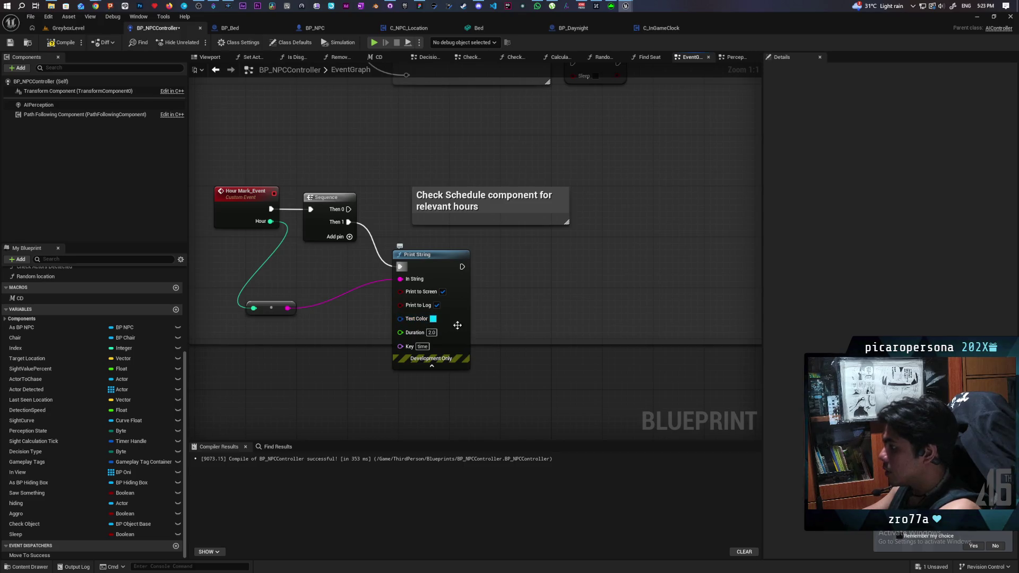
{"action": "left_click", "coordinate": [433, 319]}
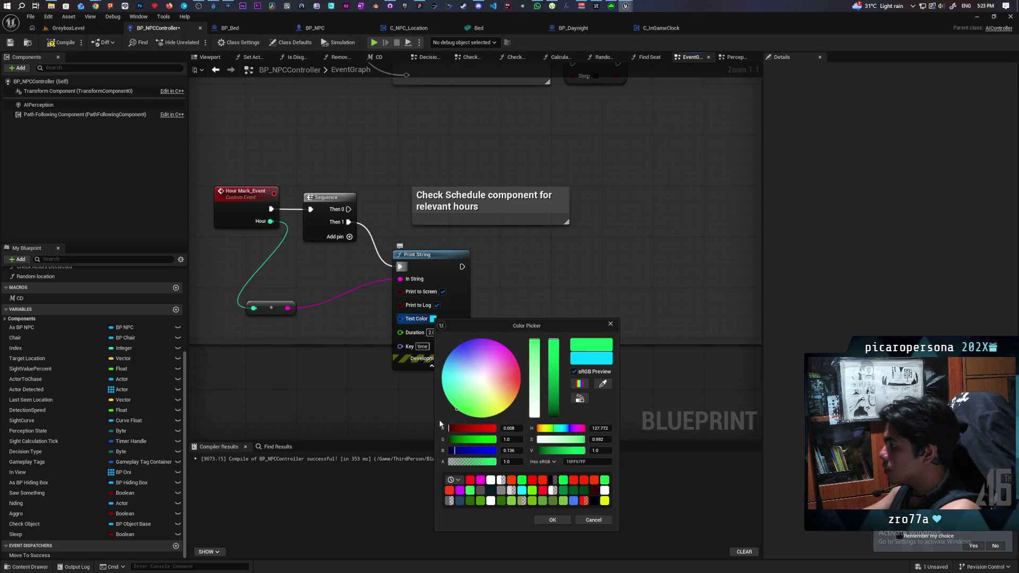
{"action": "left_click", "coordinate": [551, 522]}
{"action": "left_click", "coordinate": [431, 332]}
{"action": "type", "text": "10"}
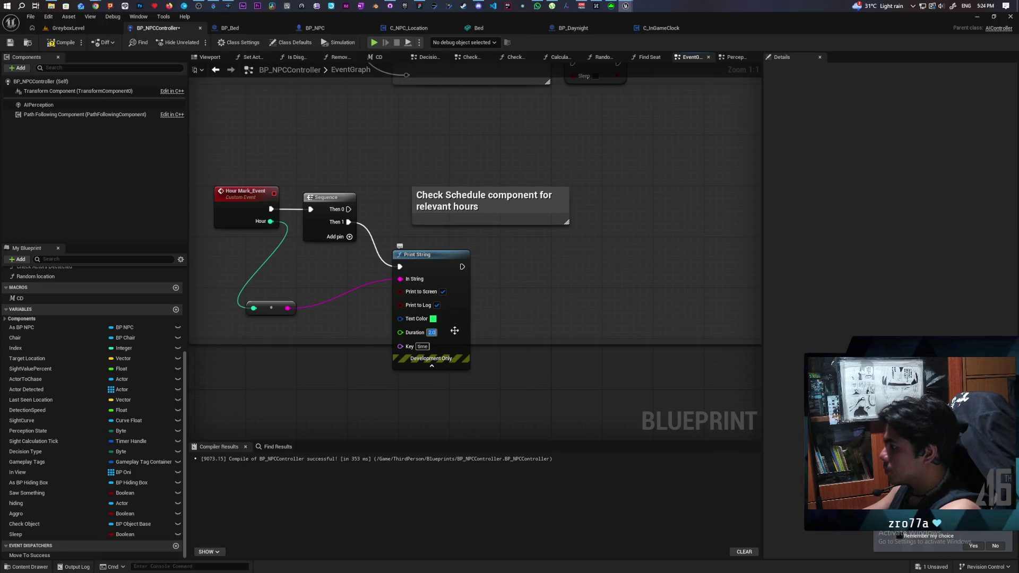
{"action": "key", "text": "Return"}
{"action": "type", "text": "00000"}
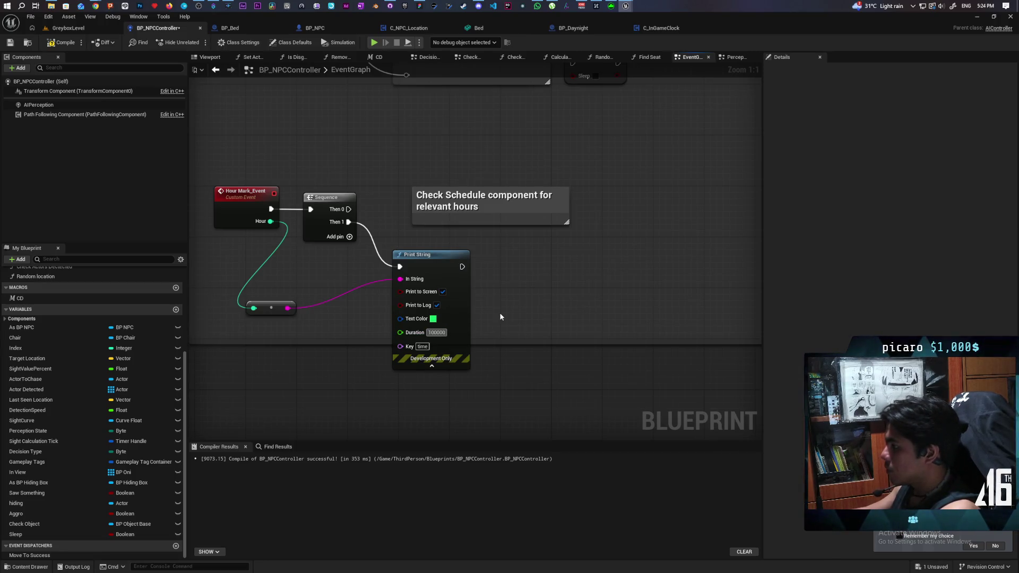
{"action": "key", "text": "Return"}
- Compile and save the blueprint, then play-test GreyboxLevel in the editor
{"action": "left_click", "coordinate": [65, 45]}
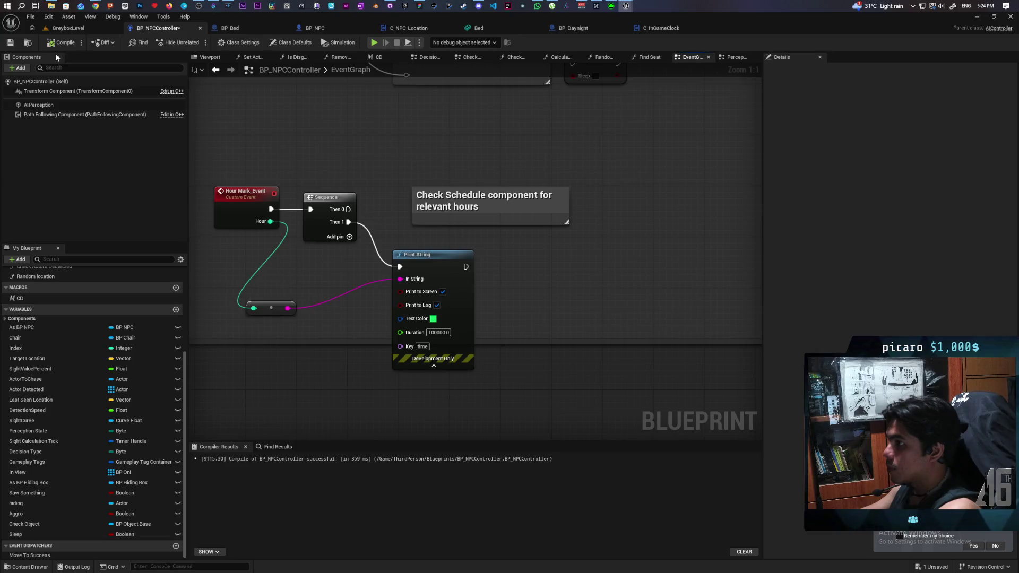
{"action": "left_click", "coordinate": [10, 43]}
{"action": "left_click", "coordinate": [69, 28]}
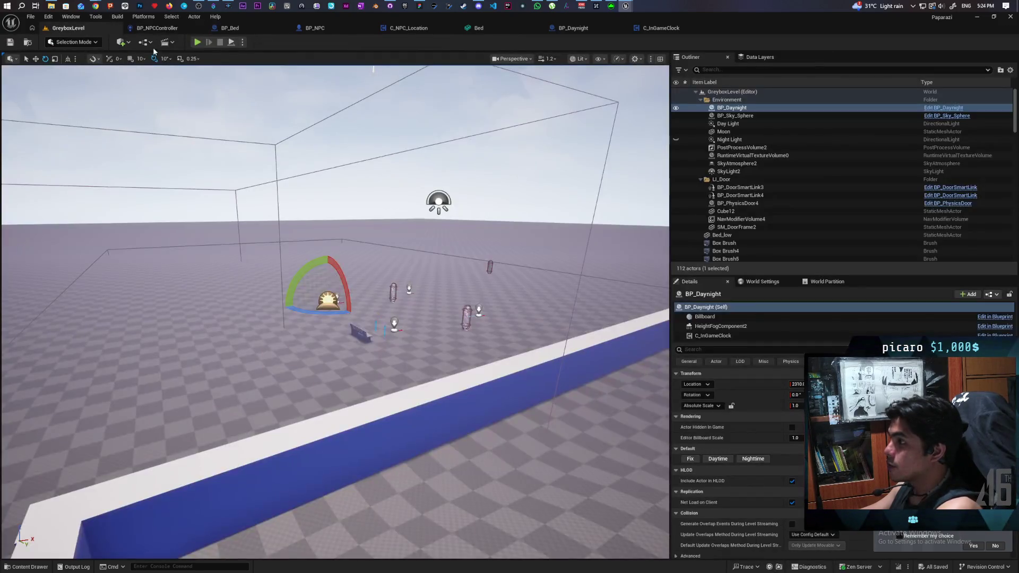
{"action": "left_click", "coordinate": [197, 43]}
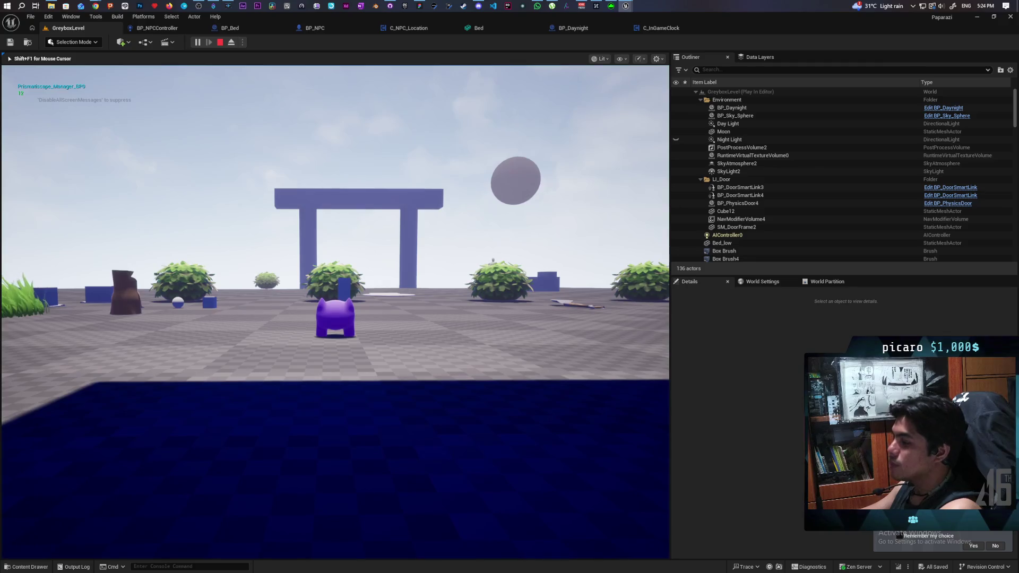
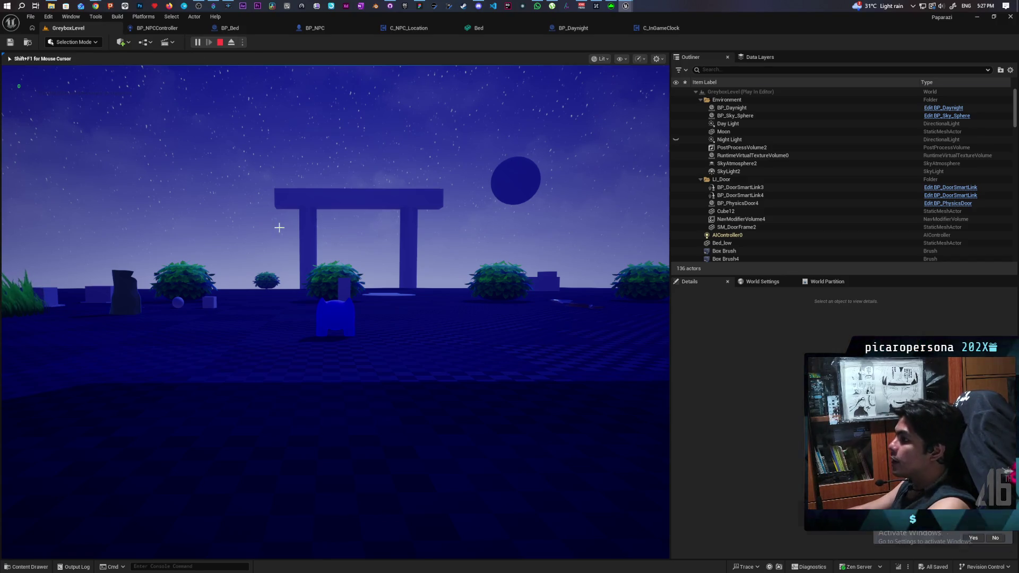
- Stop the play test and trace the Set Actor Location And Rotation error back to its Bed and Select nodes
{"action": "key", "text": "Escape"}
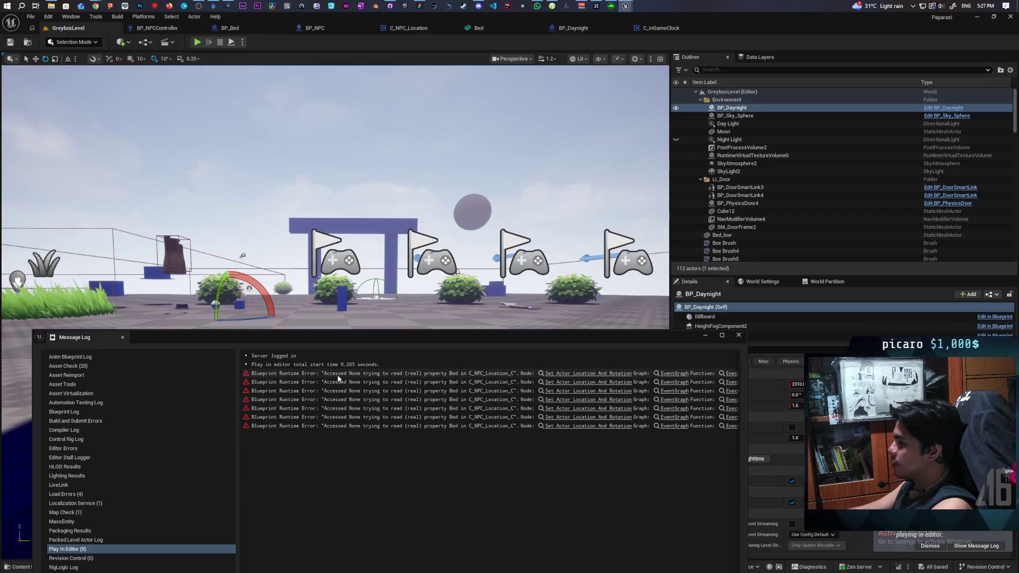
{"action": "left_click", "coordinate": [542, 373]}
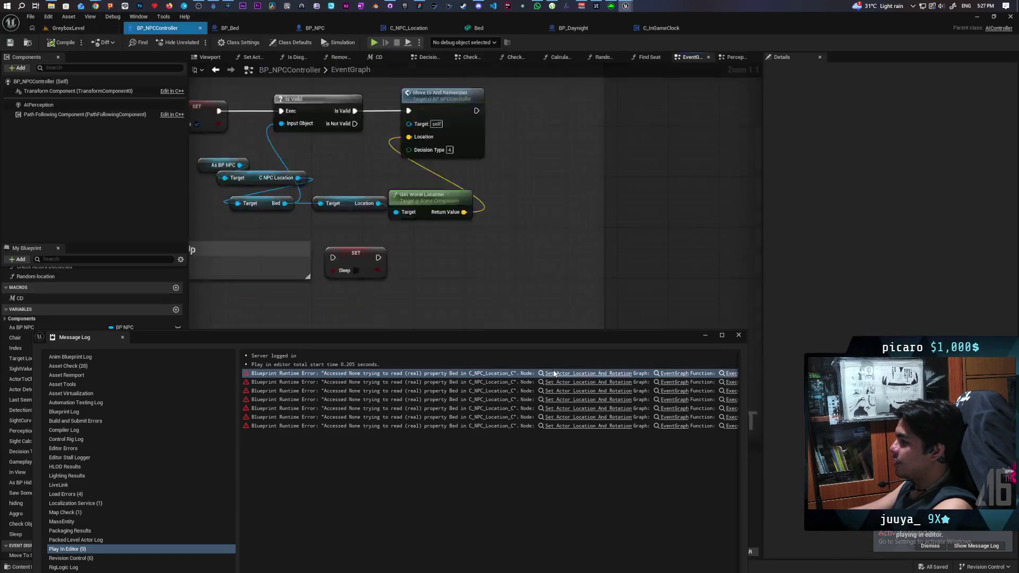
{"action": "left_click_drag", "start_coordinate": [478, 297], "coordinate": [632, 104]}
{"action": "left_click_drag", "start_coordinate": [233, 130], "coordinate": [403, 170]}
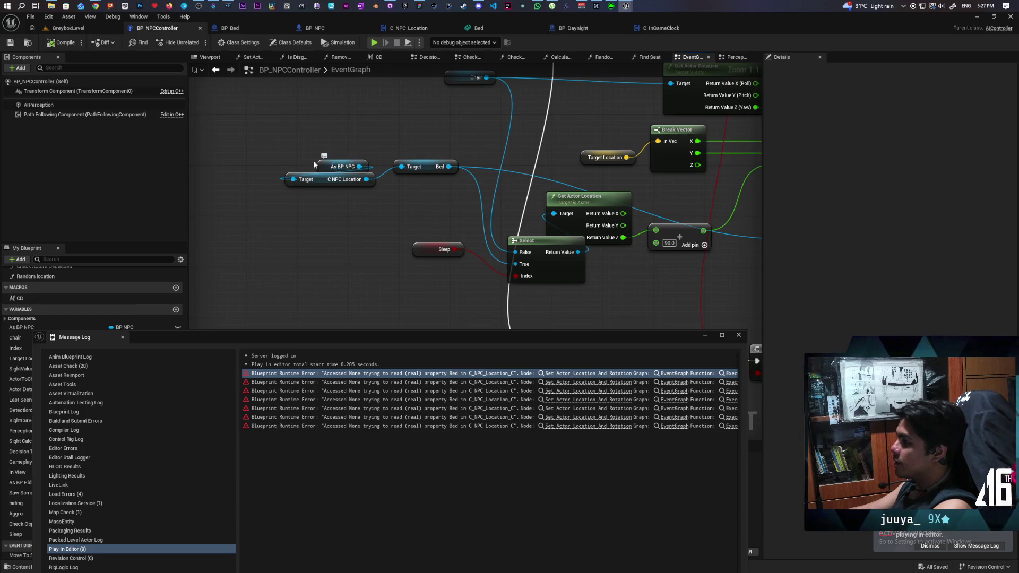
{"action": "mouse_move", "coordinate": [346, 166]}
{"action": "left_mouse_down"}
{"action": "mouse_move", "coordinate": [335, 223]}
{"action": "mouse_move", "coordinate": [278, 255]}
{"action": "mouse_move", "coordinate": [331, 213]}
{"action": "left_mouse_up"}
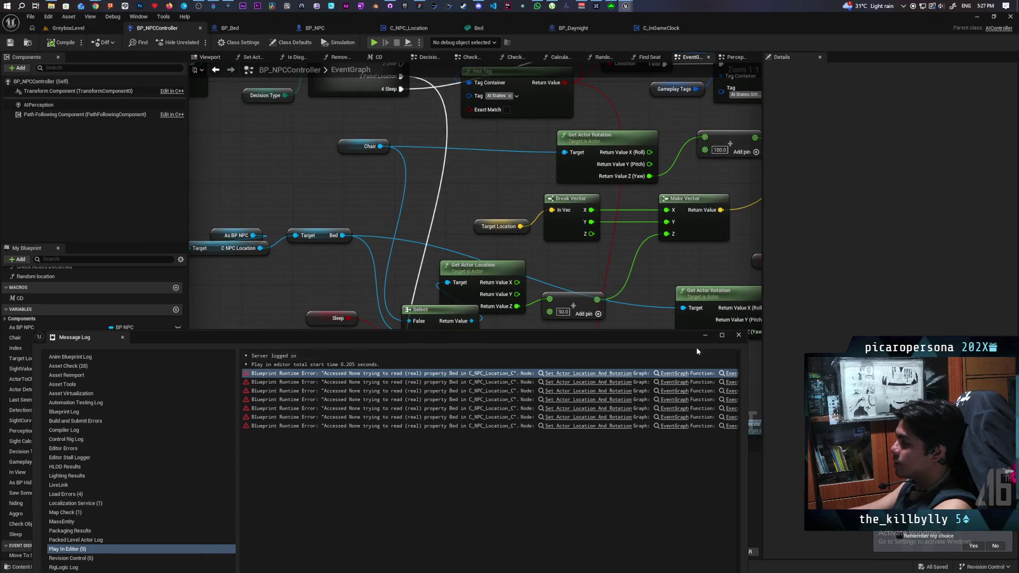
{"action": "left_click", "coordinate": [738, 335]}
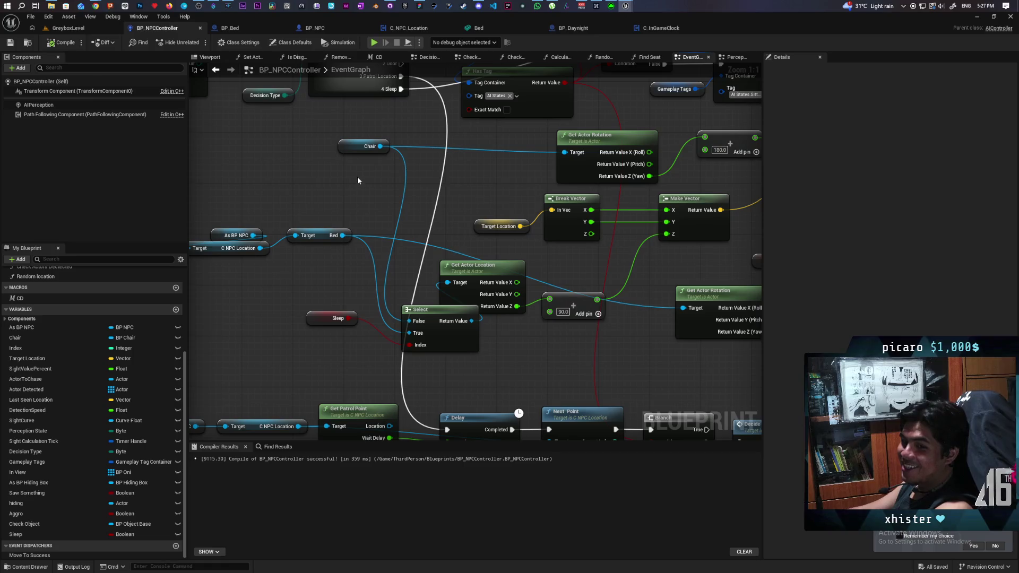
- Delete the Print String node after Hour Mark_Event
{"action": "left_click_drag", "start_coordinate": [303, 206], "coordinate": [332, 280]}
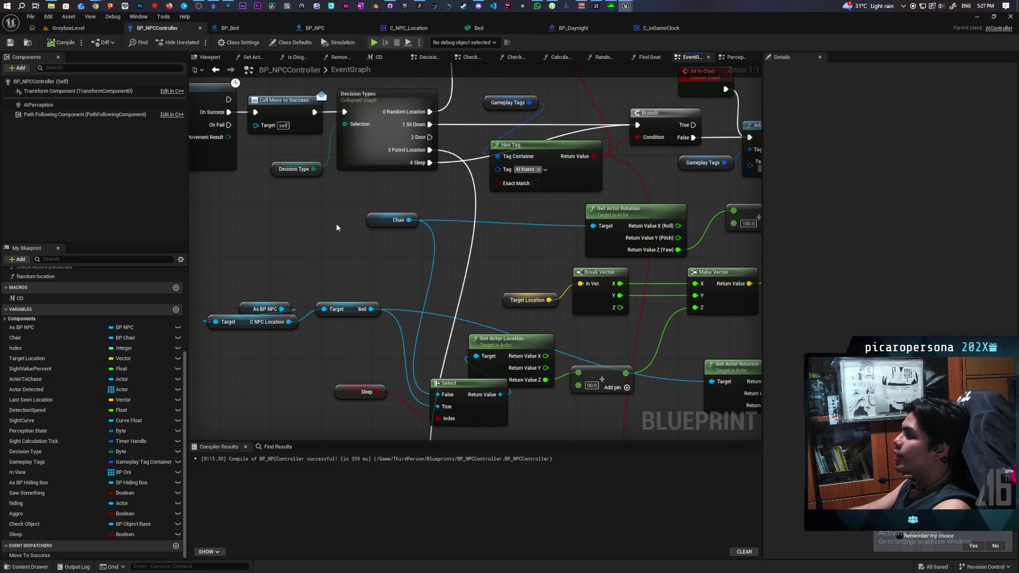
{"action": "scroll", "coordinate": [414, 249], "scroll_direction": "down", "scroll_amount": 10}
{"action": "left_click_drag", "start_coordinate": [414, 250], "coordinate": [427, 258]}
{"action": "scroll", "coordinate": [426, 258], "scroll_direction": "up", "scroll_amount": 11}
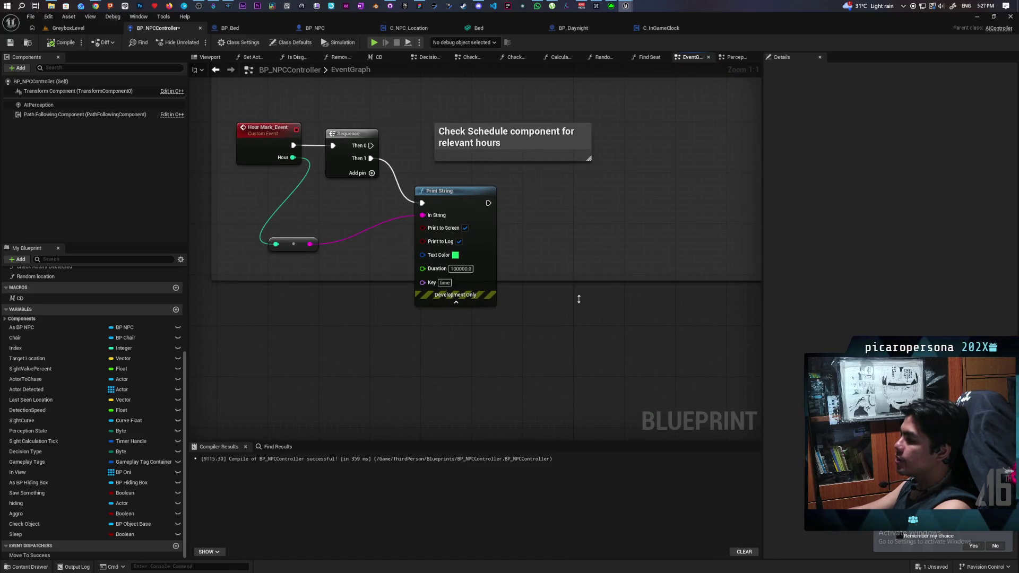
{"action": "left_click_drag", "start_coordinate": [575, 303], "coordinate": [568, 277]}
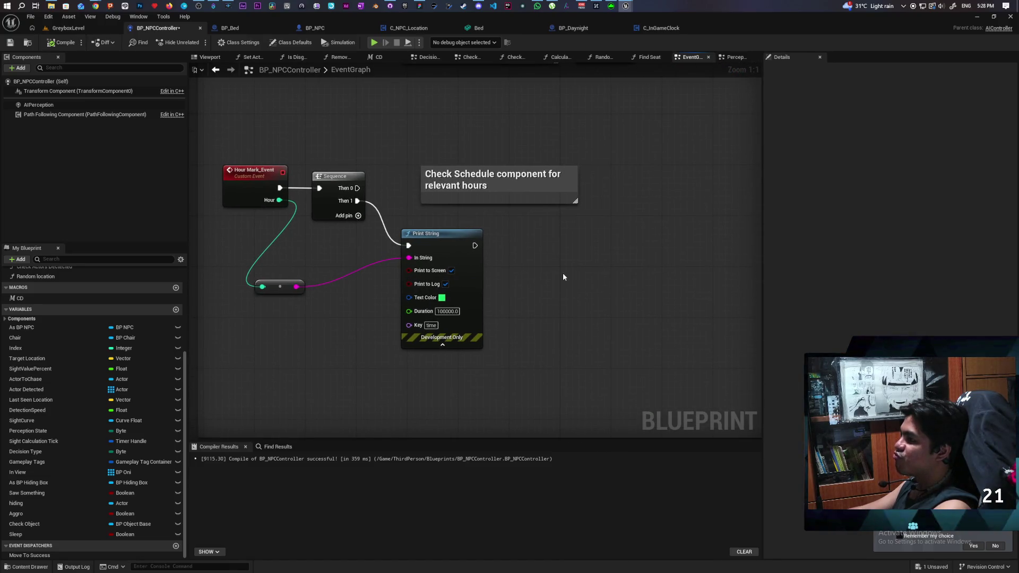
{"action": "left_click", "coordinate": [459, 326]}
{"action": "key", "text": "Delete"}
{"action": "key", "text": "Delete"}
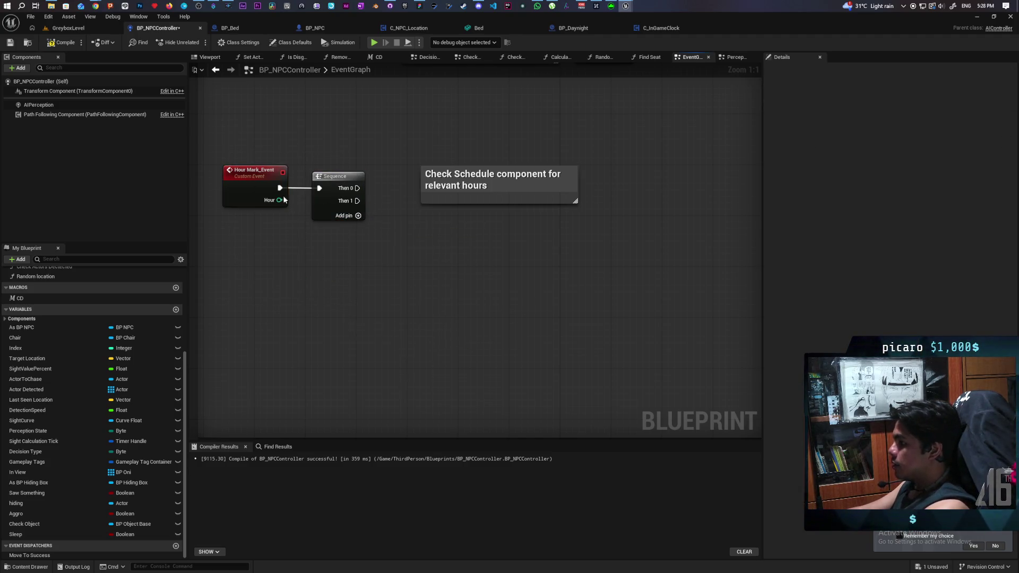
- Compare Hour == 21 and feed the result into a new Branch driven by Sequence Then 1
{"action": "left_click_drag", "start_coordinate": [279, 200], "coordinate": [301, 279]}
{"action": "type", "text": "=="}
{"action": "key", "text": "Return"}
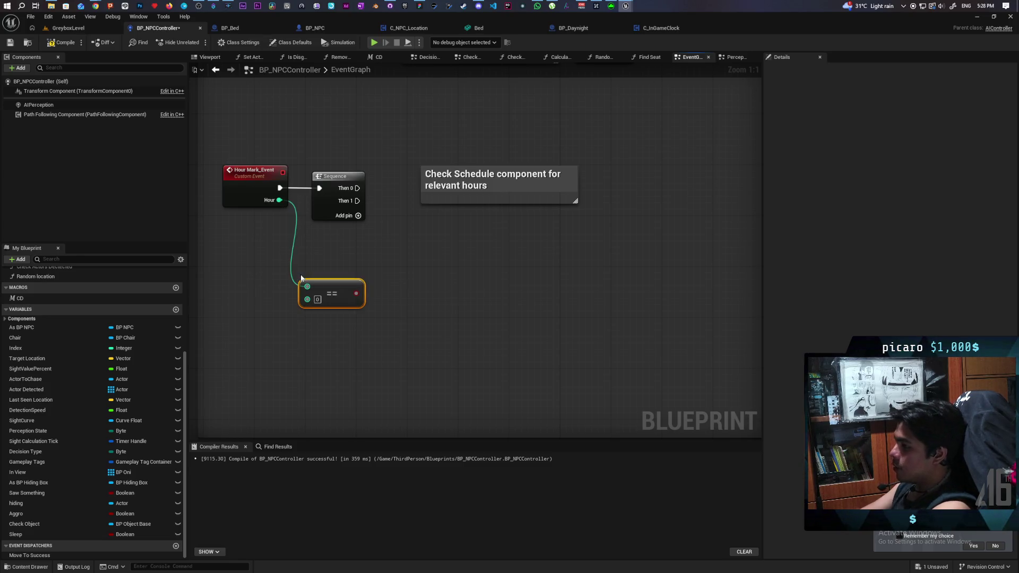
{"action": "type", "text": "21"}
{"action": "left_click", "coordinate": [334, 247]}
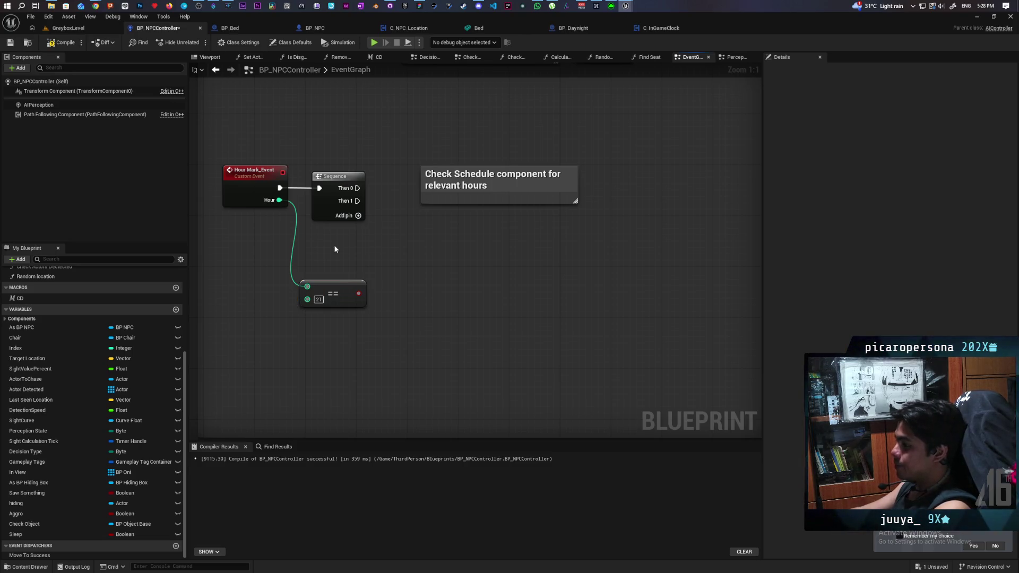
{"action": "left_click", "coordinate": [424, 229]}
{"action": "left_click_drag", "start_coordinate": [358, 293], "coordinate": [432, 256]}
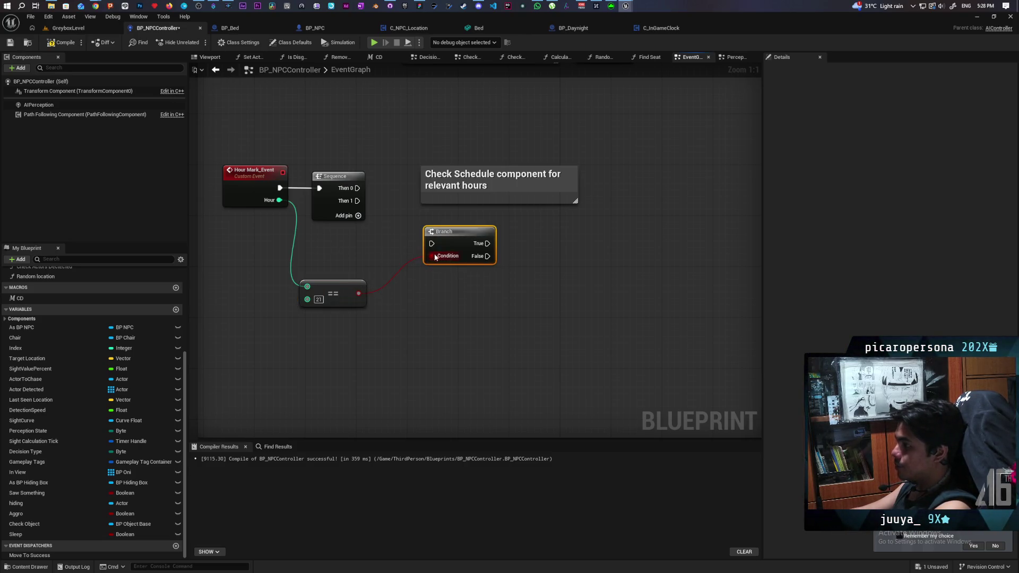
{"action": "mouse_move", "coordinate": [357, 201]}
{"action": "left_mouse_down"}
{"action": "mouse_move", "coordinate": [431, 243]}
{"action": "mouse_move", "coordinate": [419, 198]}
{"action": "mouse_move", "coordinate": [450, 227]}
{"action": "left_mouse_up"}
- Raise the Check Schedule comment and nudge the Branch node slightly right
{"action": "scroll", "coordinate": [448, 327], "scroll_direction": "down", "scroll_amount": 3}
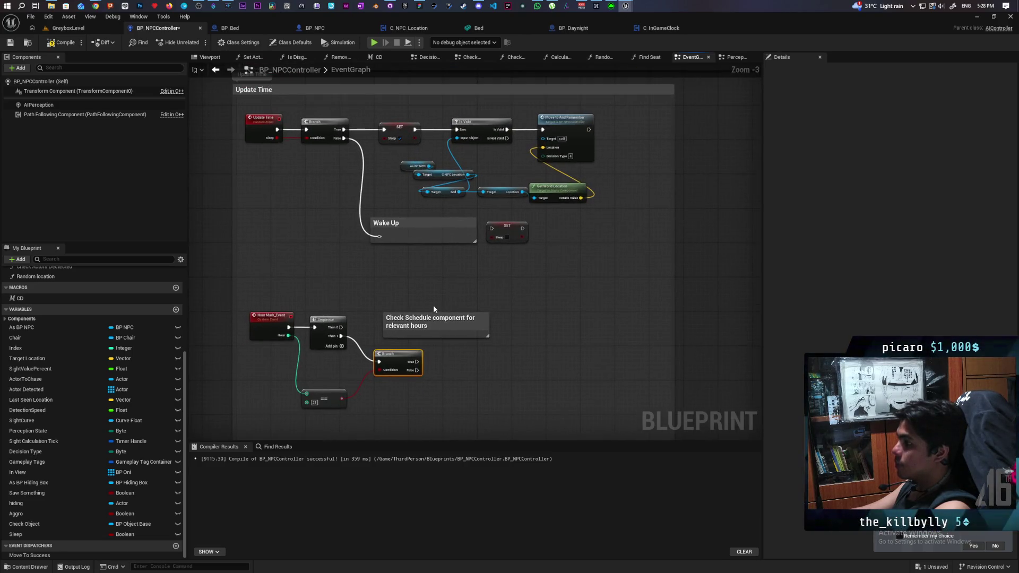
{"action": "left_click_drag", "start_coordinate": [446, 326], "coordinate": [446, 302]}
{"action": "scroll", "coordinate": [407, 325], "scroll_direction": "up", "scroll_amount": 1}
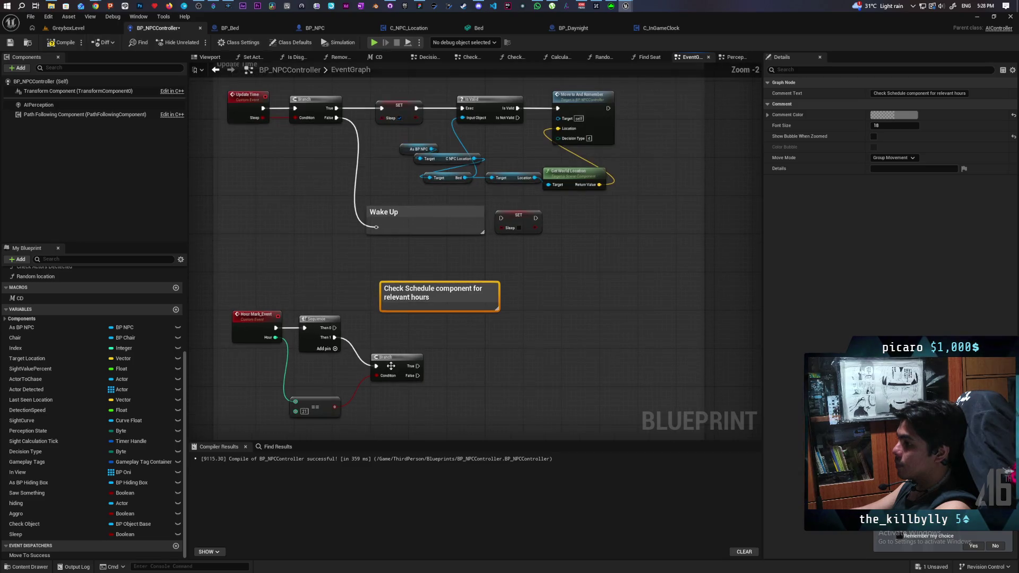
{"action": "left_click", "coordinate": [395, 341]}
{"action": "left_click_drag", "start_coordinate": [395, 341], "coordinate": [399, 340]}
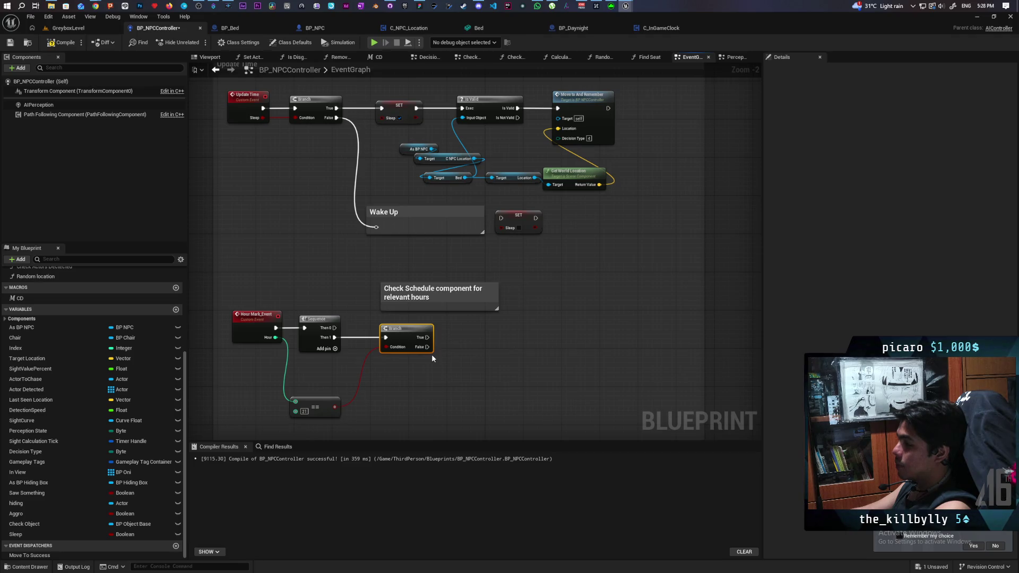
{"action": "scroll", "coordinate": [432, 359], "scroll_direction": "up", "scroll_amount": 1}
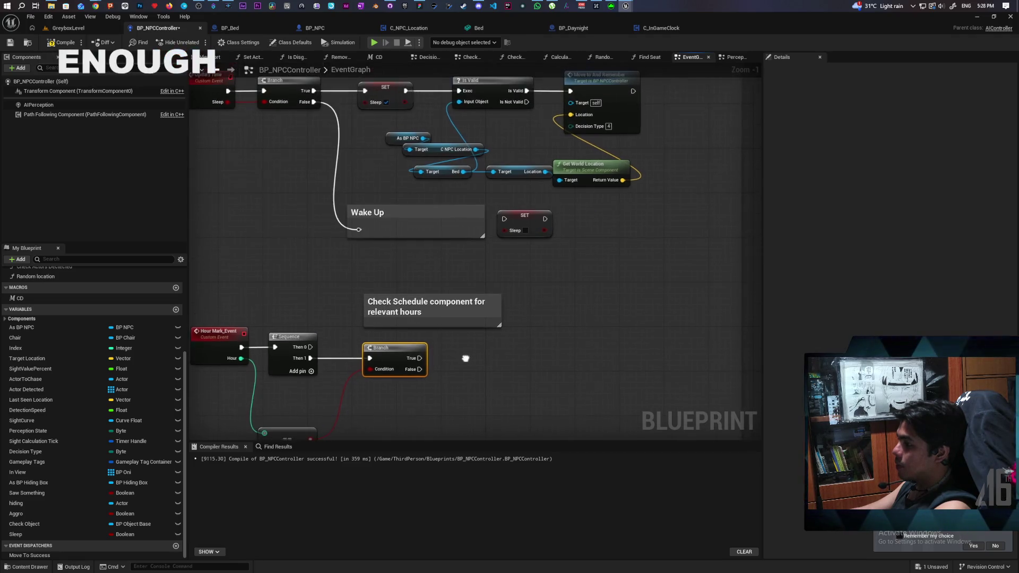
- Add an Update Time call with Sleep ticked on the Branch True path and compile
{"action": "left_click_drag", "start_coordinate": [418, 358], "coordinate": [433, 361]}
{"action": "type", "text": "up"}
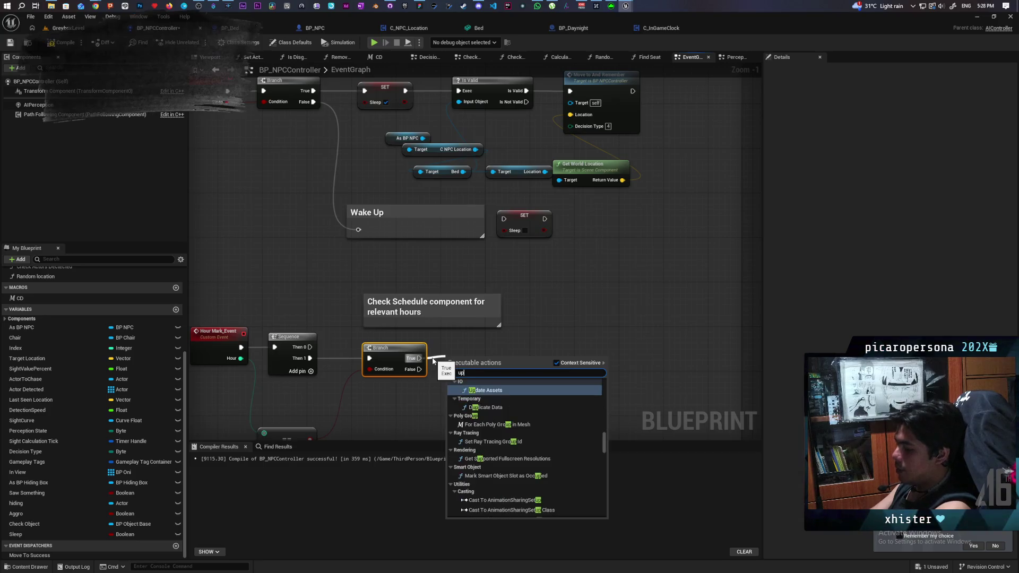
{"action": "type", "text": "datetime"}
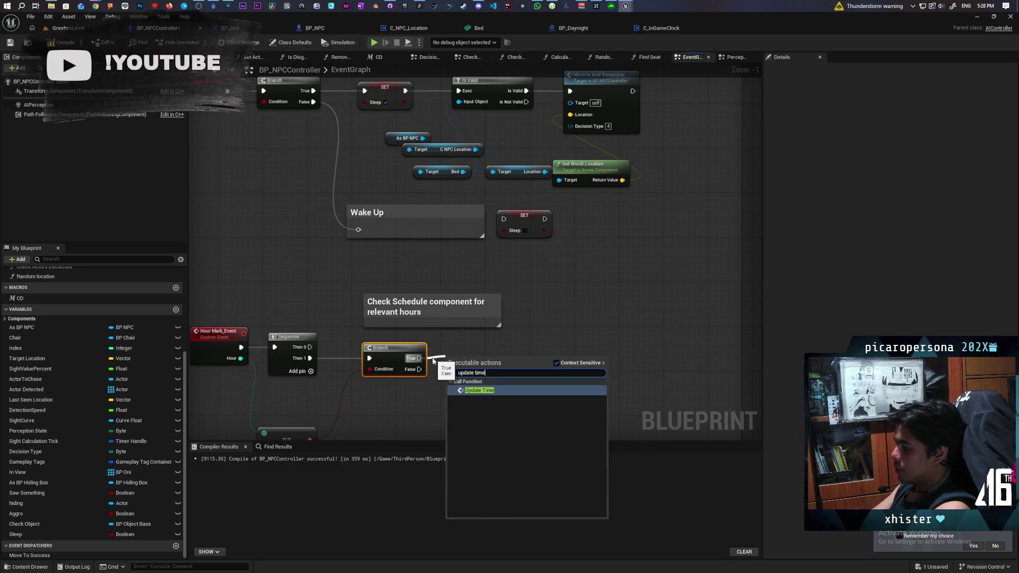
{"action": "key", "text": "Return"}
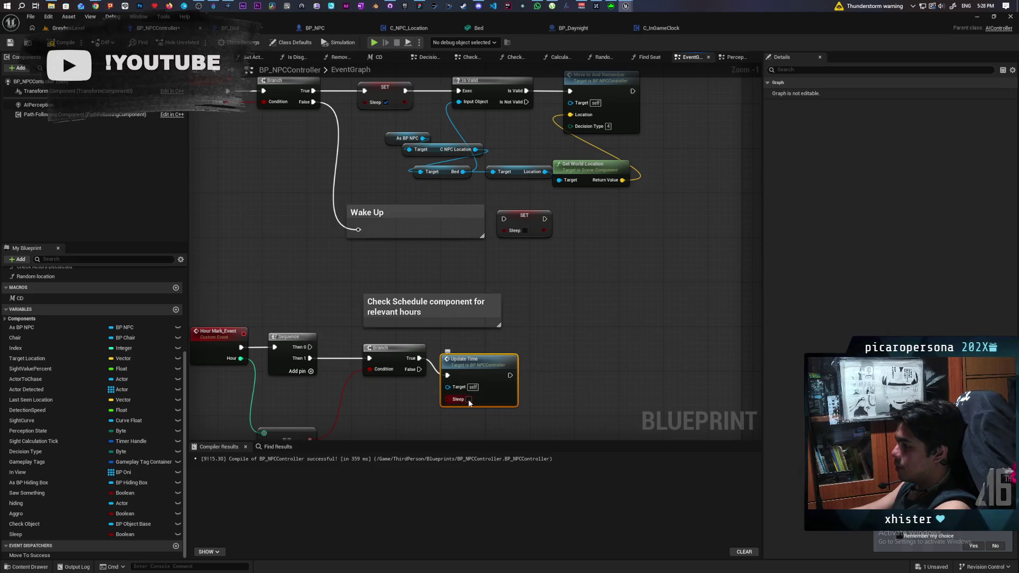
{"action": "left_click", "coordinate": [467, 399]}
{"action": "left_click_drag", "start_coordinate": [462, 360], "coordinate": [490, 343]}
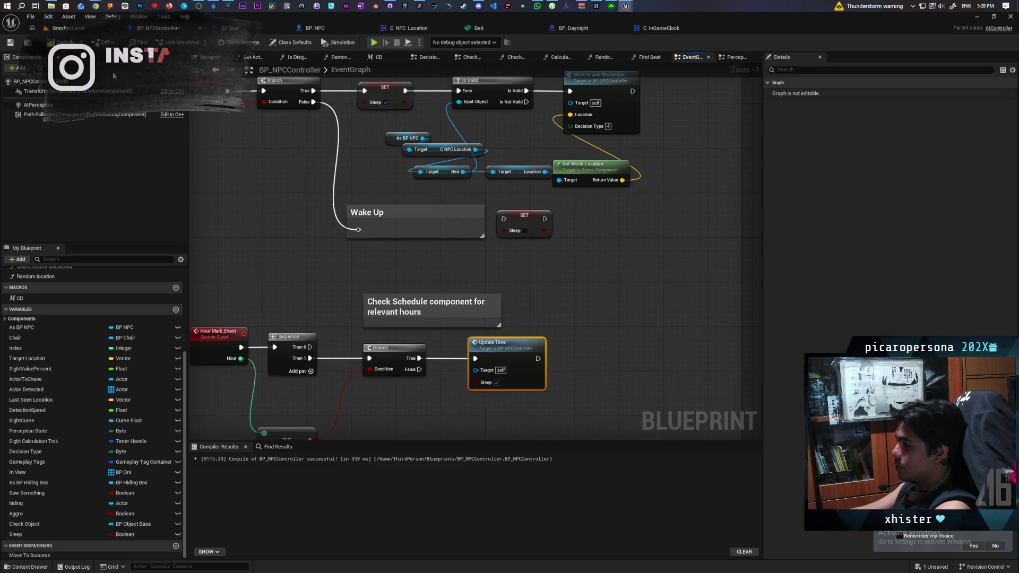
{"action": "key", "text": "F7"}
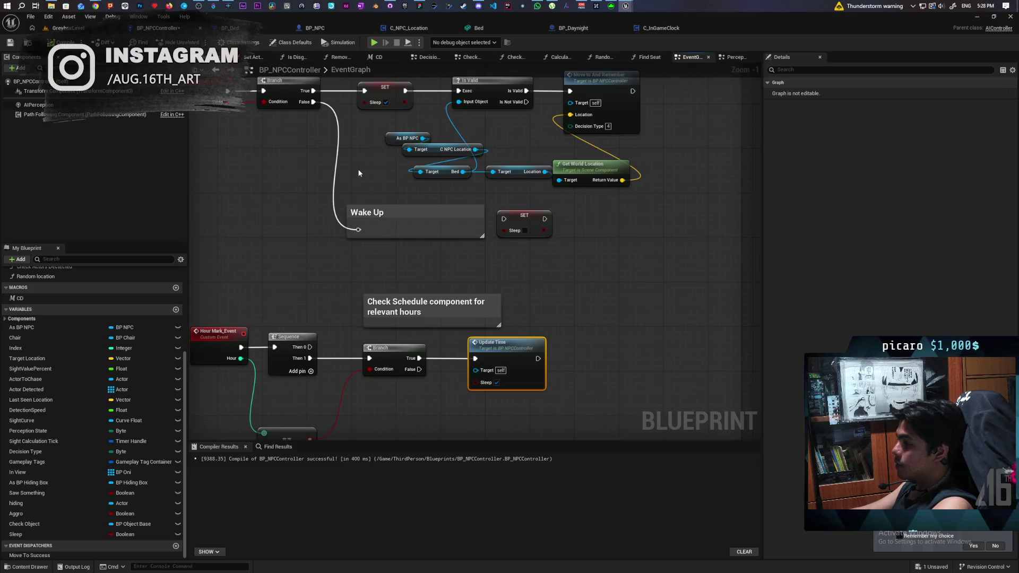
- Move the Check Schedule comment higher and shift the Branch and Update Time nodes lower
{"action": "scroll", "coordinate": [310, 260], "scroll_direction": "down", "scroll_amount": 2}
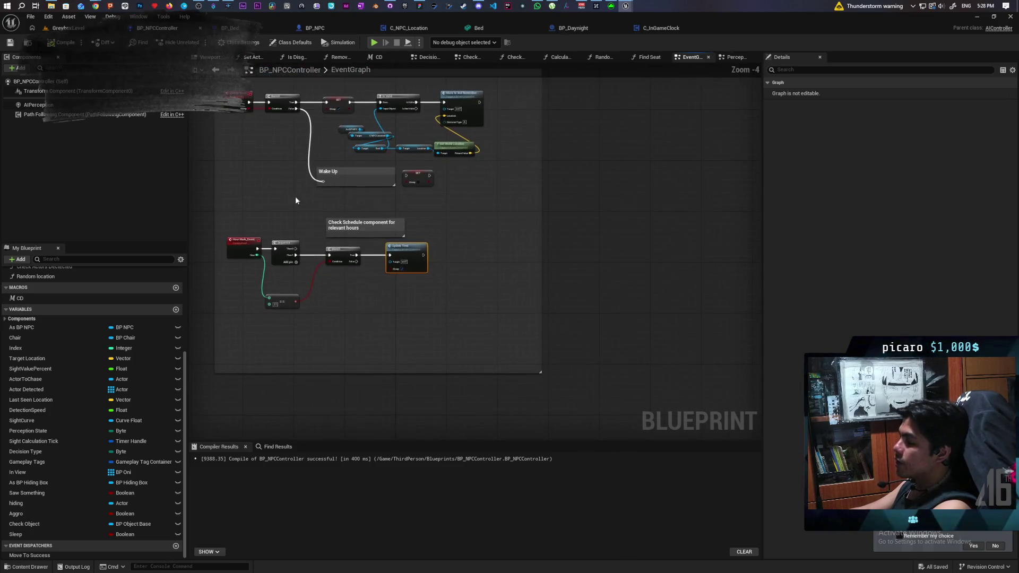
{"action": "scroll", "coordinate": [307, 239], "scroll_direction": "up", "scroll_amount": 3}
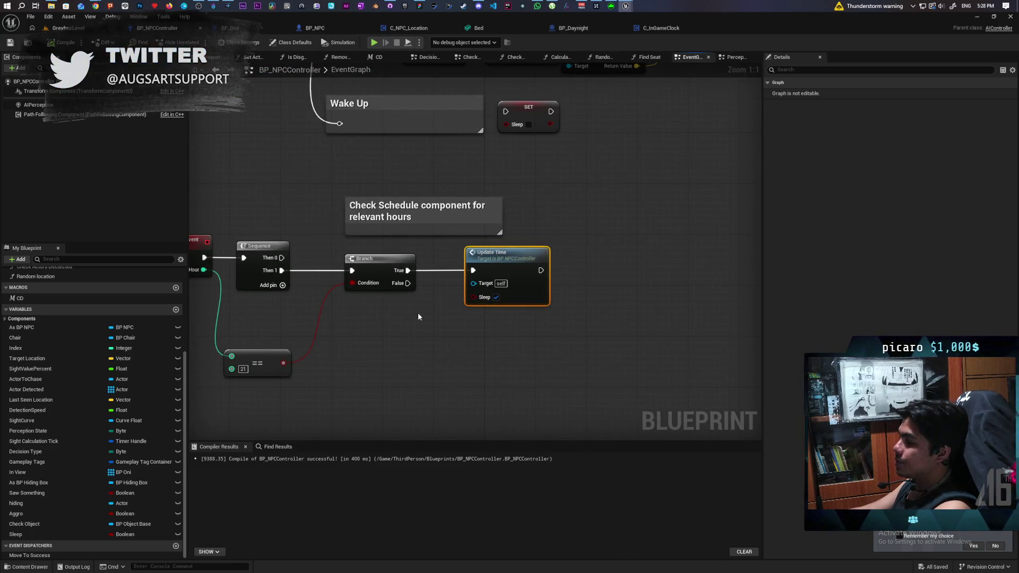
{"action": "left_click_drag", "start_coordinate": [441, 217], "coordinate": [434, 158]}
{"action": "mouse_move", "coordinate": [379, 234]}
{"action": "left_mouse_down"}
{"action": "mouse_move", "coordinate": [382, 314]}
{"action": "mouse_move", "coordinate": [559, 333]}
{"action": "left_mouse_up"}
{"action": "mouse_move", "coordinate": [380, 266]}
{"action": "left_mouse_down"}
{"action": "mouse_move", "coordinate": [396, 348]}
{"action": "mouse_move", "coordinate": [380, 365]}
{"action": "mouse_move", "coordinate": [374, 337]}
{"action": "left_mouse_up"}
{"action": "left_click", "coordinate": [387, 302]}
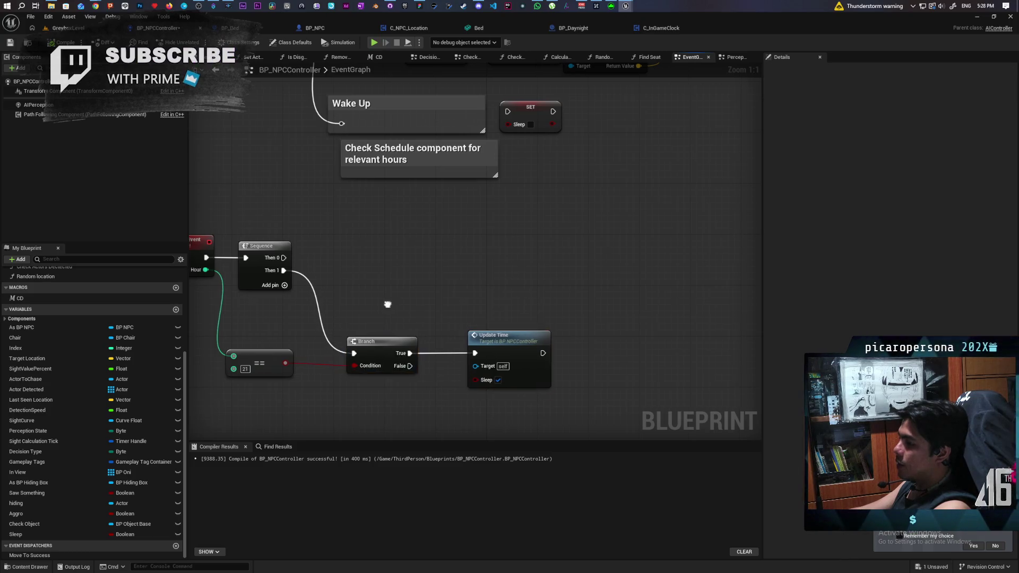
{"action": "left_click_drag", "start_coordinate": [386, 303], "coordinate": [490, 292]}
{"action": "mouse_move", "coordinate": [307, 259]}
{"action": "left_mouse_down"}
{"action": "mouse_move", "coordinate": [464, 277]}
{"action": "mouse_move", "coordinate": [448, 272]}
{"action": "left_mouse_up"}
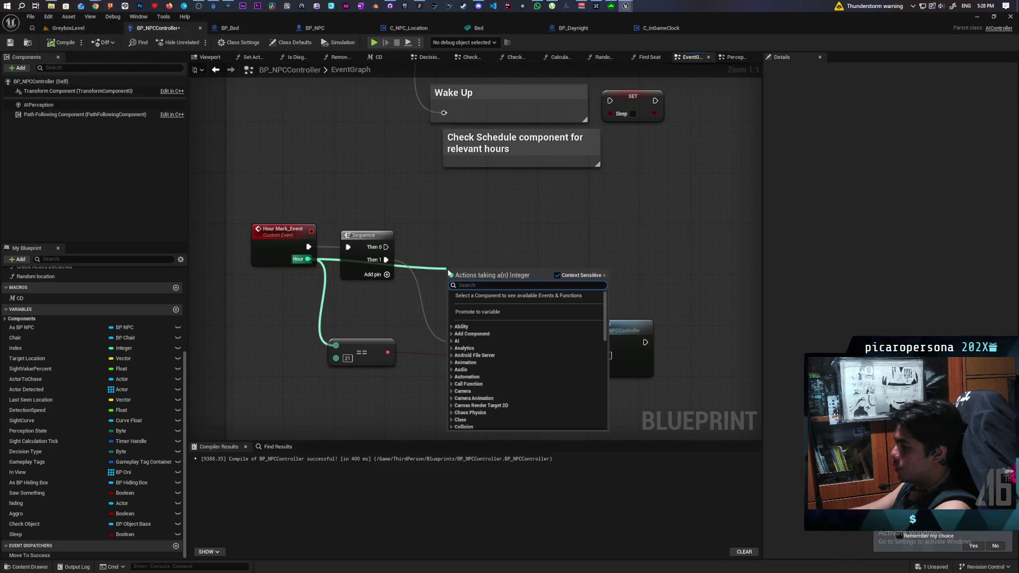
- Add an Hour == 7 comparison and wire Sequence Then 0 into a new Branch
{"action": "type", "text": "=="}
{"action": "key", "text": "Return"}
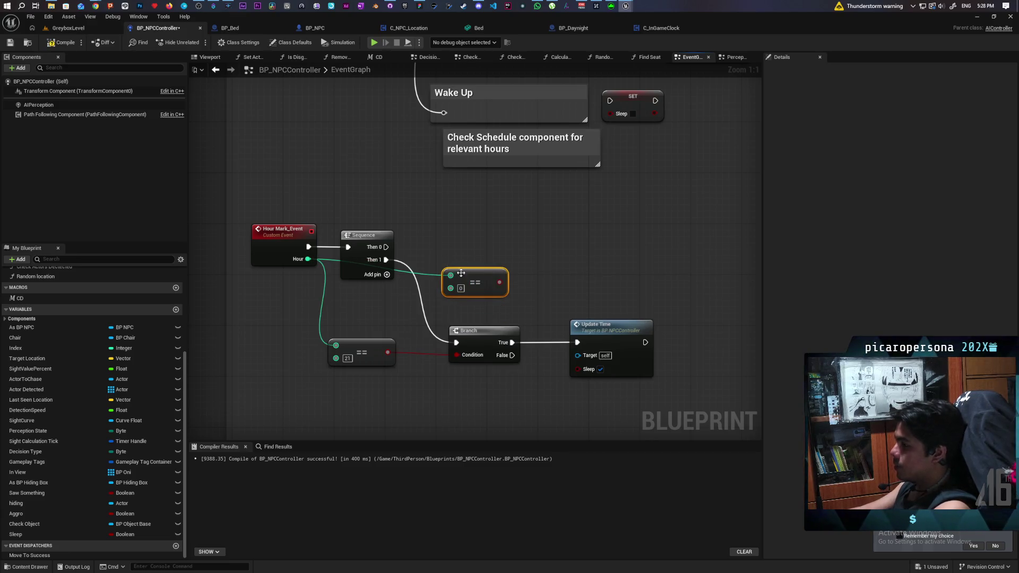
{"action": "type", "text": "7"}
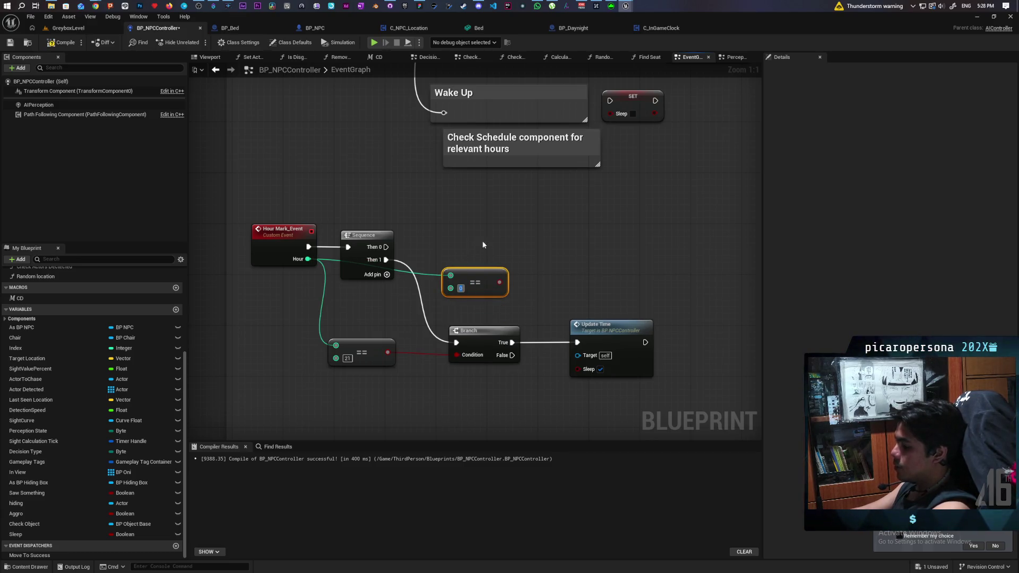
{"action": "left_click", "coordinate": [488, 249]}
{"action": "left_click", "coordinate": [516, 223]}
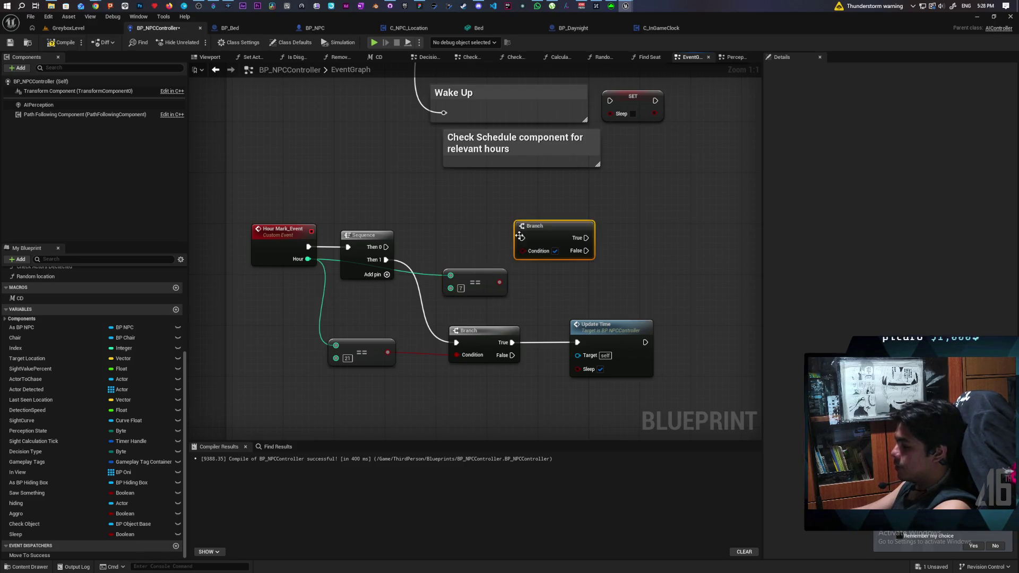
{"action": "left_click_drag", "start_coordinate": [386, 247], "coordinate": [522, 238]}
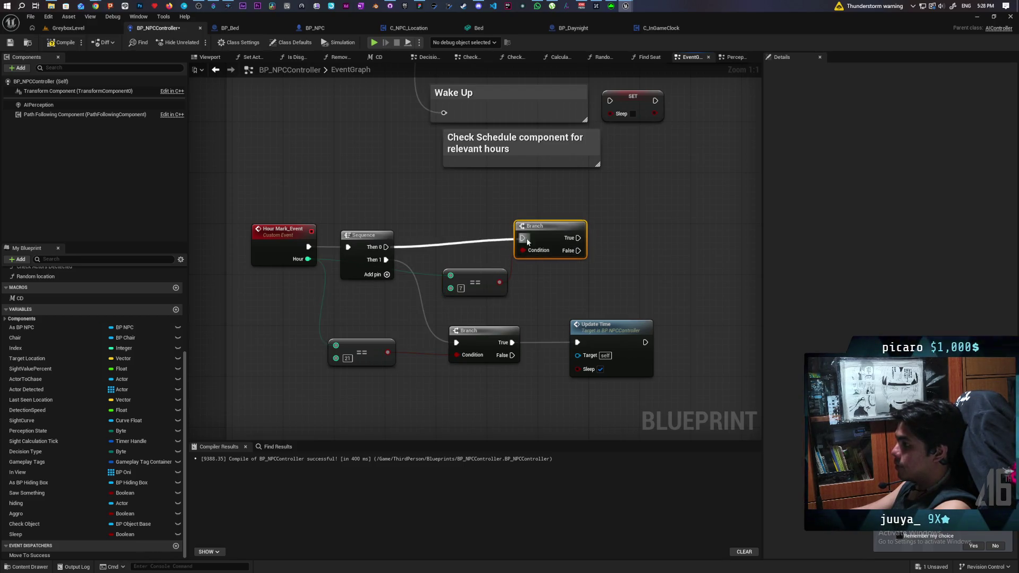
{"action": "left_click_drag", "start_coordinate": [607, 282], "coordinate": [503, 295]}
- Place a Sleep getter, convert it to a branch, and connect it to the Branch True output
{"action": "left_click_drag", "start_coordinate": [368, 290], "coordinate": [355, 276]}
{"action": "mouse_move", "coordinate": [385, 319]}
{"action": "left_mouse_down"}
{"action": "mouse_move", "coordinate": [518, 293]}
{"action": "mouse_move", "coordinate": [460, 310]}
{"action": "left_mouse_up"}
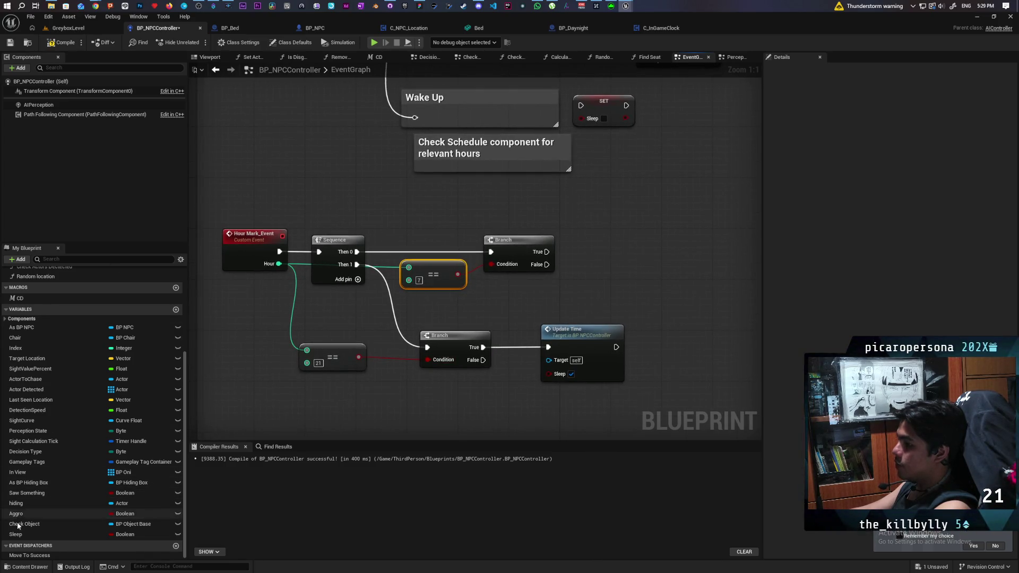
{"action": "left_click_drag", "start_coordinate": [15, 535], "coordinate": [618, 247]}
{"action": "left_click", "coordinate": [609, 258]}
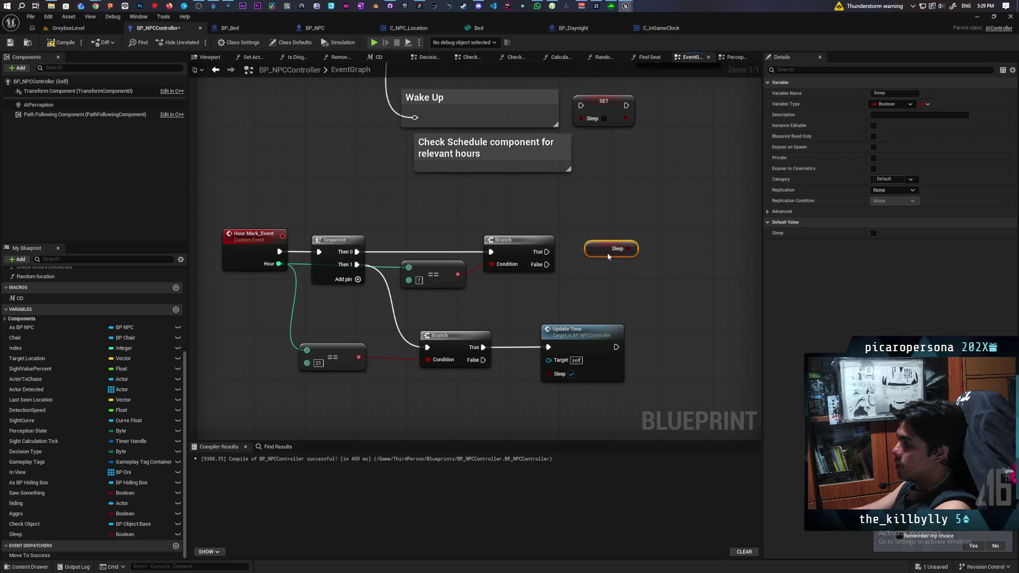
{"action": "right_click", "coordinate": [611, 249]}
{"action": "left_click", "coordinate": [653, 461]}
{"action": "left_click_drag", "start_coordinate": [546, 252], "coordinate": [574, 245]}
- Duplicate the Update Time node after the Sleep check
{"action": "mouse_move", "coordinate": [634, 254]}
{"action": "left_mouse_down"}
{"action": "mouse_move", "coordinate": [503, 264]}
{"action": "mouse_move", "coordinate": [573, 261]}
{"action": "left_mouse_up"}
{"action": "key", "text": "ctrl+v"}
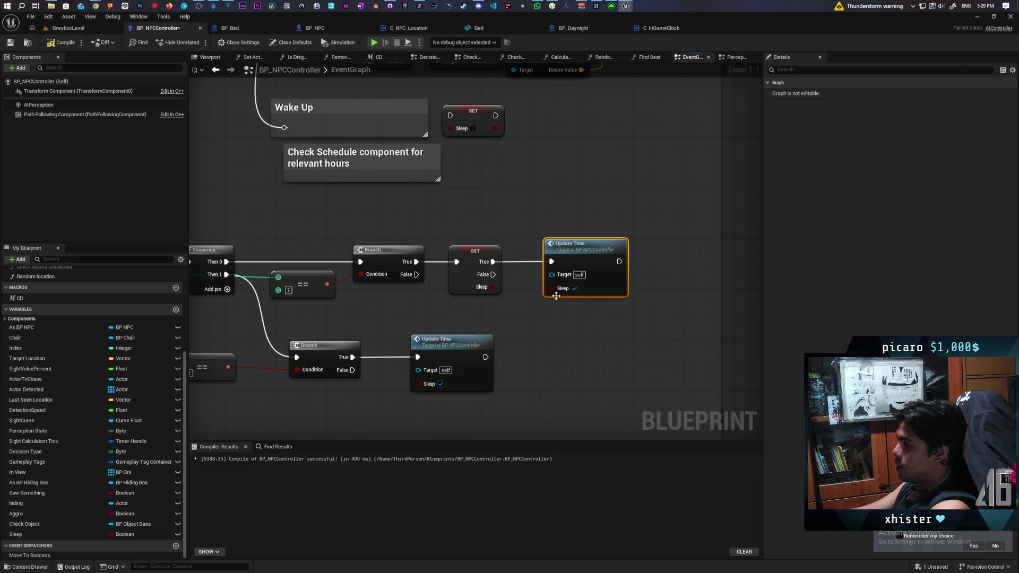
{"action": "mouse_move", "coordinate": [493, 287]}
{"action": "left_mouse_down"}
{"action": "mouse_move", "coordinate": [542, 267]}
{"action": "mouse_move", "coordinate": [554, 282]}
{"action": "left_mouse_up"}
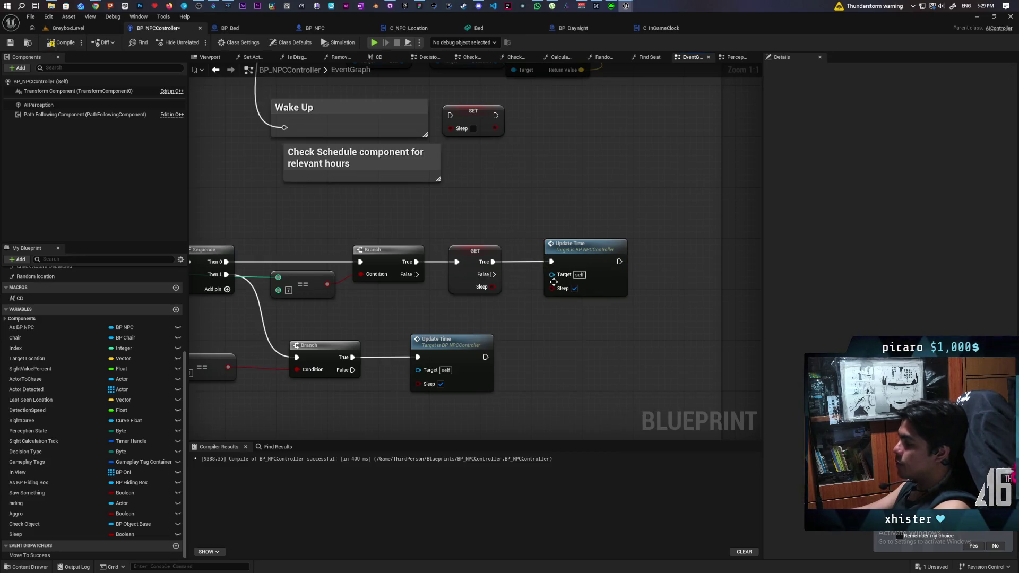
{"action": "left_click_drag", "start_coordinate": [534, 318], "coordinate": [487, 306]}
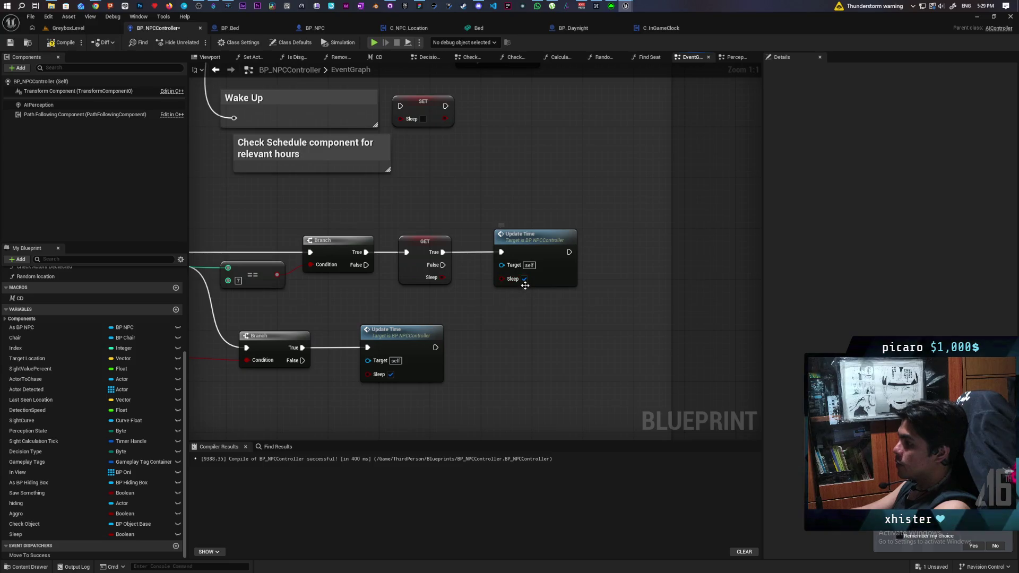
{"action": "scroll", "coordinate": [509, 340], "scroll_direction": "down", "scroll_amount": 3}
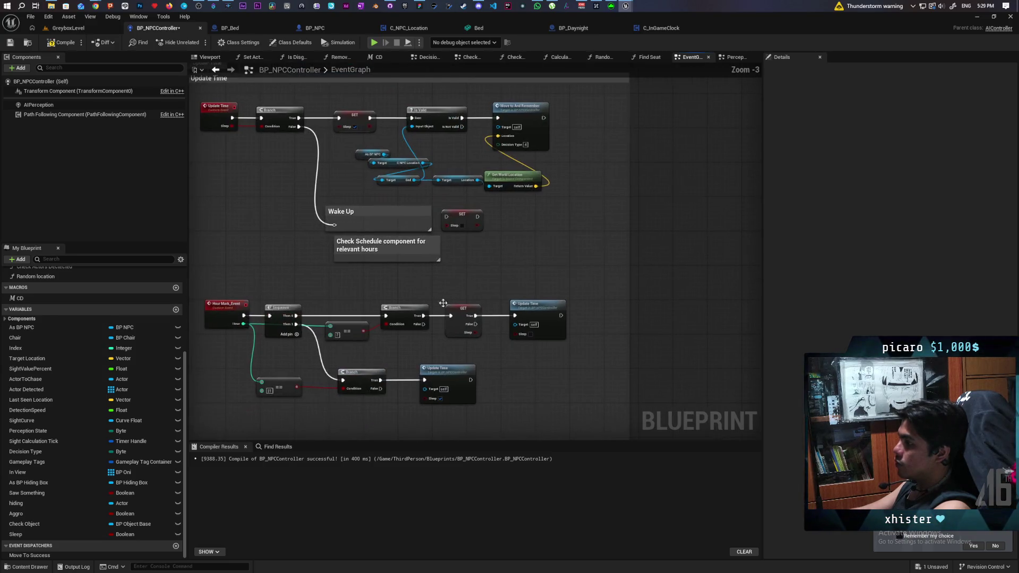
- Compile and save BP_NPCController, then return to the GreyboxLevel editor
{"action": "left_click", "coordinate": [62, 42]}
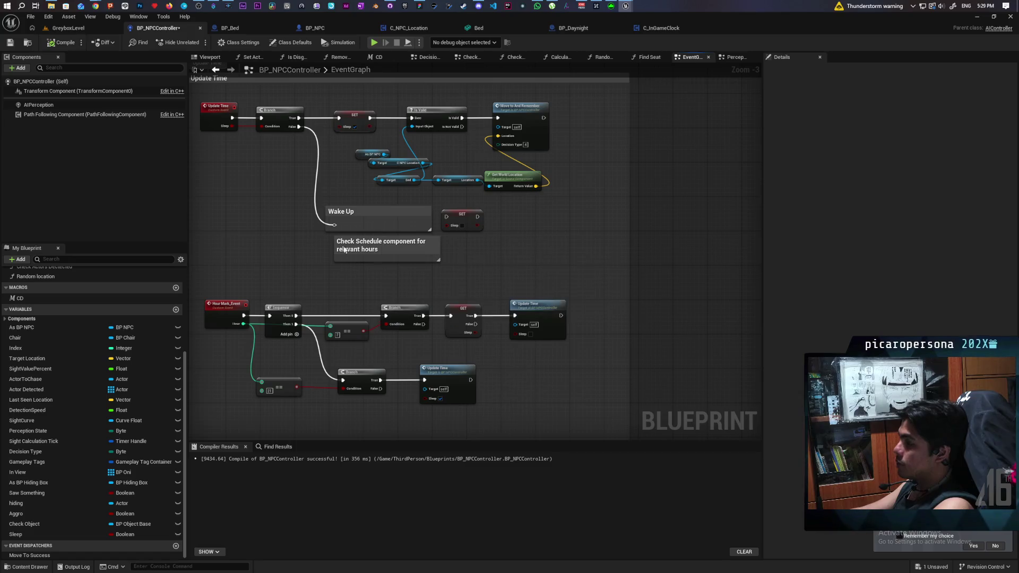
{"action": "scroll", "coordinate": [331, 269], "scroll_direction": "down", "scroll_amount": 5}
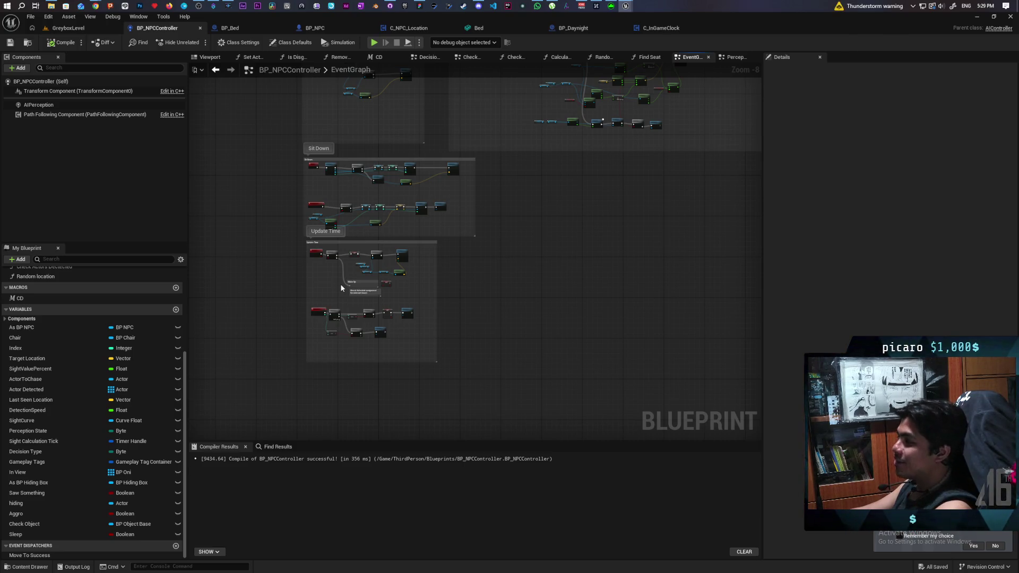
{"action": "scroll", "coordinate": [349, 330], "scroll_direction": "up", "scroll_amount": 6}
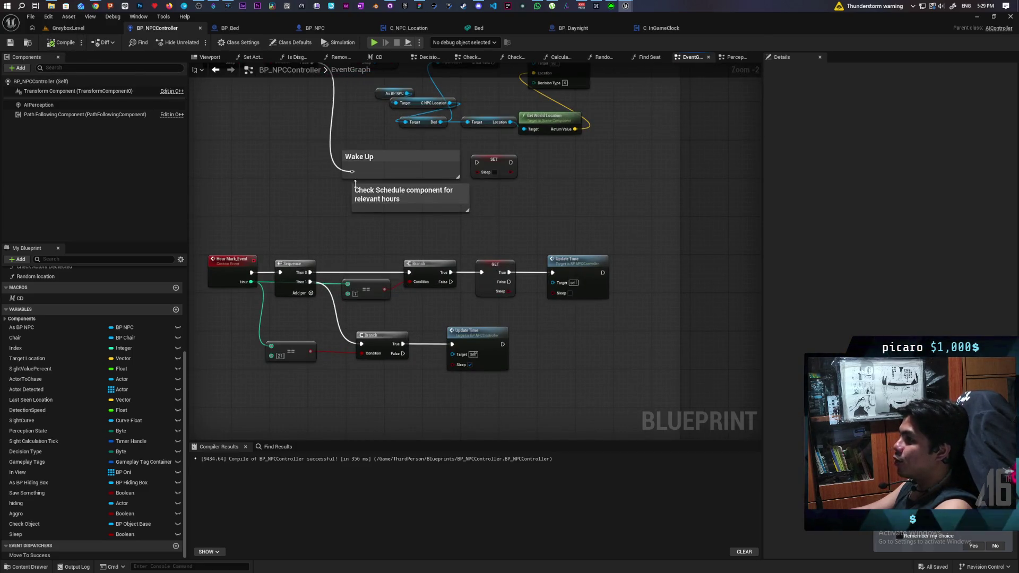
{"action": "left_click", "coordinate": [75, 31]}
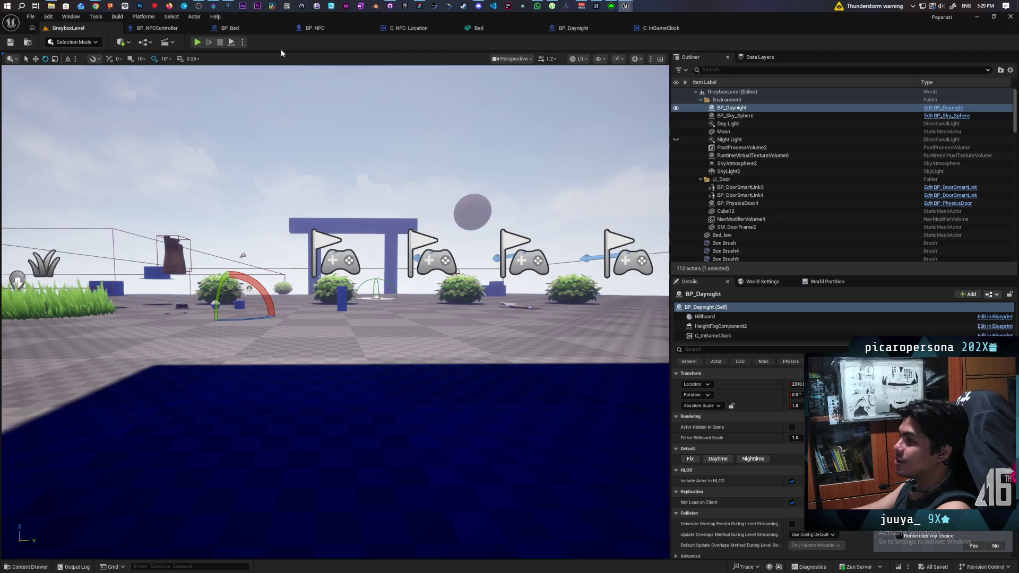
- Play GreyboxLevel and walk past the crops toward the NPC by the bench and doorway
{"action": "left_click", "coordinate": [197, 45]}
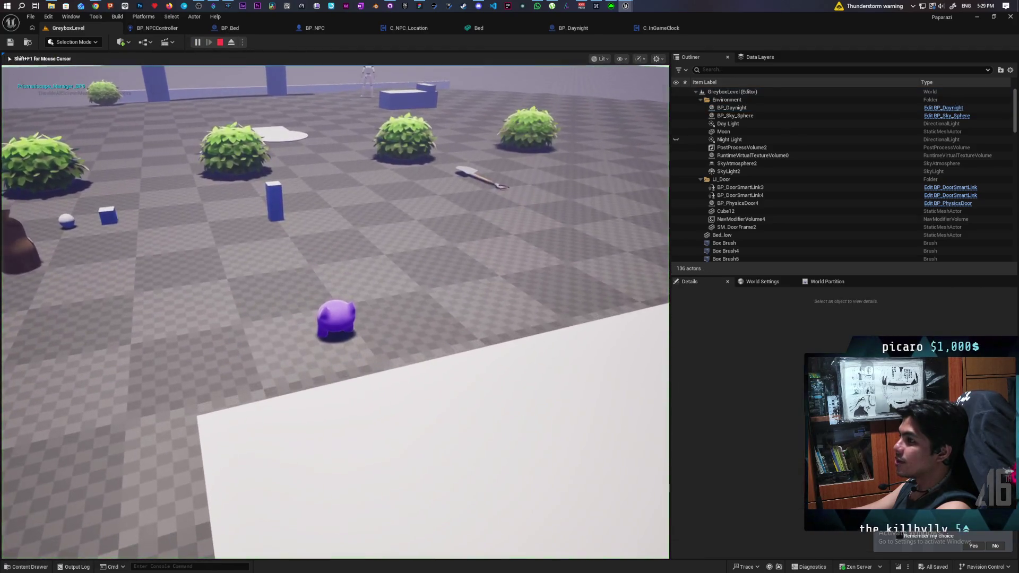
{"action": "key", "text": "w"}
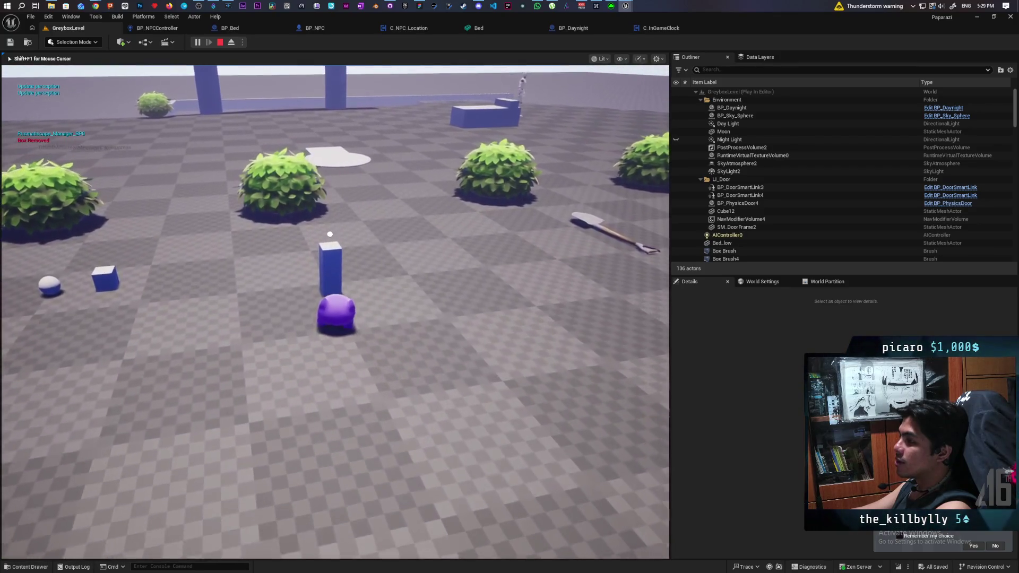
{"action": "key", "text": "w"}
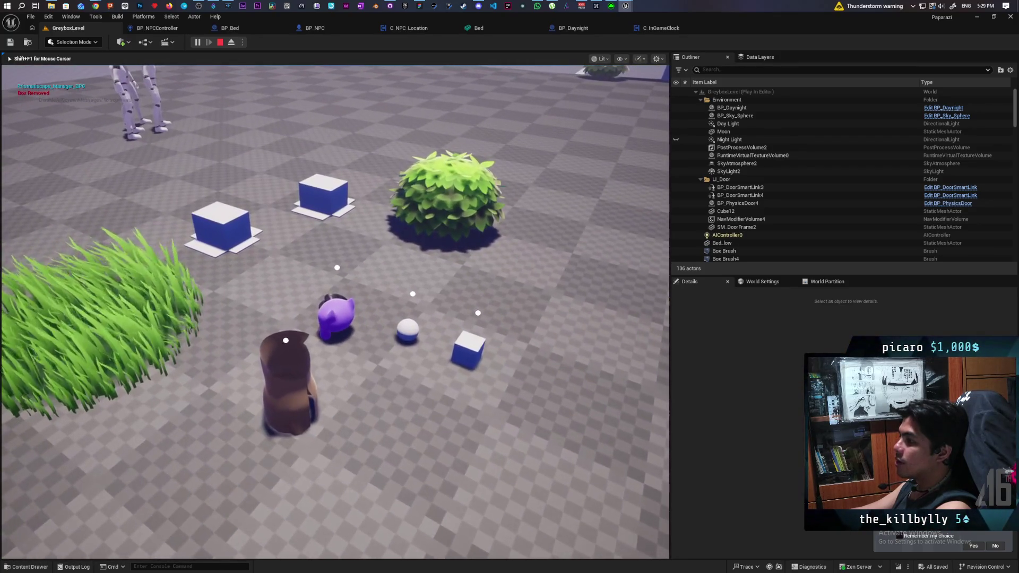
{"action": "key", "text": "w"}
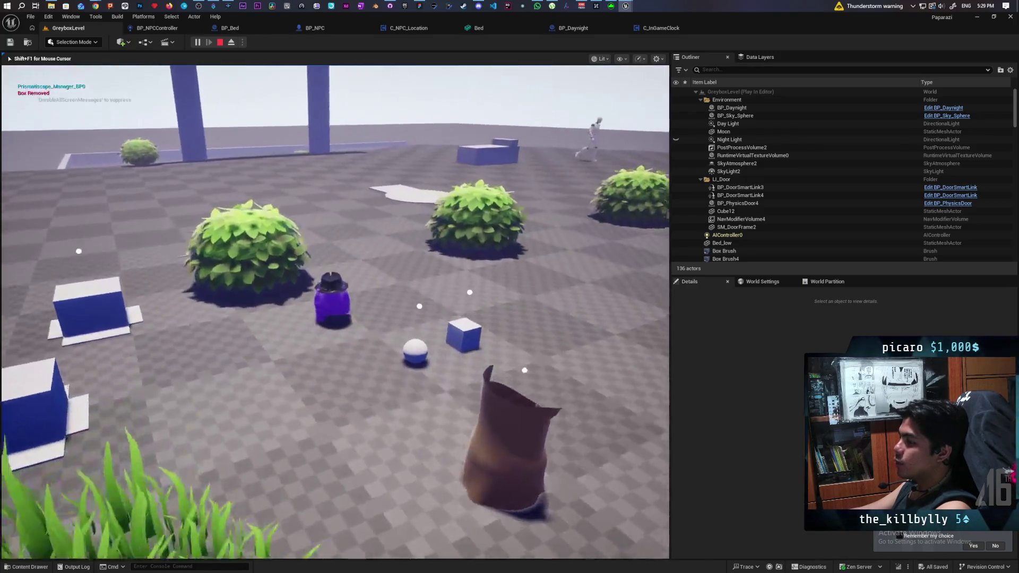
{"action": "key", "text": "w"}
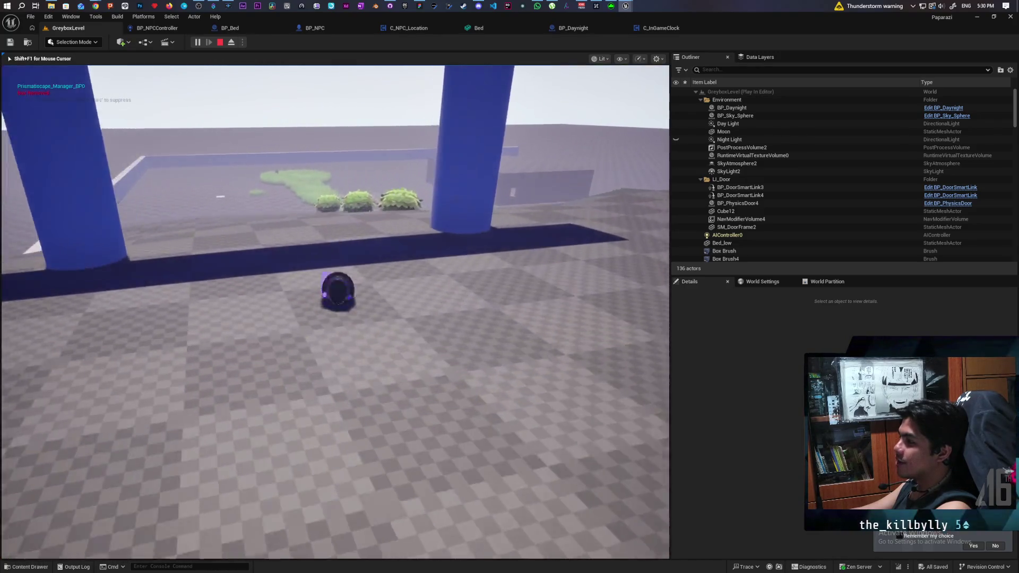
{"action": "key", "text": "w"}
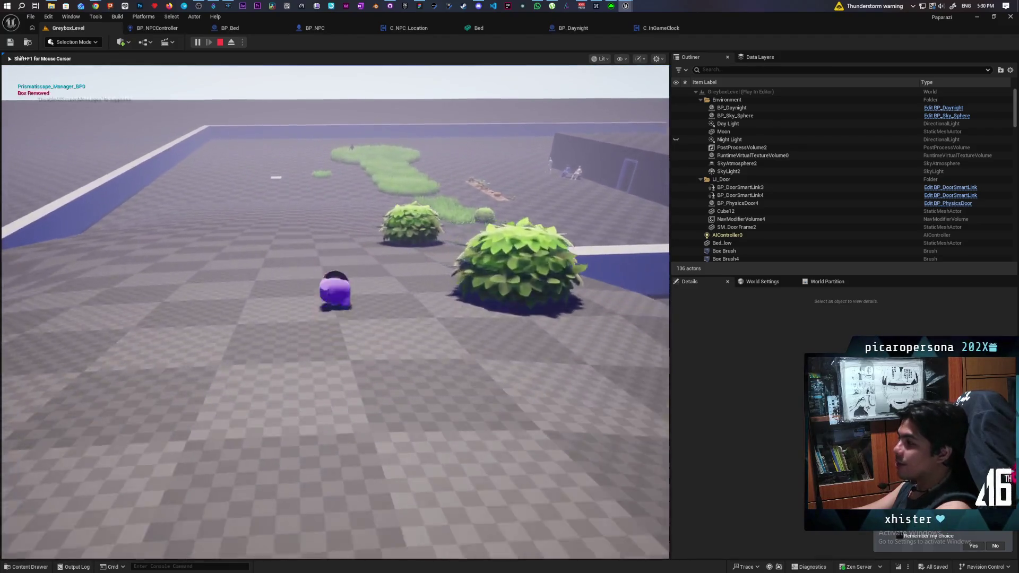
{"action": "key", "text": "w"}
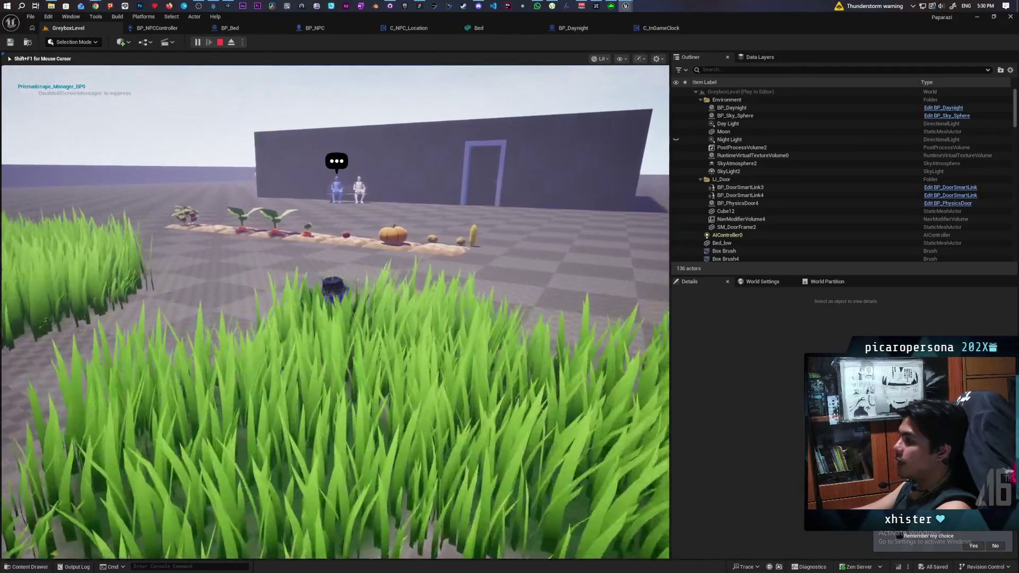
{"action": "key", "text": "a"}
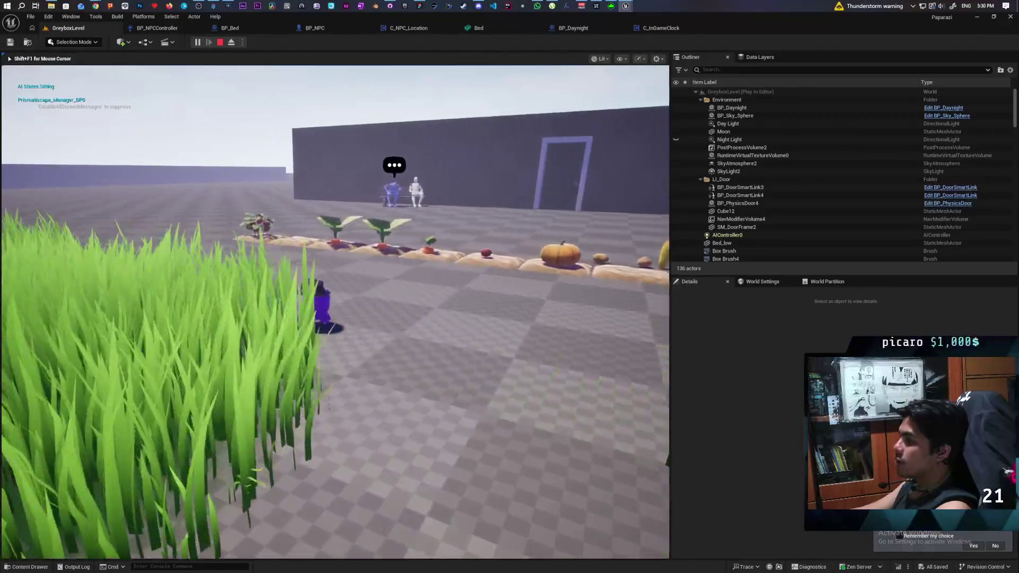
{"action": "key", "text": "w"}
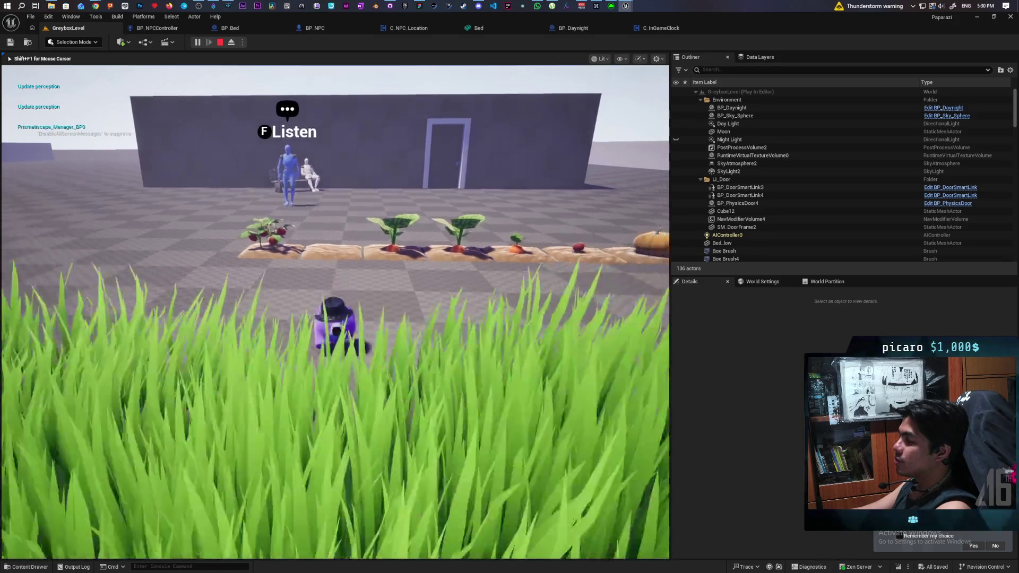
{"action": "key", "text": "w"}
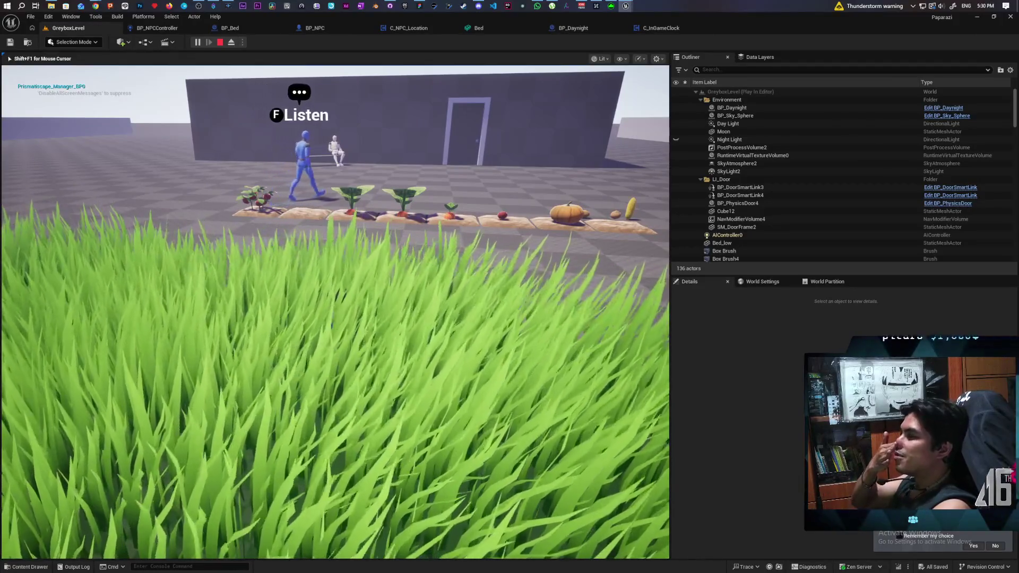
{"action": "key", "text": "w"}
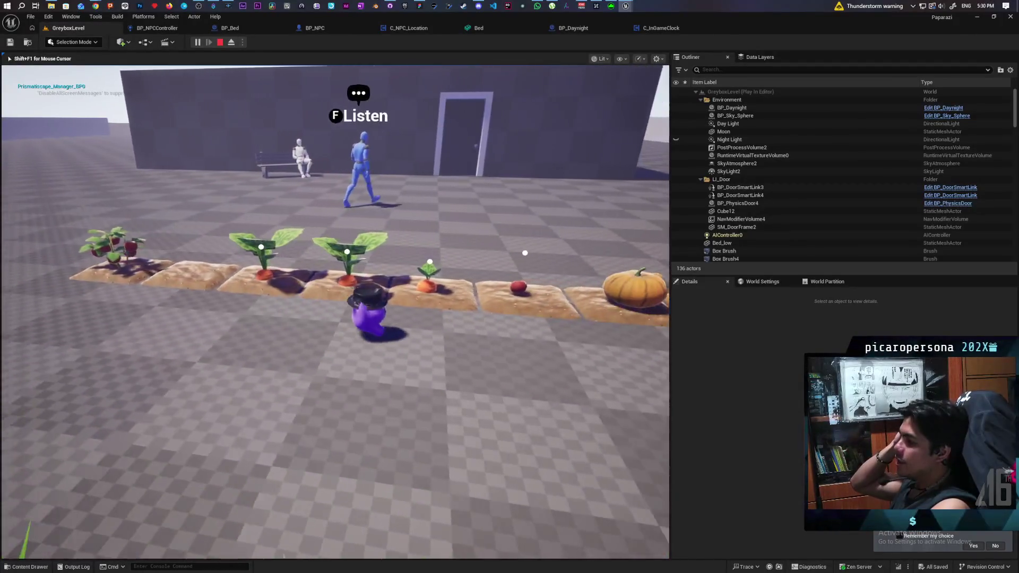
{"action": "key", "text": "s"}
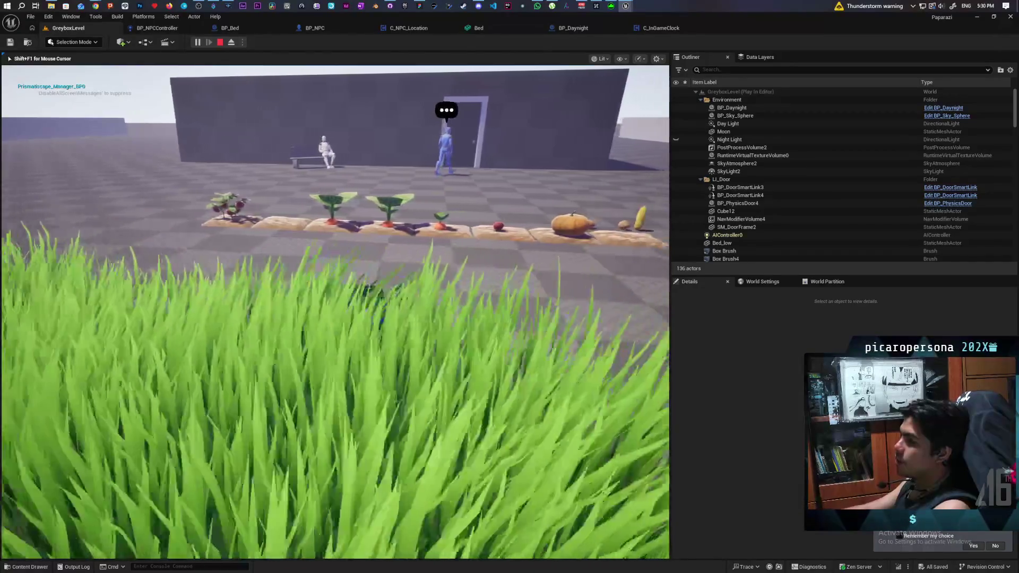
- Walk through the night scene to the doorway and bed area, then stop the session and close the log
{"action": "key", "text": "w"}
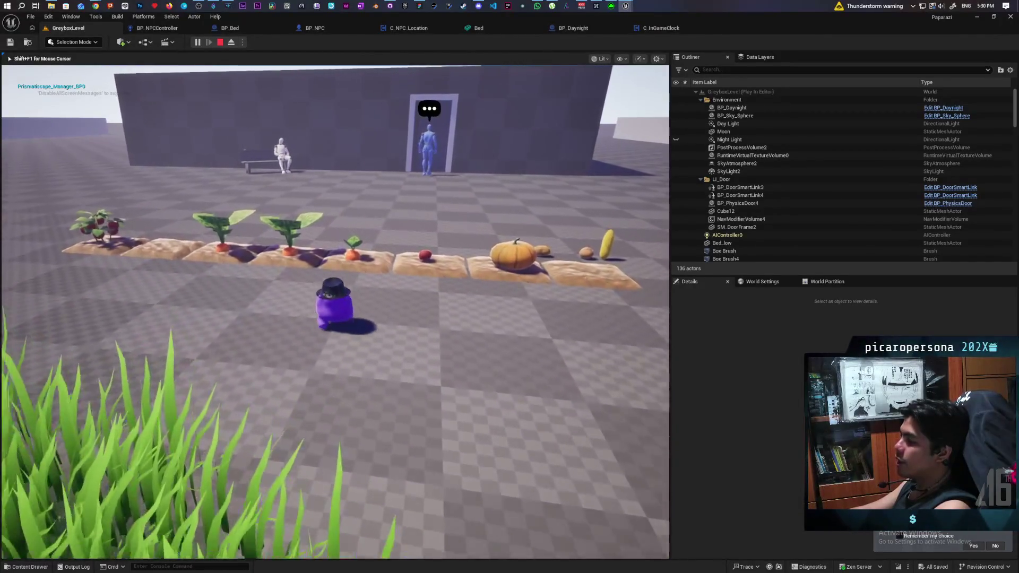
{"action": "key", "text": "w"}
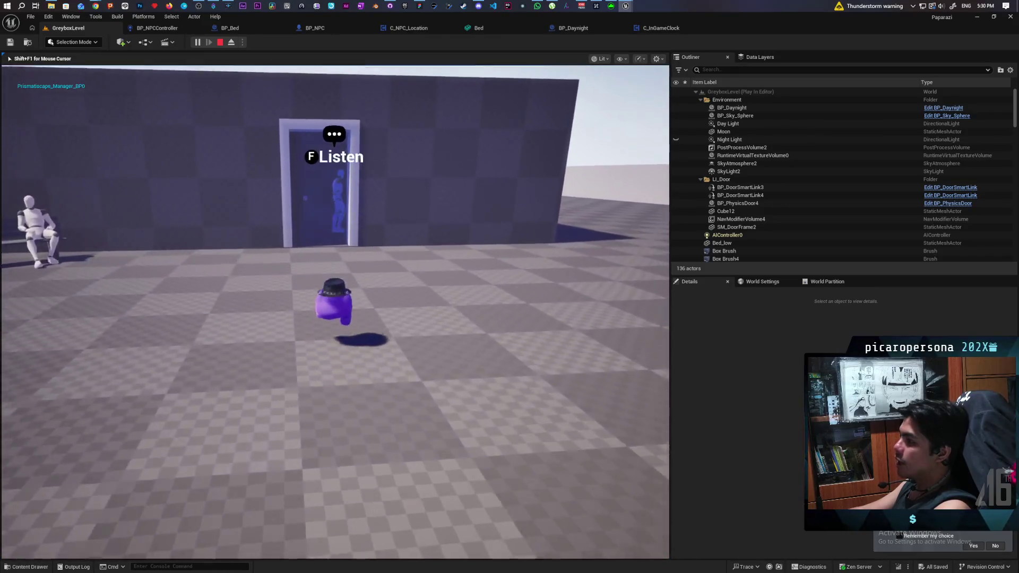
{"action": "key", "text": "w"}
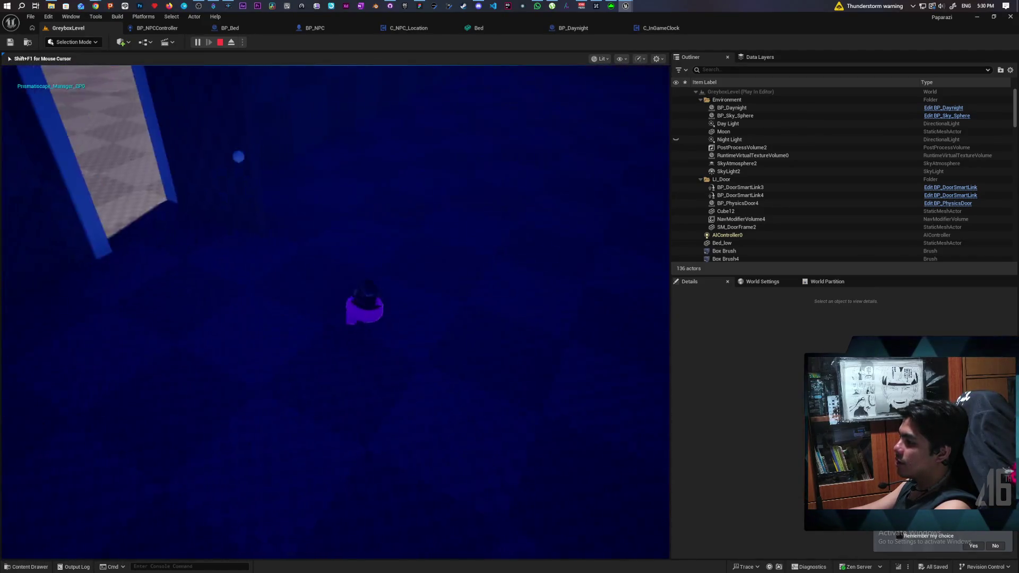
{"action": "key", "text": "s"}
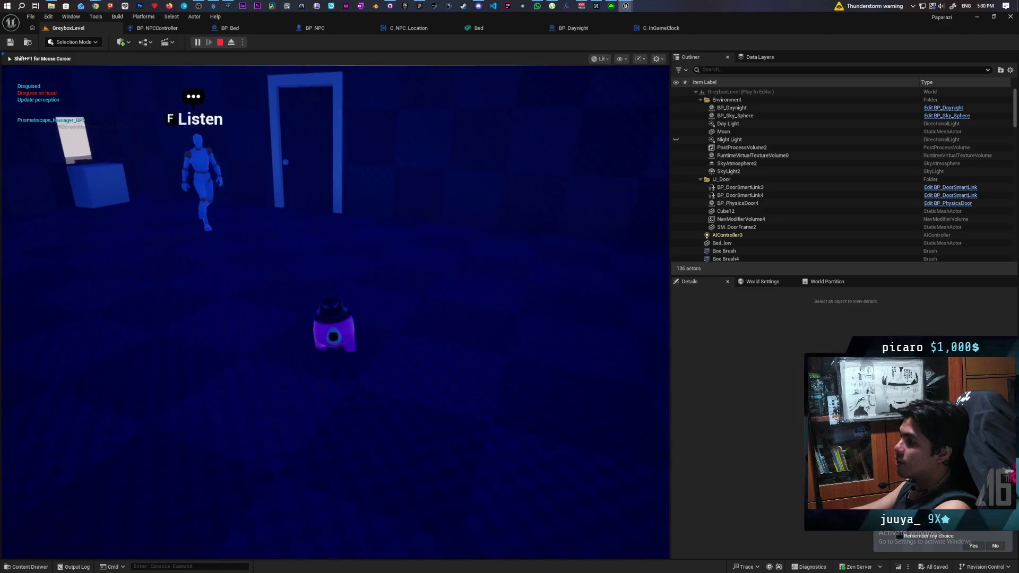
{"action": "key", "text": "a"}
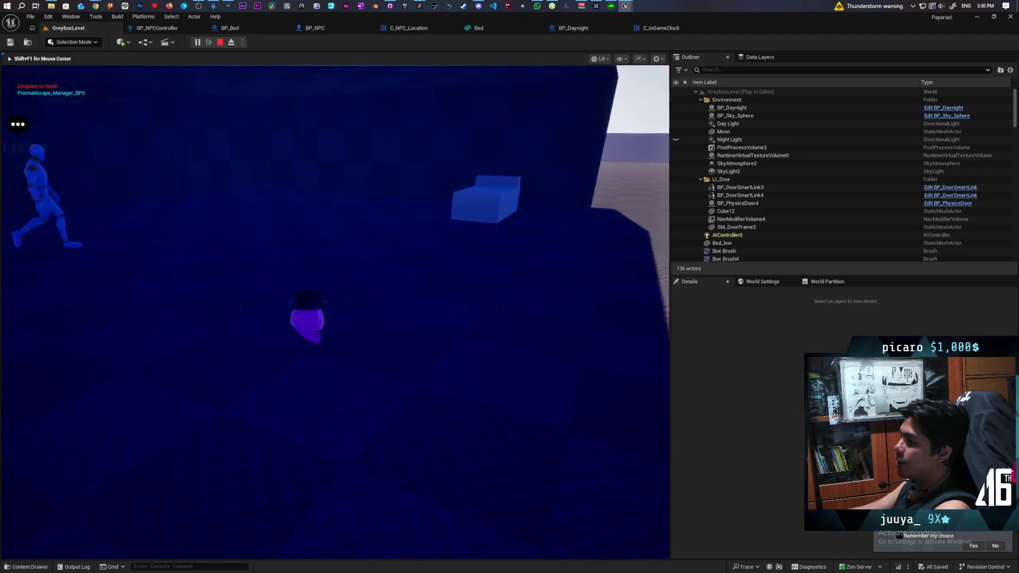
{"action": "key", "text": "w"}
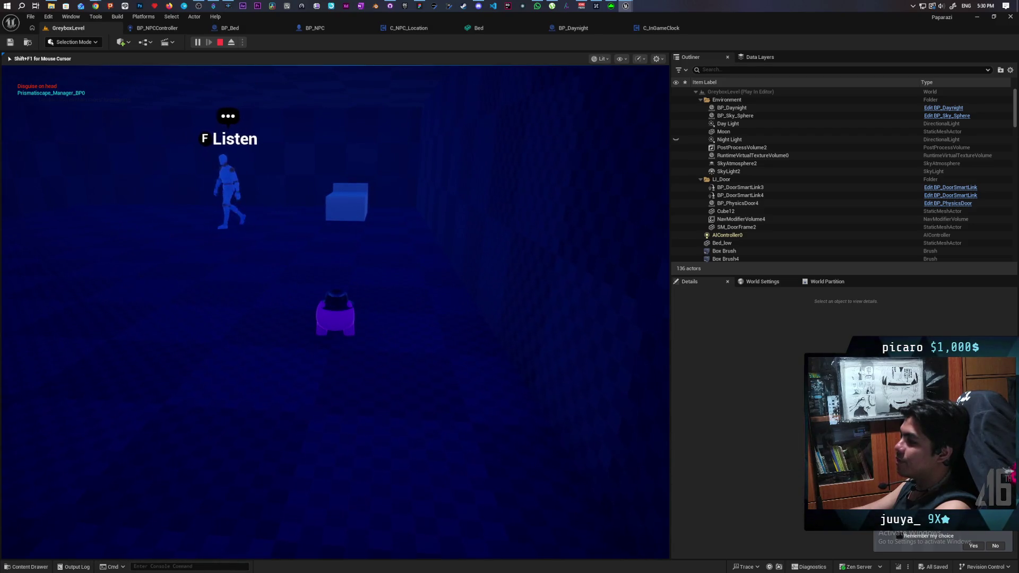
{"action": "key", "text": "w"}
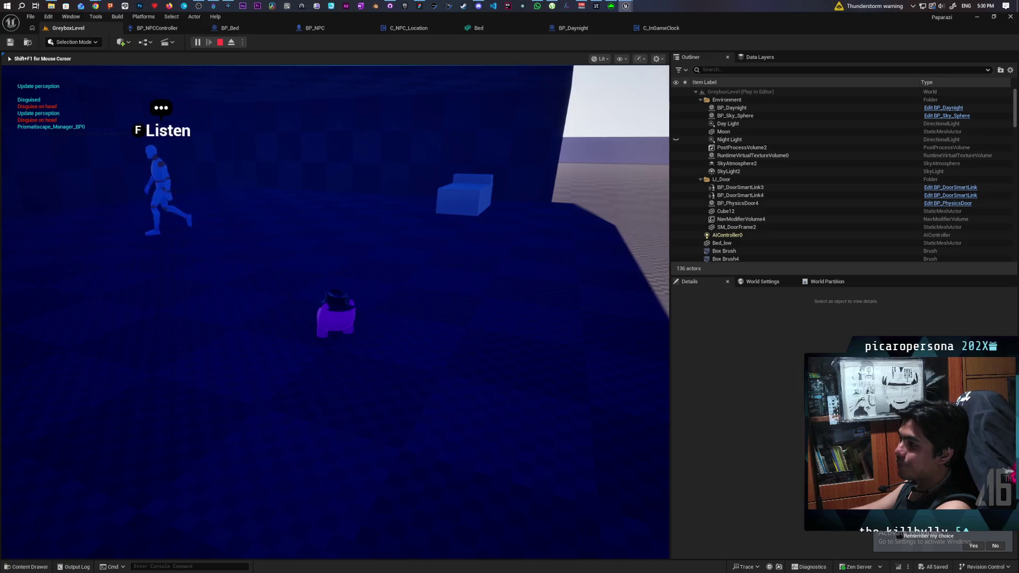
{"action": "key", "text": "w"}
{"action": "key", "text": "w"}
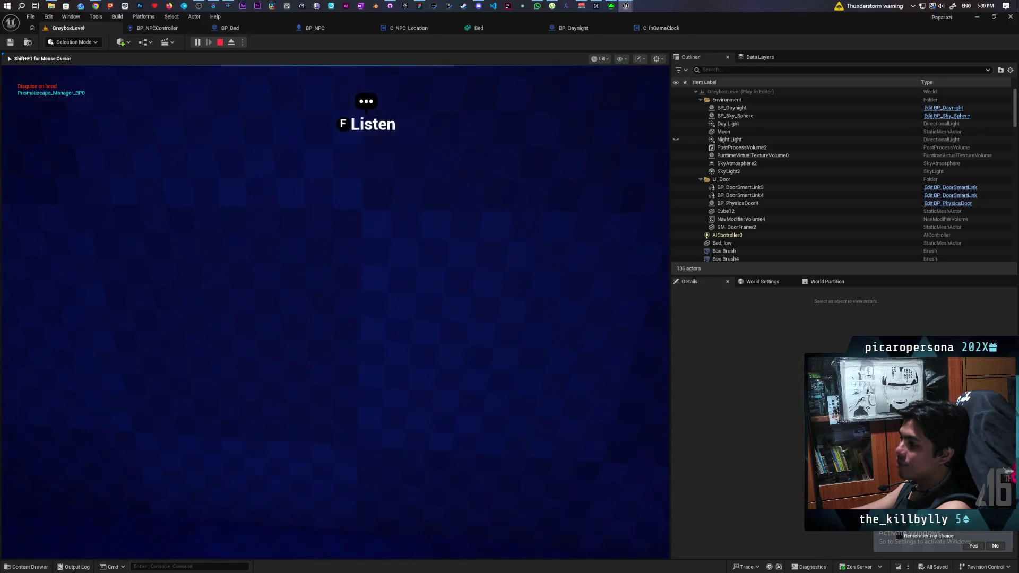
{"action": "key", "text": "s"}
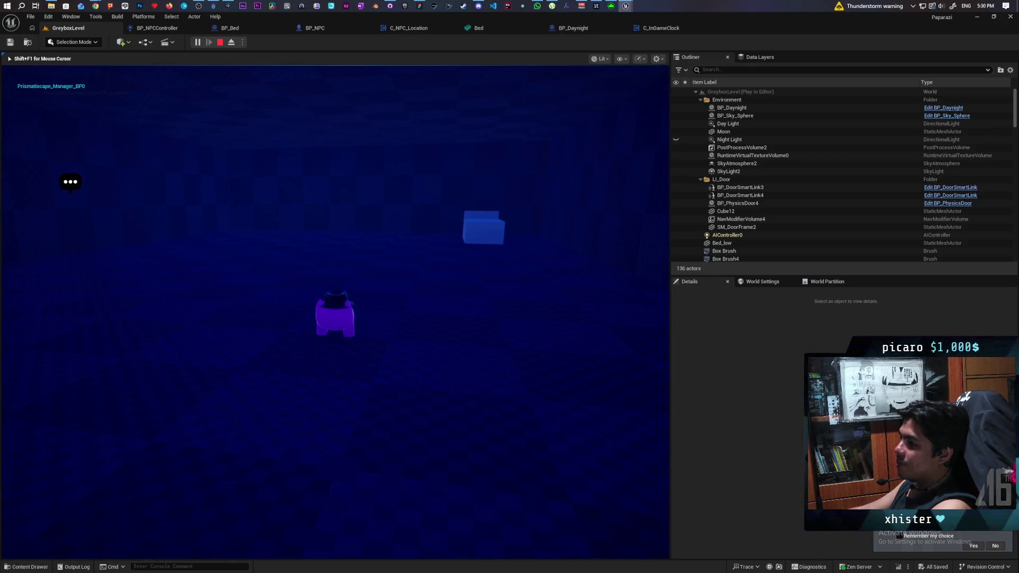
{"action": "key", "text": "Escape"}
{"action": "left_click", "coordinate": [705, 335]}
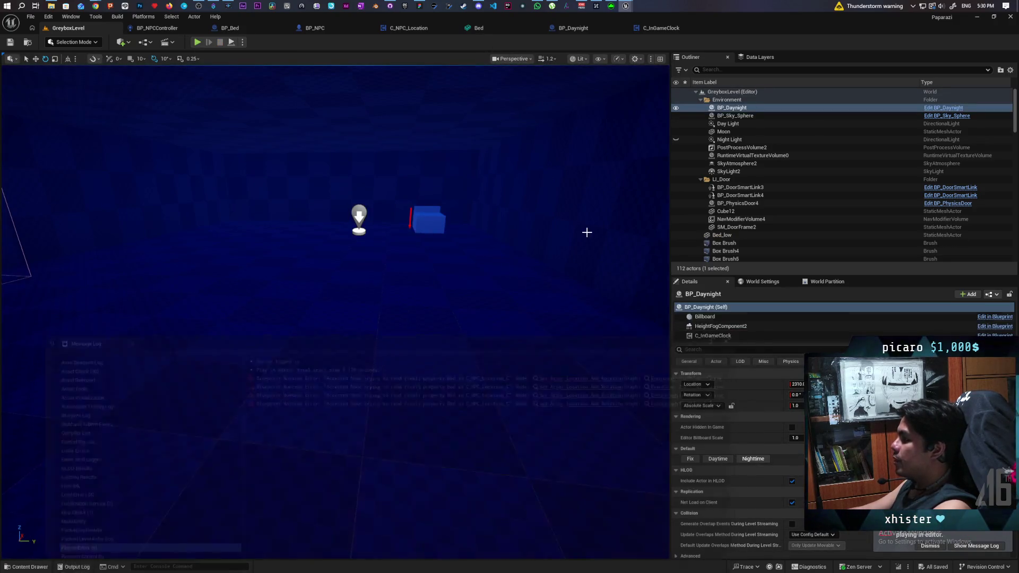
- In BP_NPCController, insert a Print String between Hour Mark_Event and the Sequence
{"action": "left_click", "coordinate": [588, 30]}
{"action": "left_click", "coordinate": [648, 30]}
{"action": "left_click", "coordinate": [579, 30]}
{"action": "left_click", "coordinate": [513, 26]}
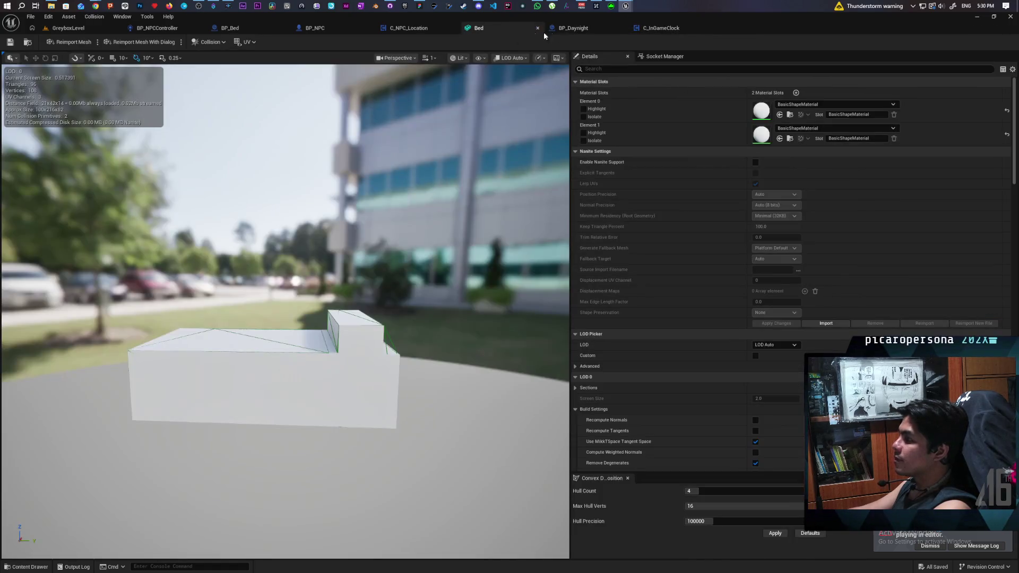
{"action": "left_click", "coordinate": [158, 30]}
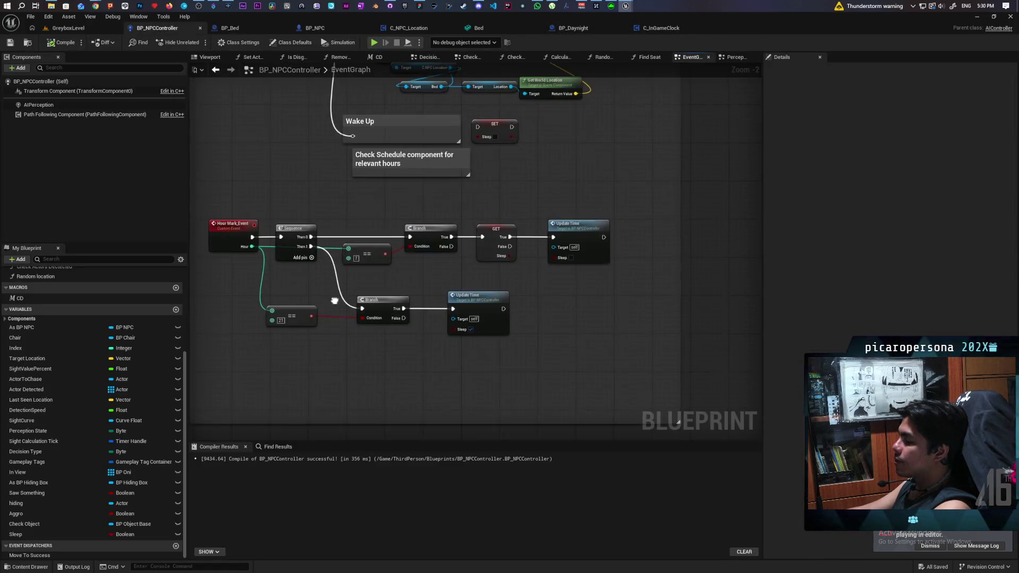
{"action": "mouse_move", "coordinate": [382, 245]}
{"action": "left_mouse_down"}
{"action": "mouse_move", "coordinate": [292, 260]}
{"action": "mouse_move", "coordinate": [328, 284]}
{"action": "mouse_move", "coordinate": [357, 345]}
{"action": "mouse_move", "coordinate": [377, 258]}
{"action": "mouse_move", "coordinate": [349, 259]}
{"action": "left_mouse_up"}
{"action": "key", "text": "ctrl+v"}
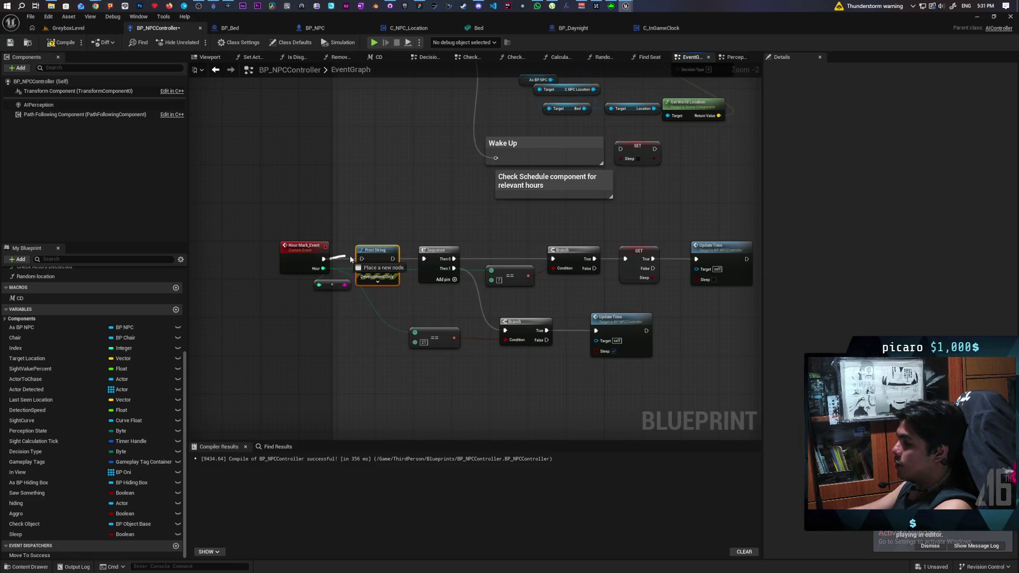
{"action": "left_click_drag", "start_coordinate": [427, 264], "coordinate": [425, 263]}
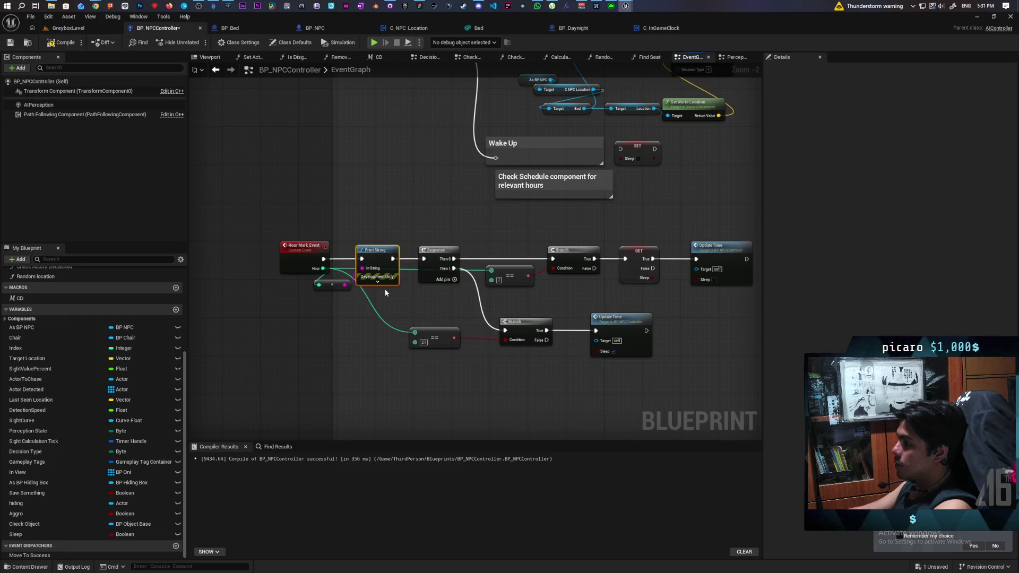
- Give the Print String a 1000000-second duration and green text colour
{"action": "left_click", "coordinate": [378, 281]}
{"action": "scroll", "coordinate": [388, 305], "scroll_direction": "up", "scroll_amount": 2}
{"action": "left_click", "coordinate": [390, 306]}
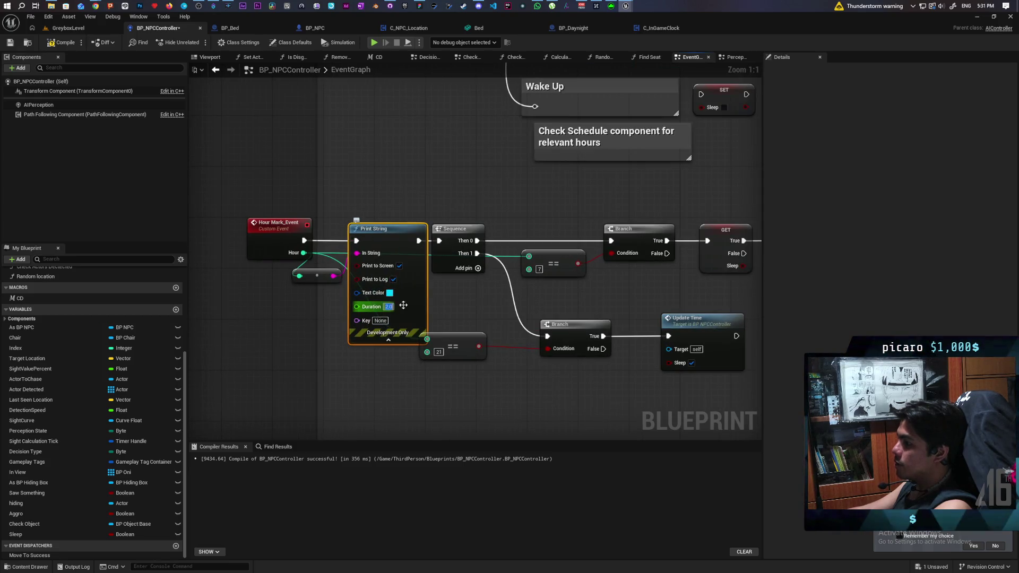
{"action": "type", "text": "1000000"}
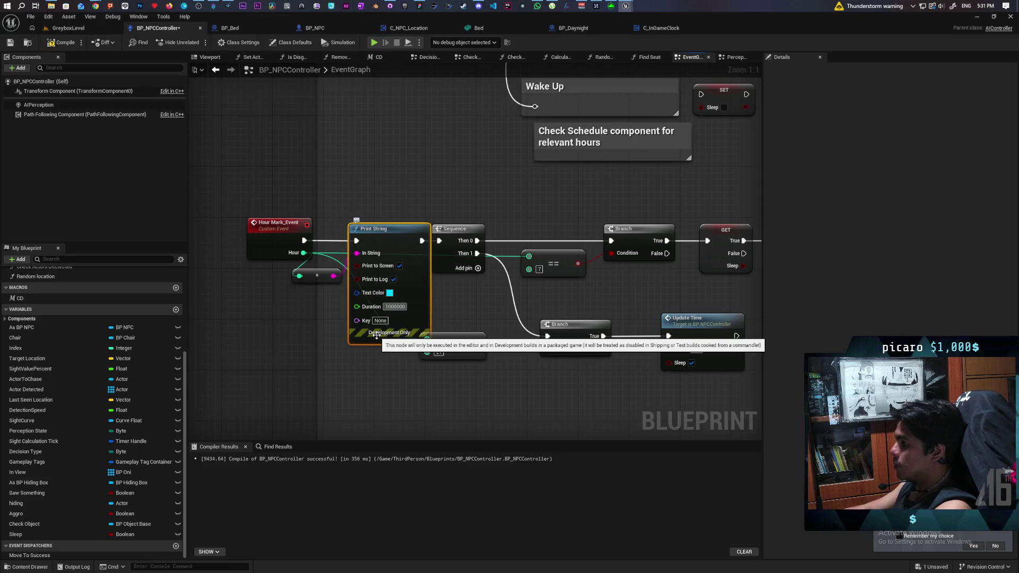
{"action": "left_click", "coordinate": [379, 321]}
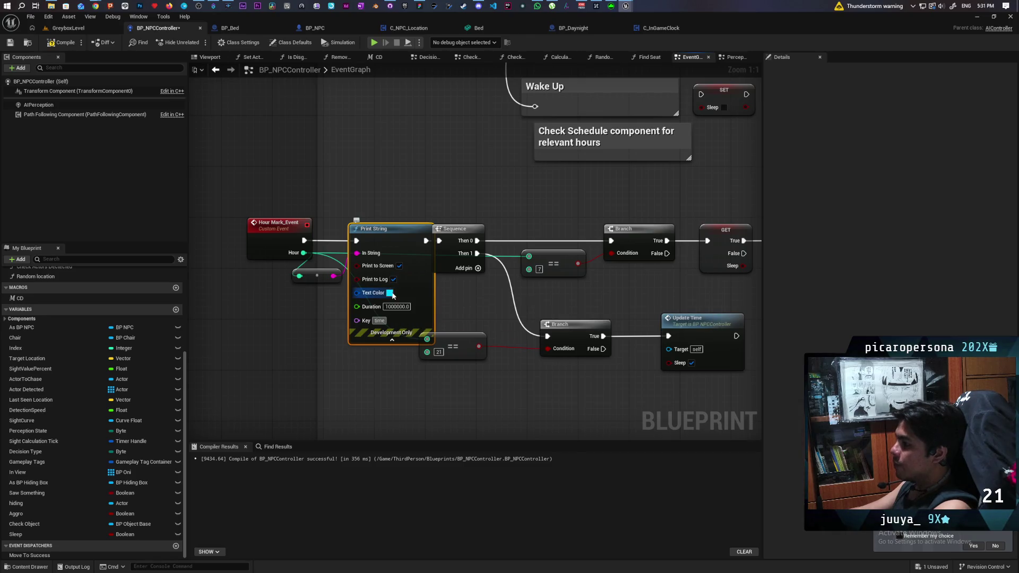
{"action": "left_click", "coordinate": [390, 293]}
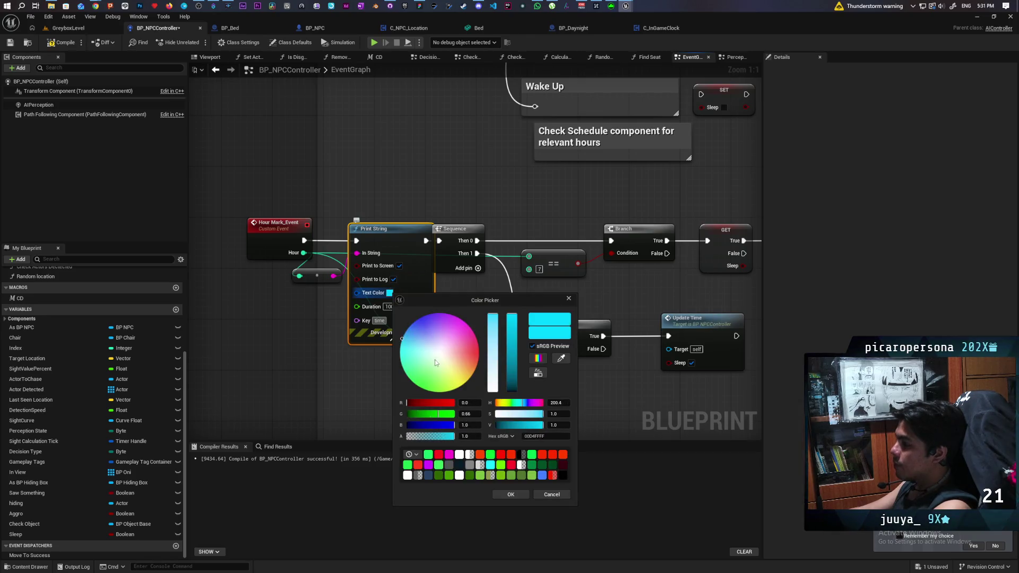
{"action": "left_click", "coordinate": [508, 496]}
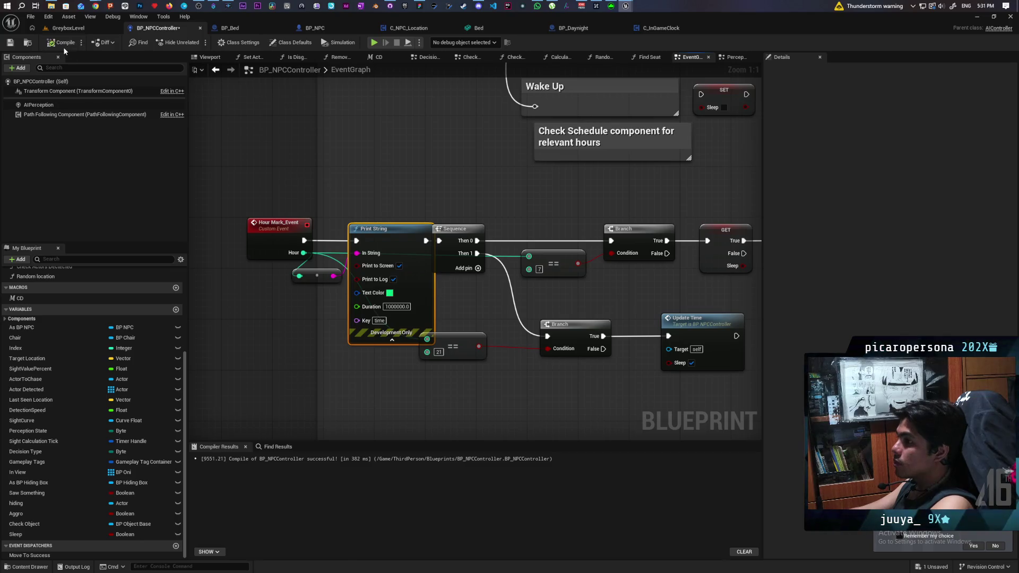
{"action": "left_click", "coordinate": [68, 28]}
- Start a play-test and walk past the arch, bench and garden, following the NPC into the dark room
{"action": "key", "text": "alt+p"}
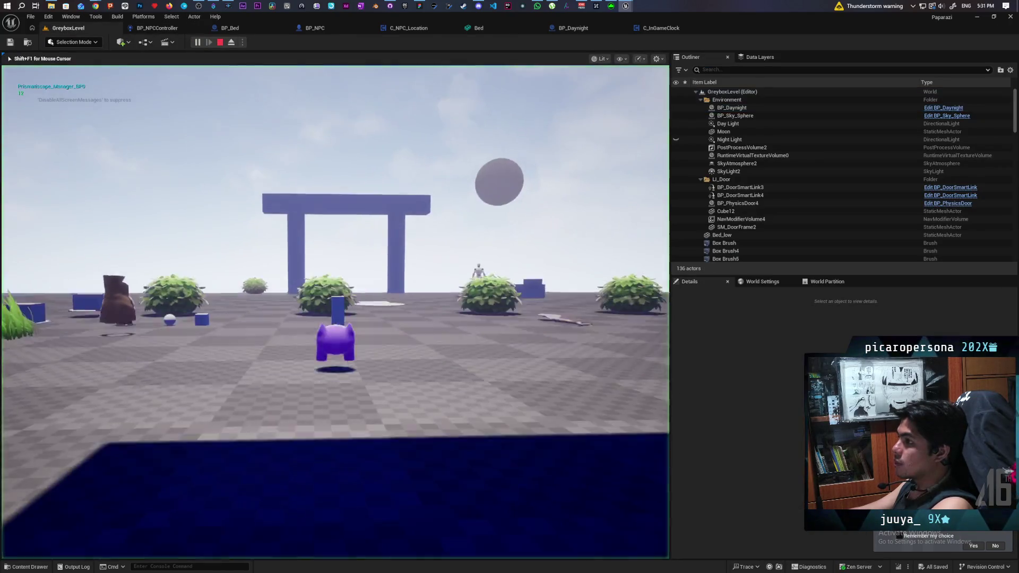
{"action": "key", "text": "w"}
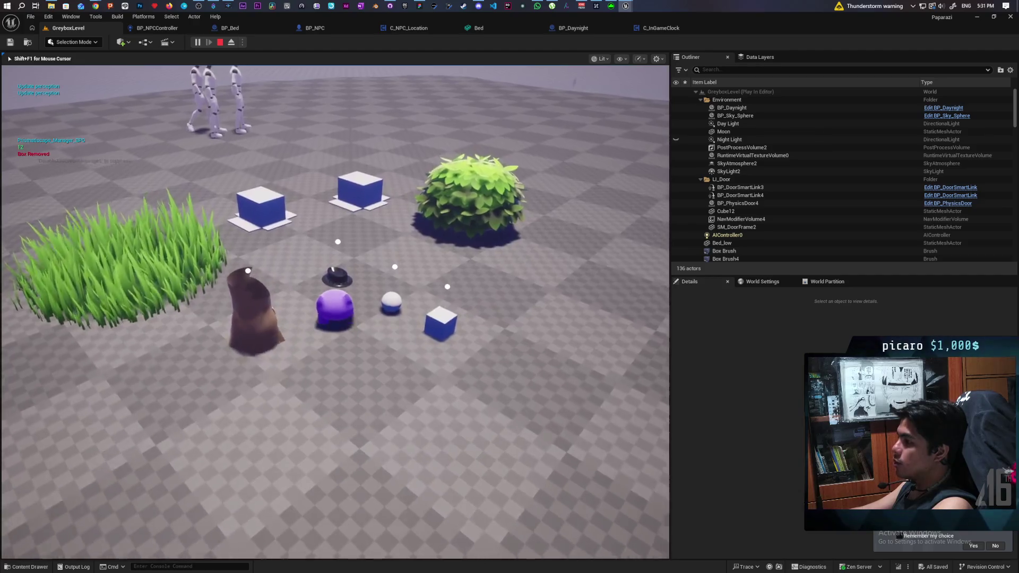
{"action": "key", "text": "w"}
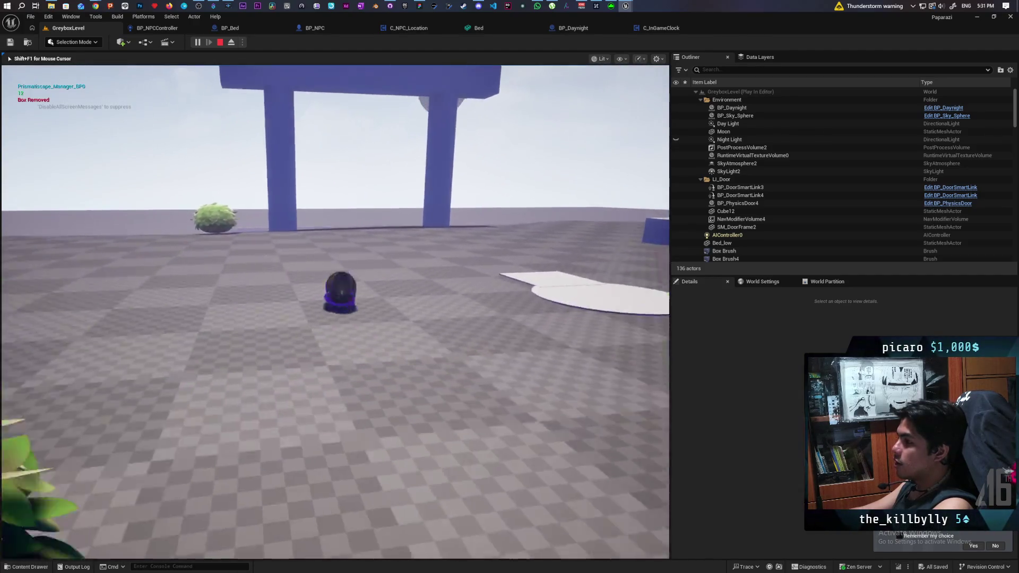
{"action": "key", "text": "w"}
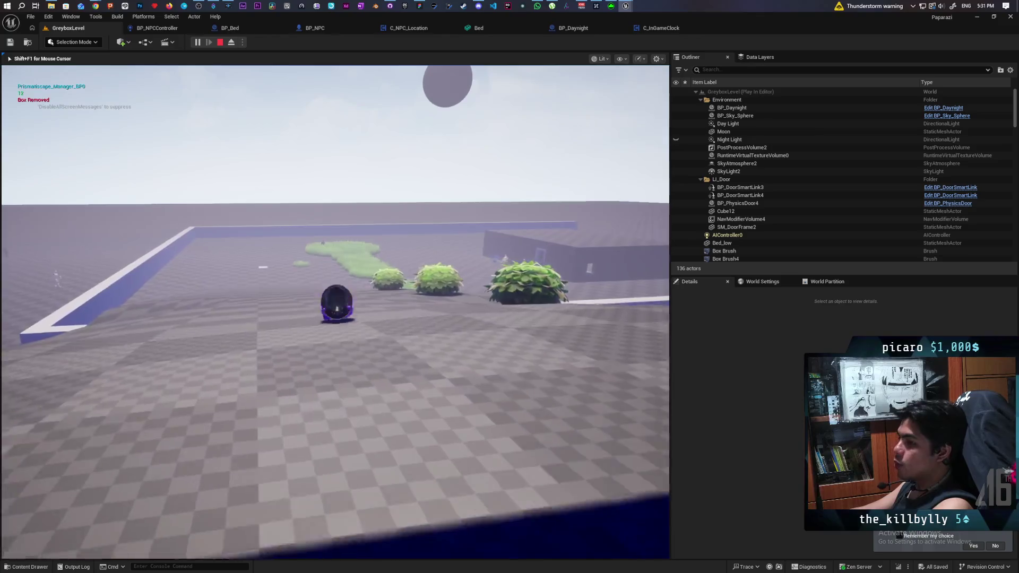
{"action": "key", "text": "w"}
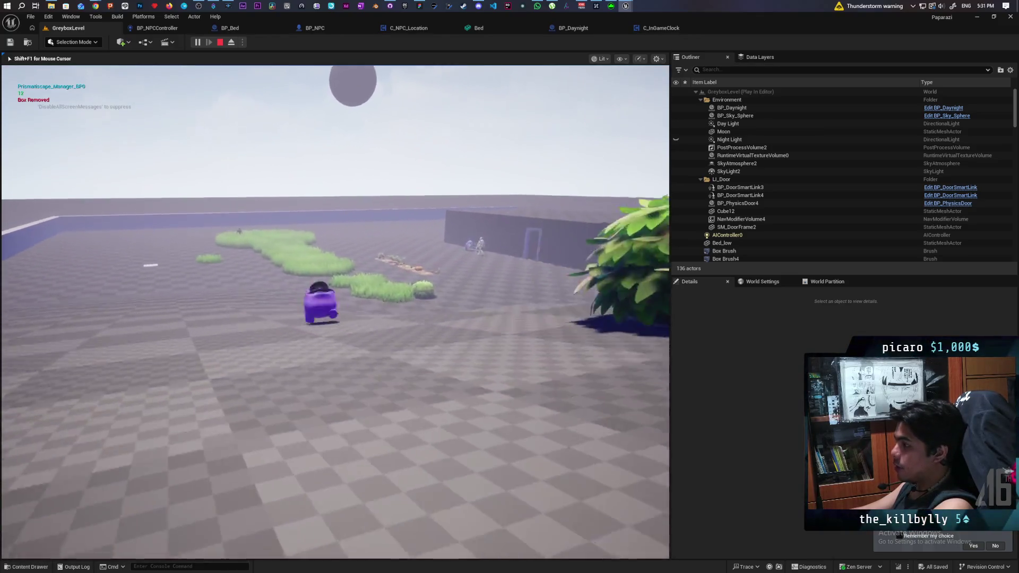
{"action": "key", "text": "w"}
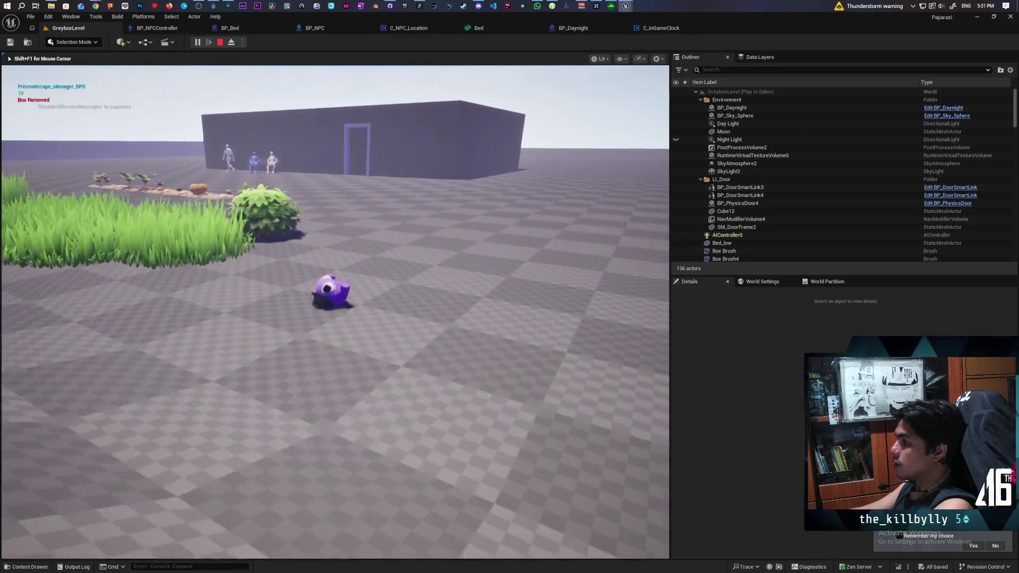
{"action": "key", "text": "w"}
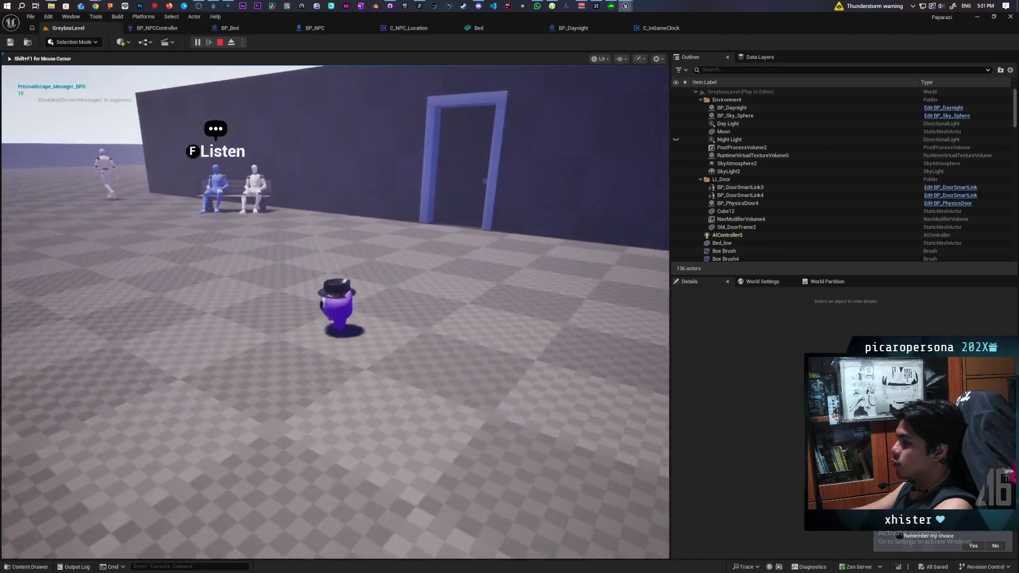
{"action": "key", "text": "w"}
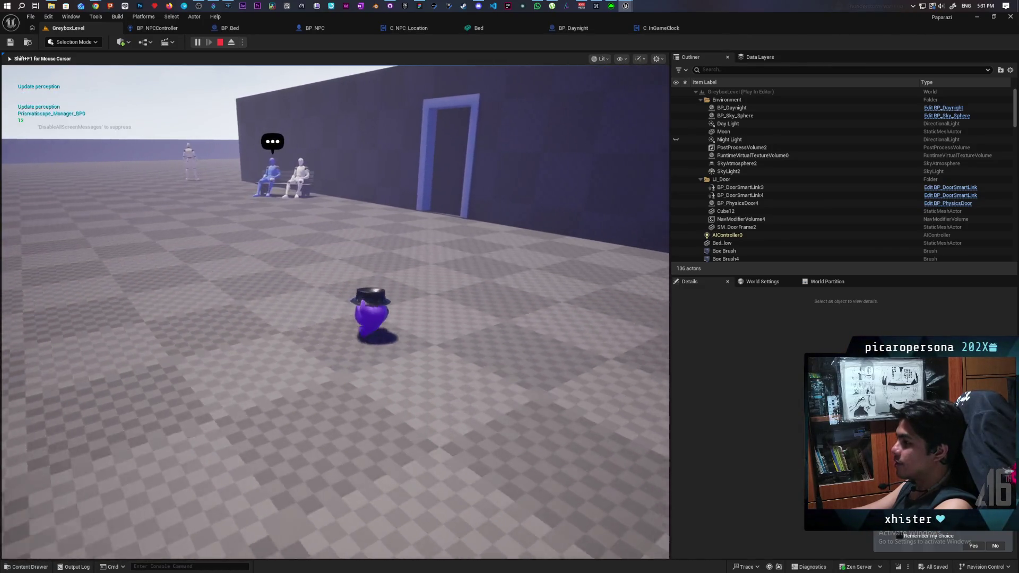
{"action": "key", "text": "w"}
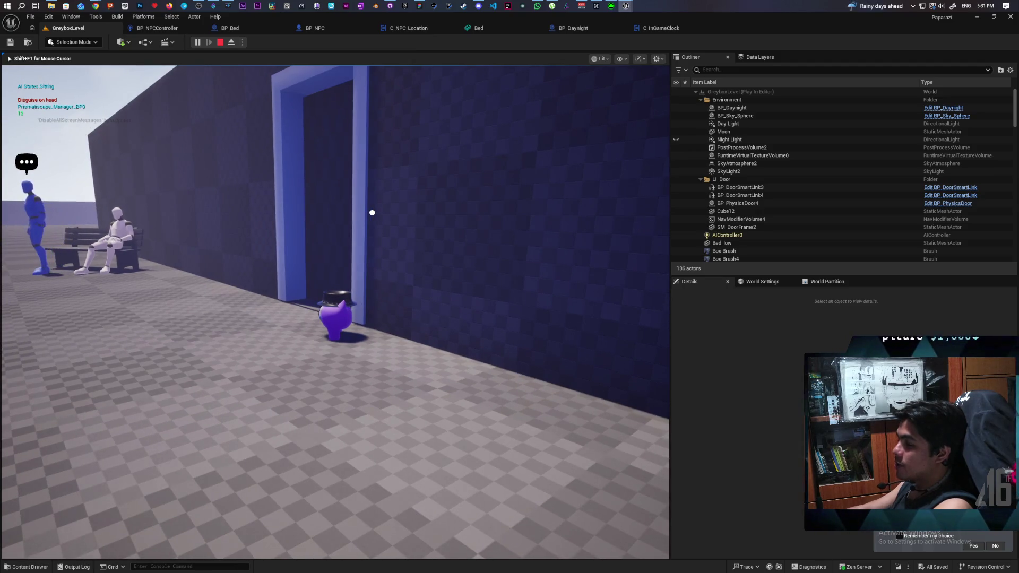
{"action": "key", "text": "a"}
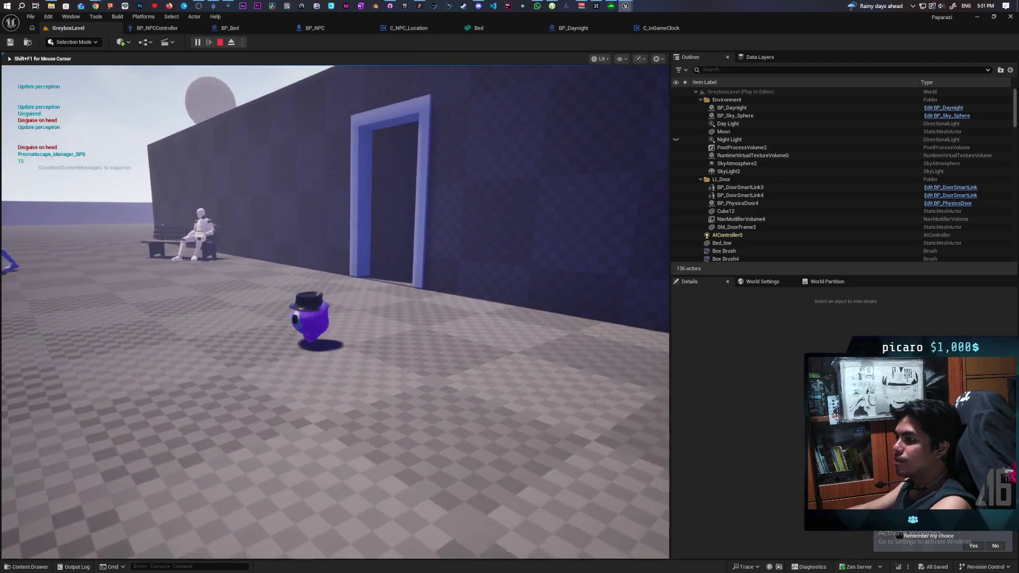
{"action": "key", "text": "w"}
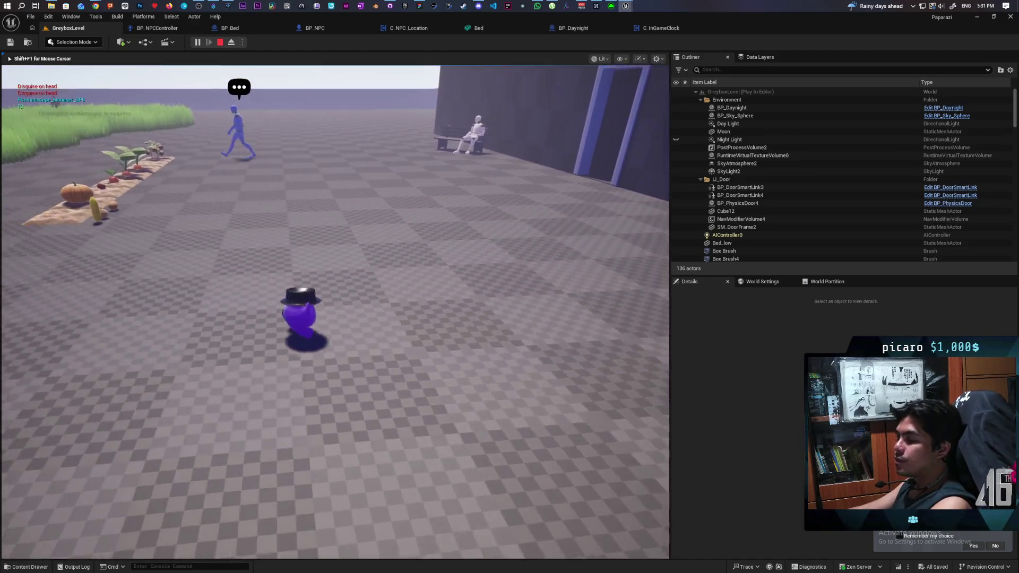
{"action": "key", "text": "w"}
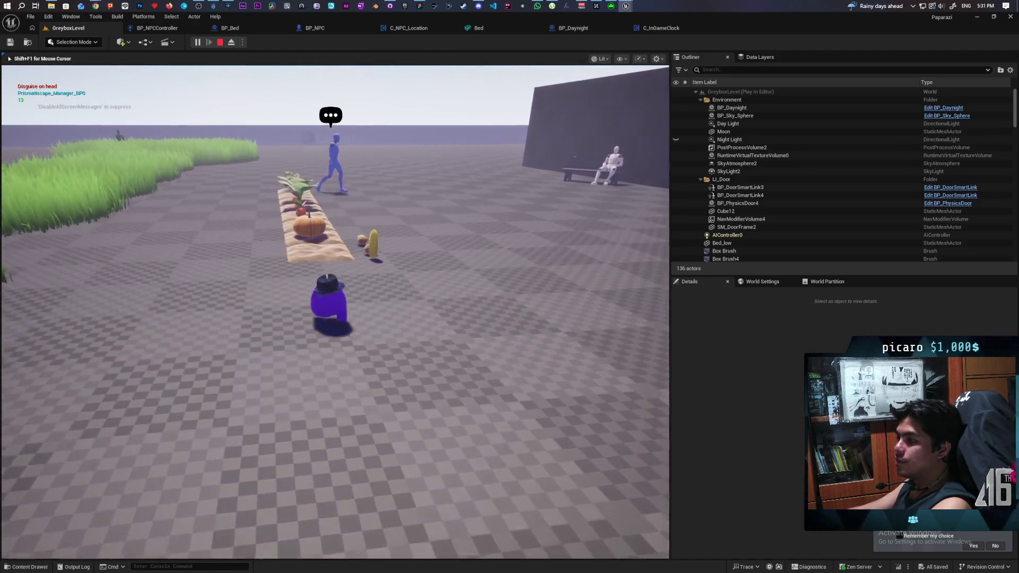
{"action": "key", "text": "w"}
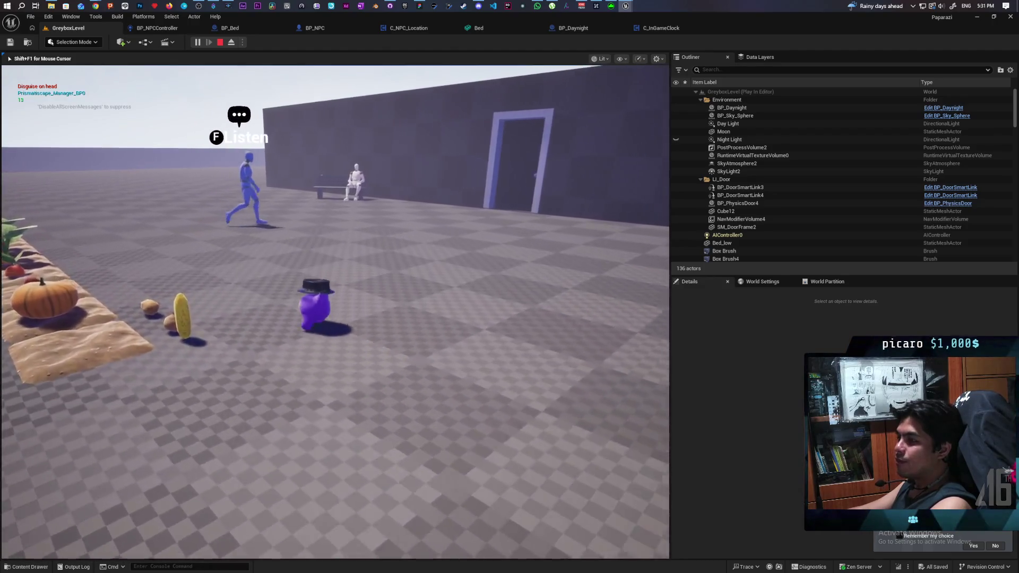
{"action": "key", "text": "w"}
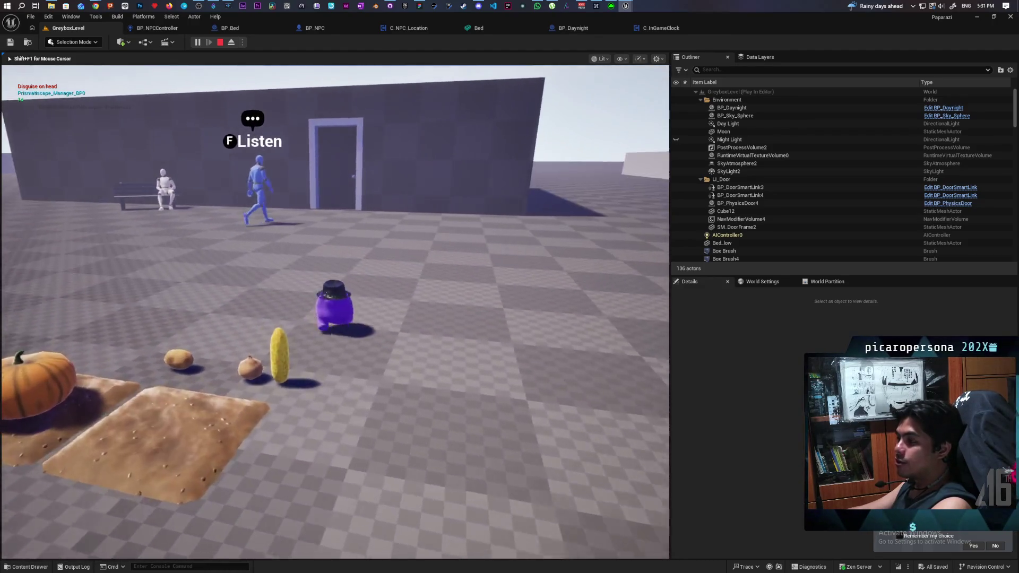
{"action": "key", "text": "w"}
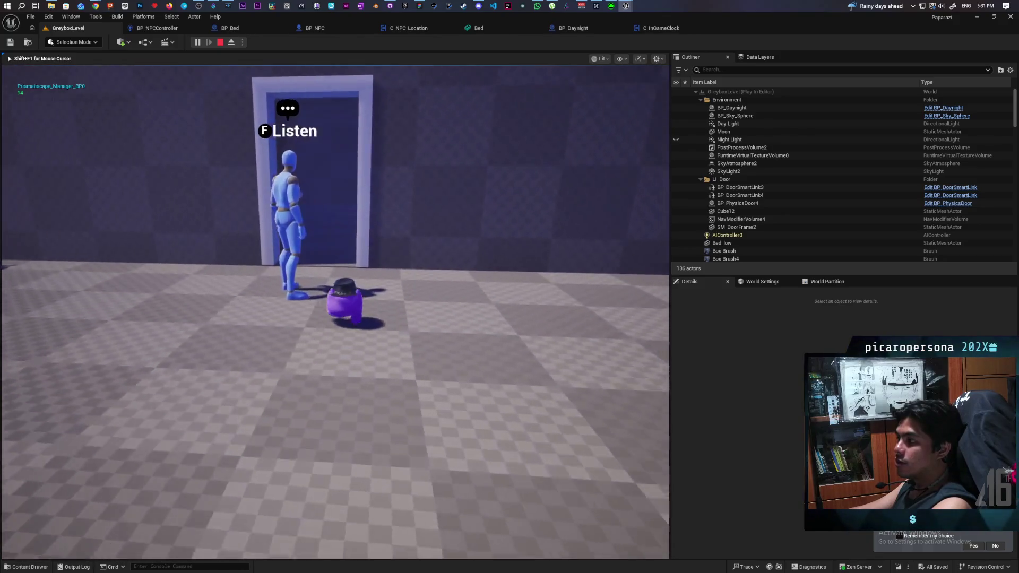
{"action": "key", "text": "w"}
{"action": "key", "text": "w"}
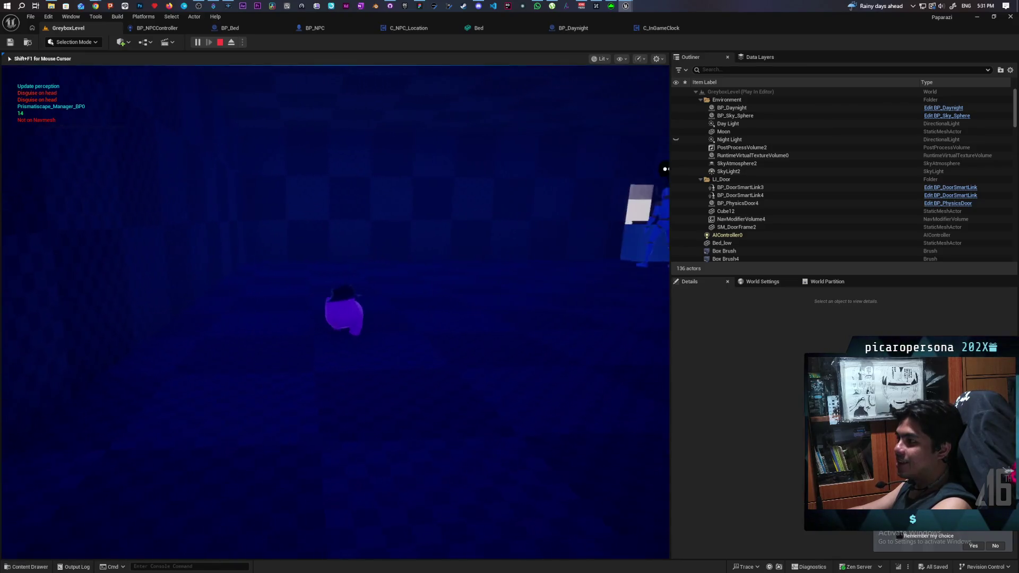
- Follow the NPC out of the dark room to the courtyard bench where it sits
{"action": "key", "text": "w"}
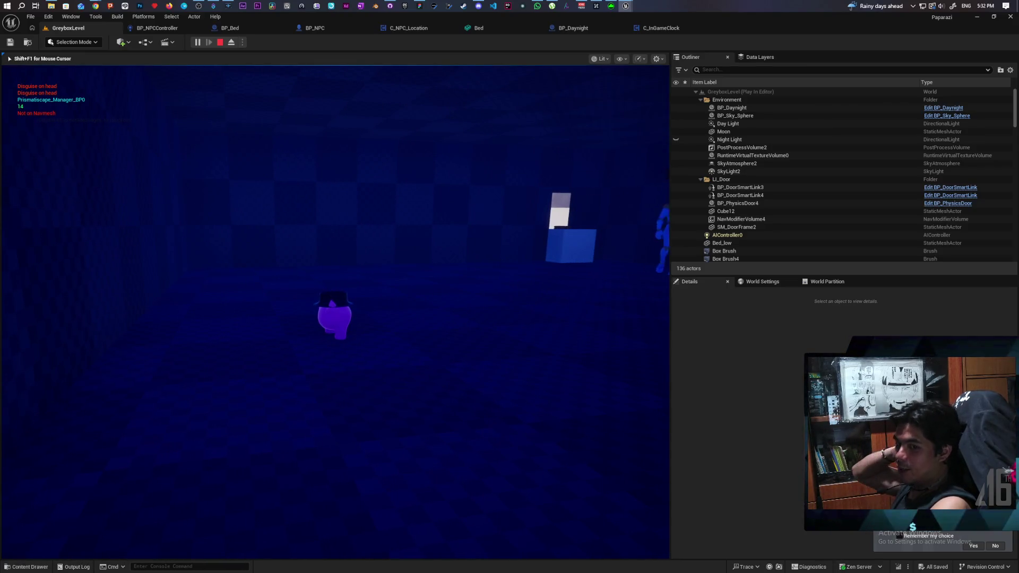
{"action": "key", "text": "w"}
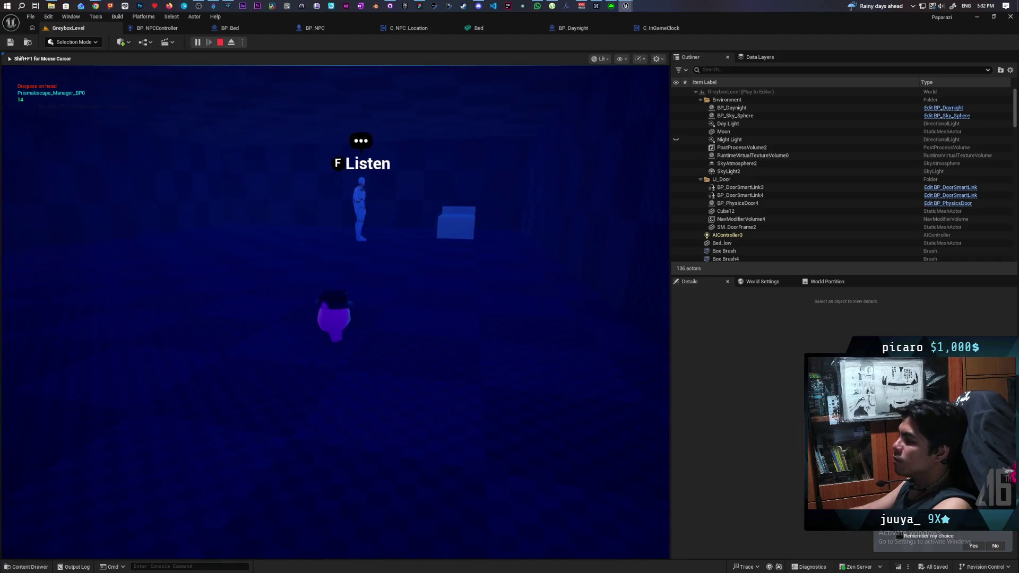
{"action": "key", "text": "w"}
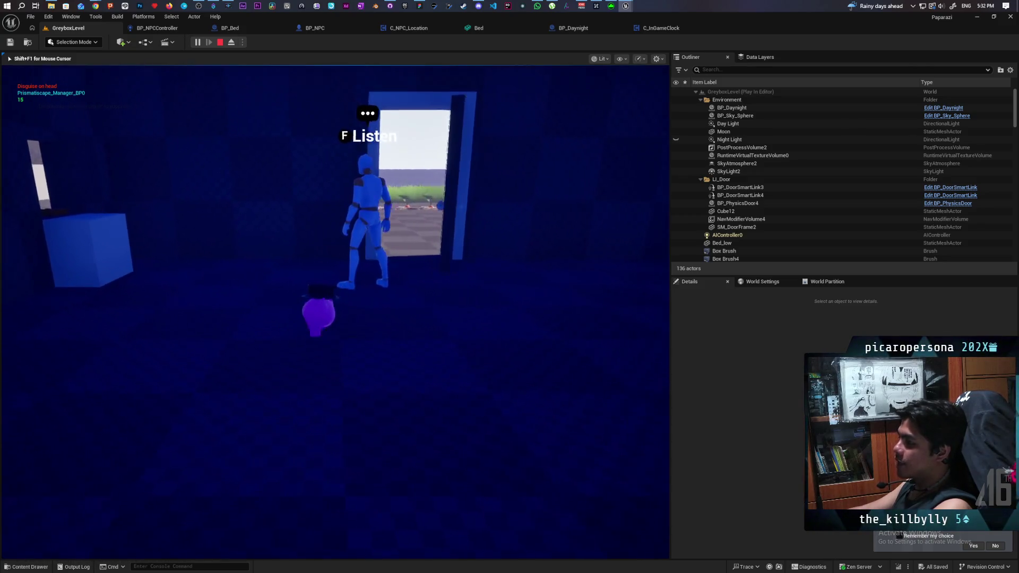
{"action": "key", "text": "w"}
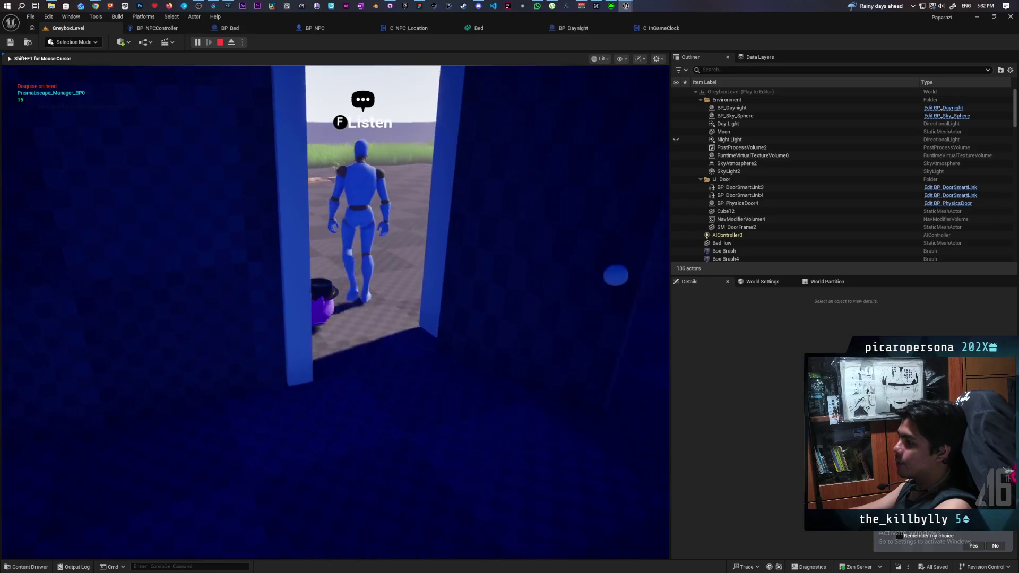
{"action": "key", "text": "w"}
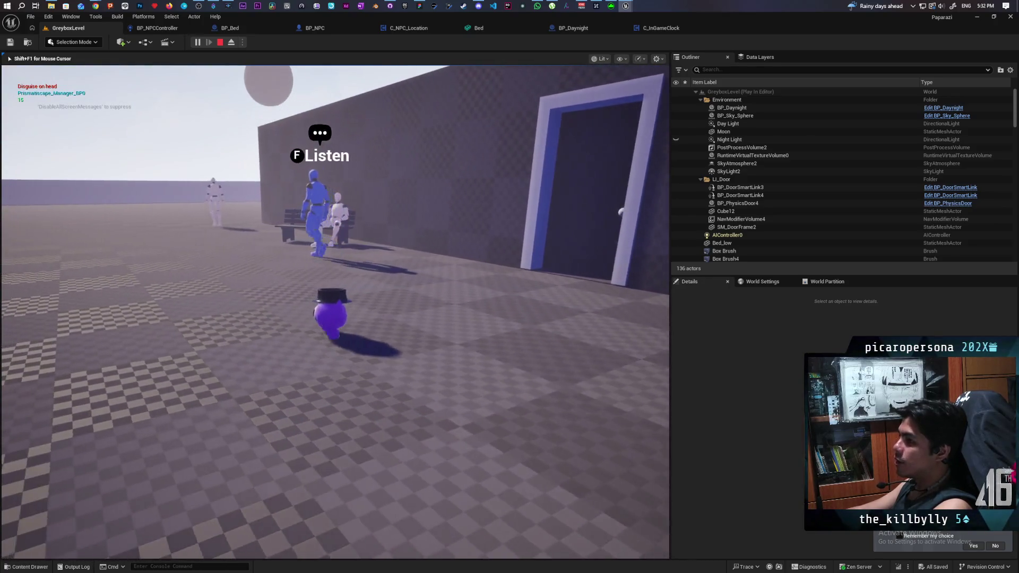
{"action": "key", "text": "w"}
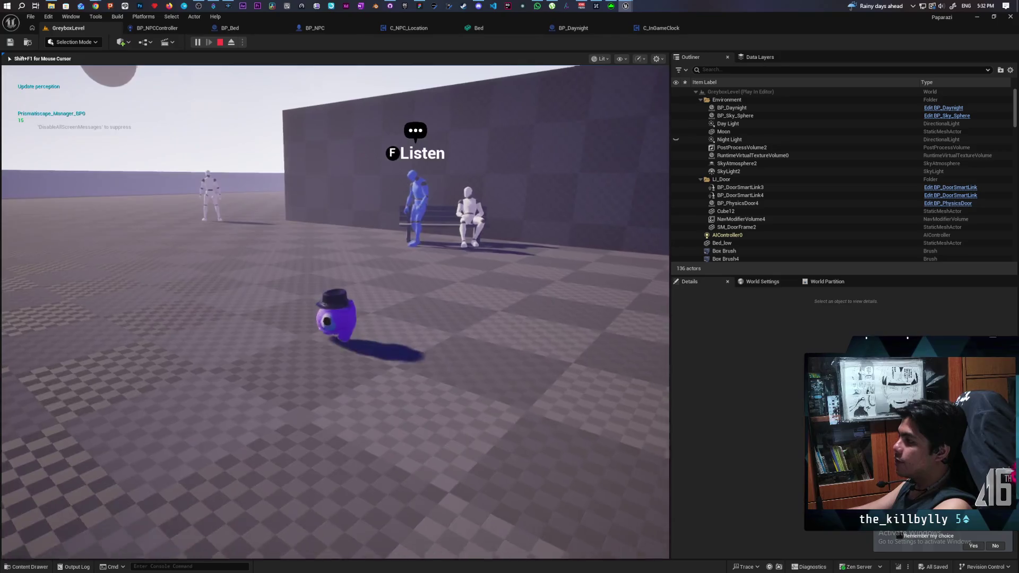
{"action": "key", "text": "w"}
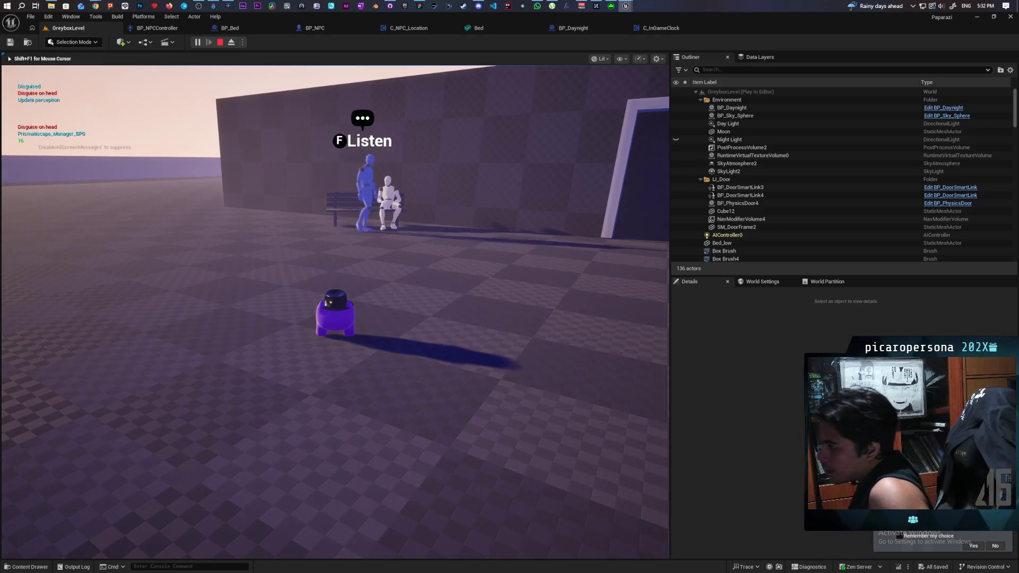
- Follow the NPC along the wall back into the dark room at hour 22, then stop playing
{"action": "key", "text": "w"}
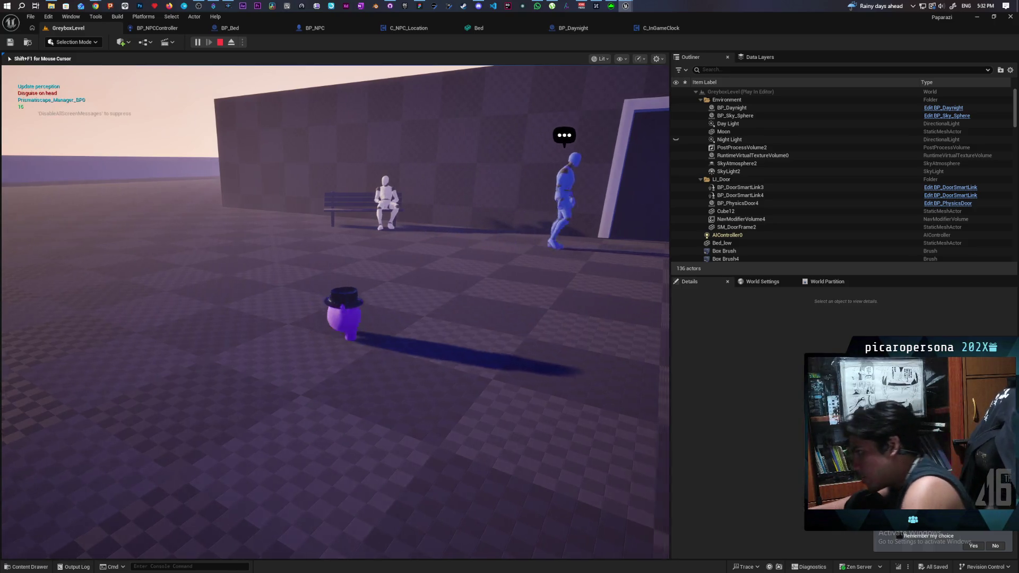
{"action": "key", "text": "w"}
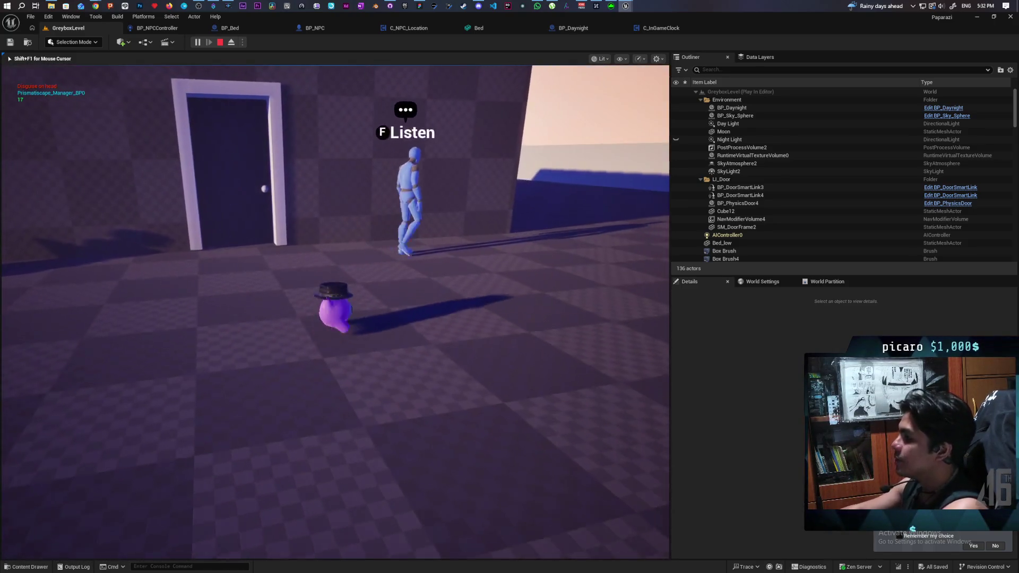
{"action": "key", "text": "w"}
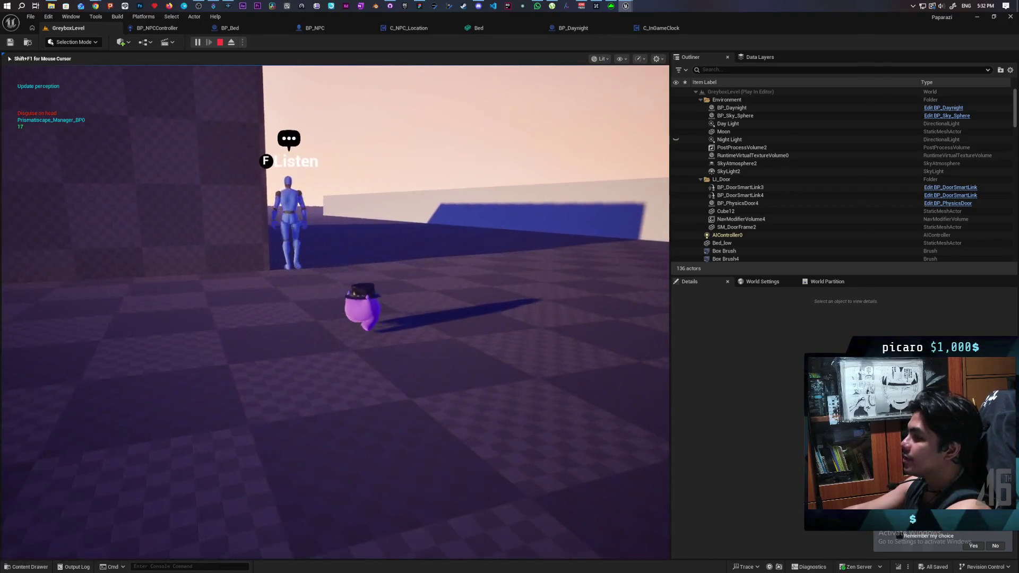
{"action": "key", "text": "w"}
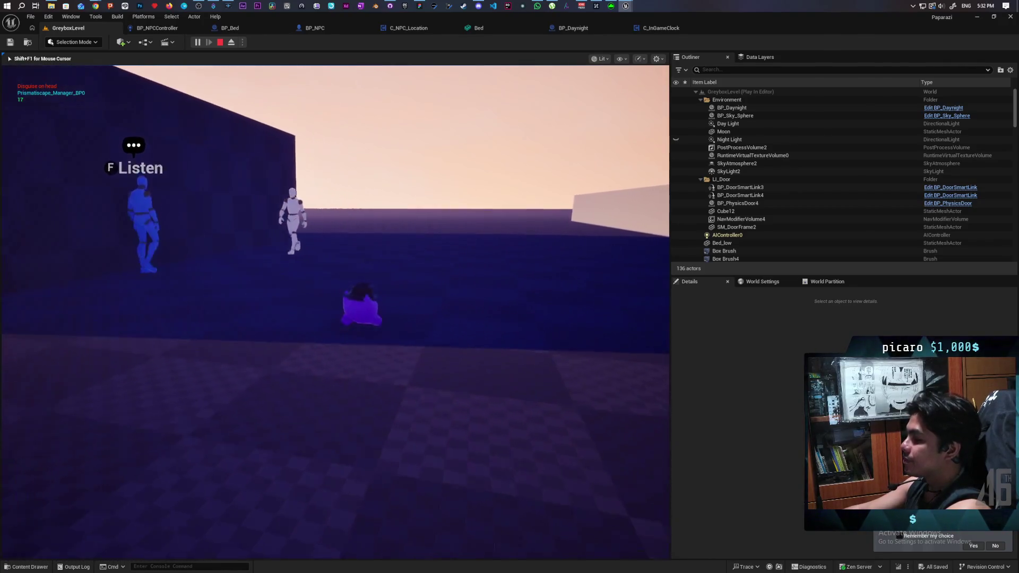
{"action": "key", "text": "w"}
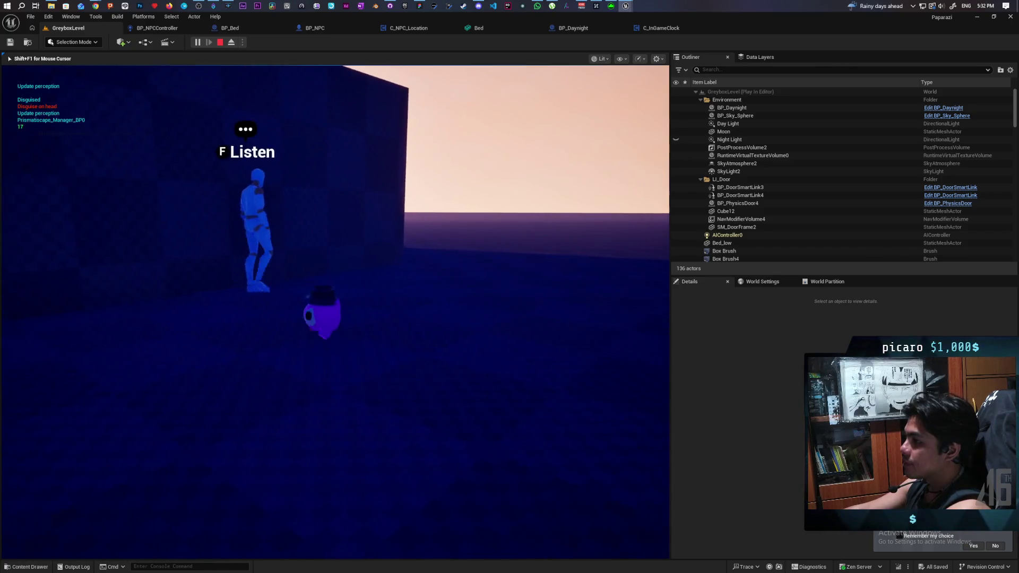
{"action": "key", "text": "w"}
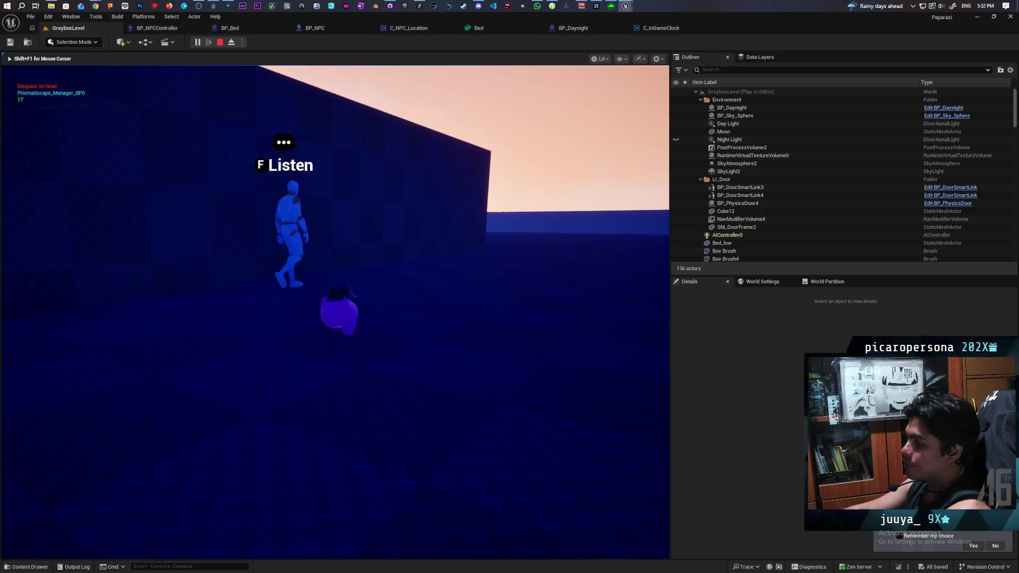
{"action": "key", "text": "a"}
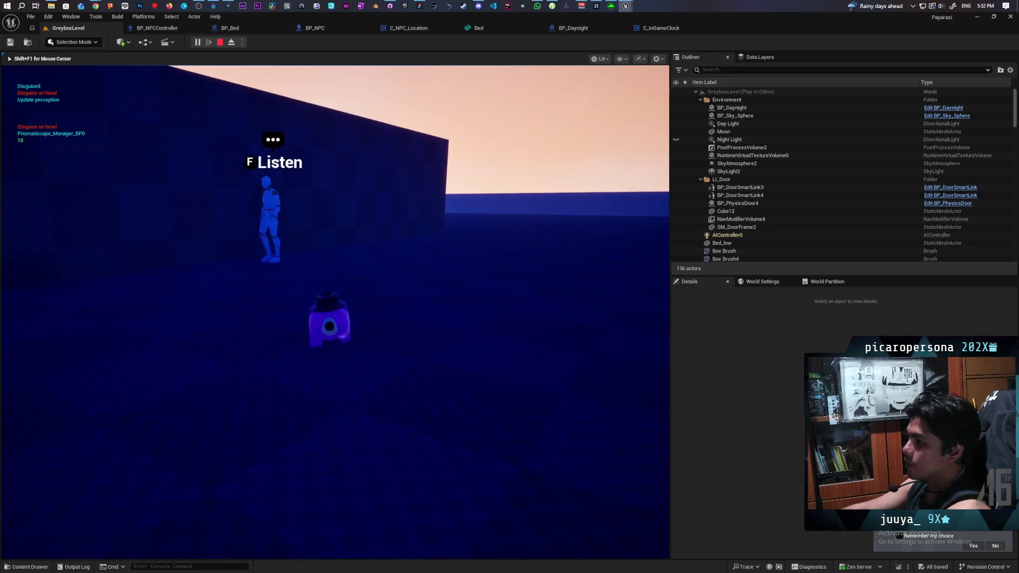
{"action": "key", "text": "a"}
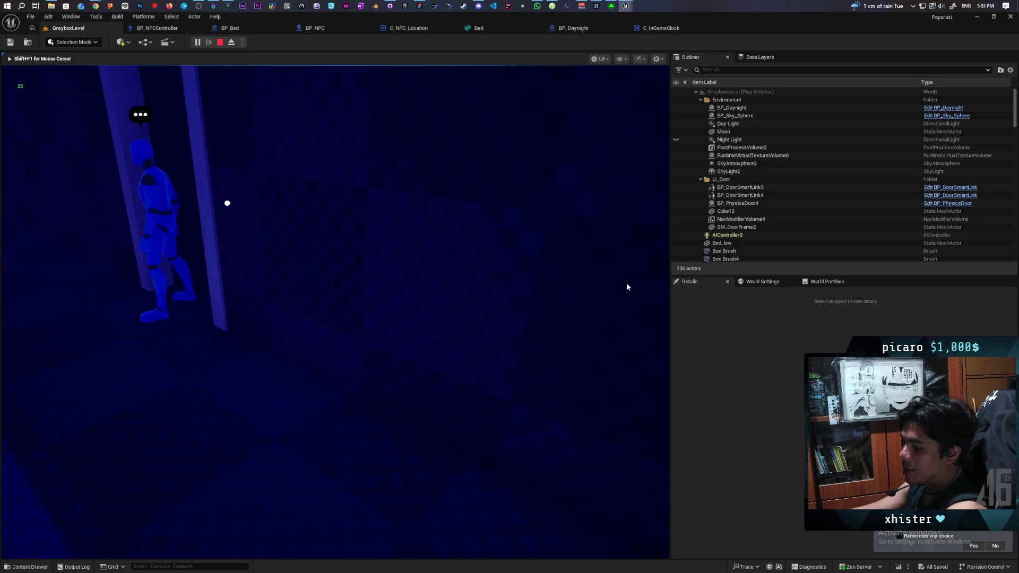
{"action": "key", "text": "Escape"}
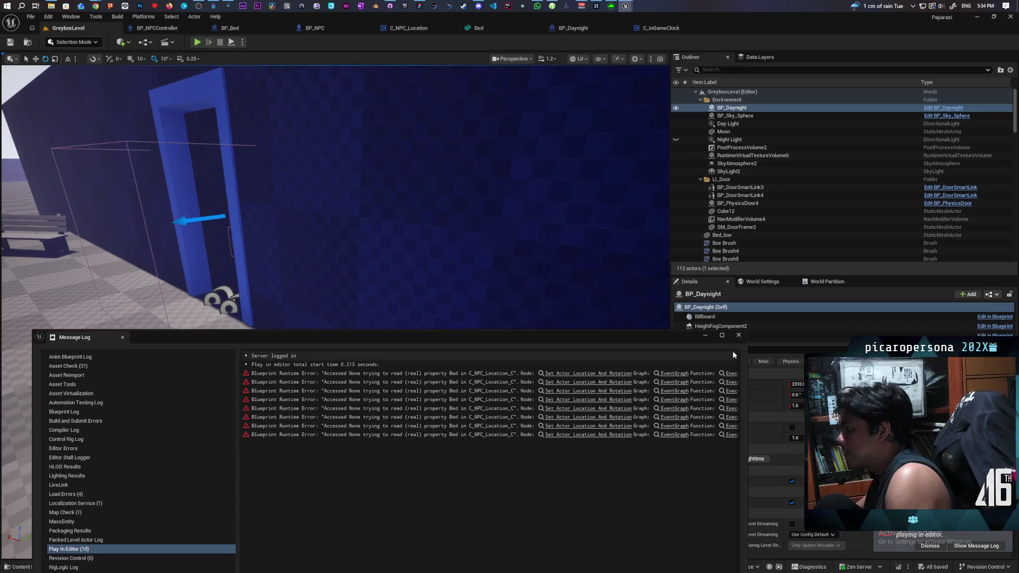
- Dismiss the runtime error log and bring up BP_NPCController's EventGraph
{"action": "left_click", "coordinate": [736, 335]}
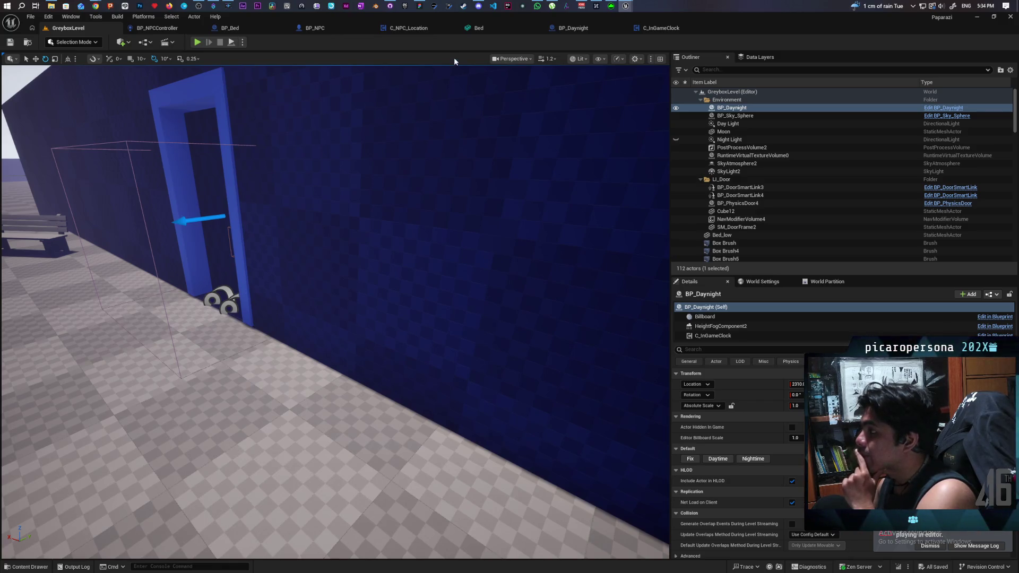
{"action": "left_click", "coordinate": [162, 29]}
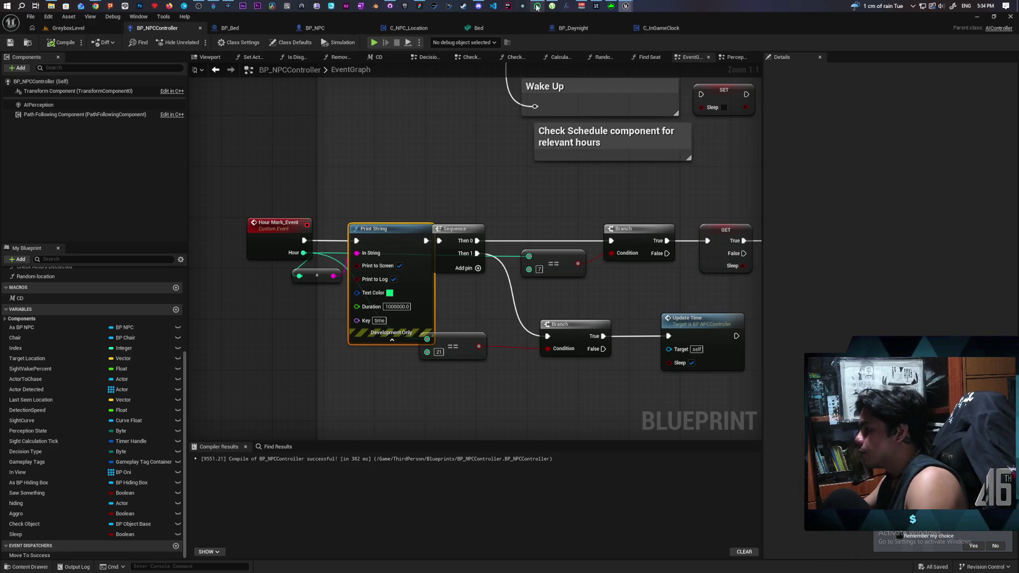
- Shift the Sequence, Branch, GET, == and Update Time nodes after Print String to the right
{"action": "scroll", "coordinate": [409, 180], "scroll_direction": "down", "scroll_amount": 2}
{"action": "left_click_drag", "start_coordinate": [554, 313], "coordinate": [348, 337]}
{"action": "left_click_drag", "start_coordinate": [359, 238], "coordinate": [425, 240]}
{"action": "left_click", "coordinate": [411, 262]}
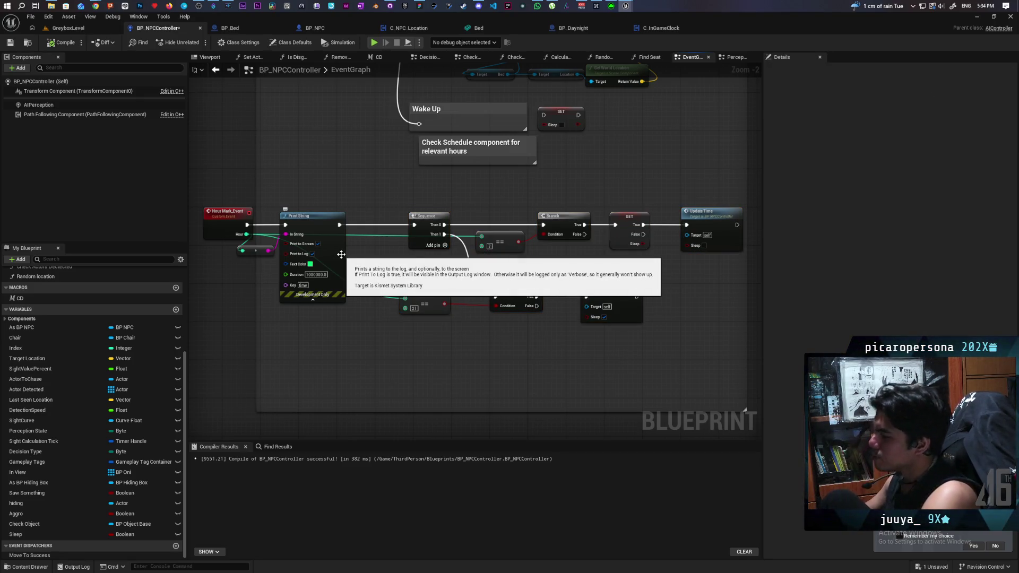
- Pan past the Sit Down and Hour Mark nodes to bring the Update Time group into view
{"action": "mouse_move", "coordinate": [415, 266]}
{"action": "left_mouse_down"}
{"action": "mouse_move", "coordinate": [349, 283]}
{"action": "mouse_move", "coordinate": [383, 315]}
{"action": "mouse_move", "coordinate": [421, 327]}
{"action": "left_mouse_up"}
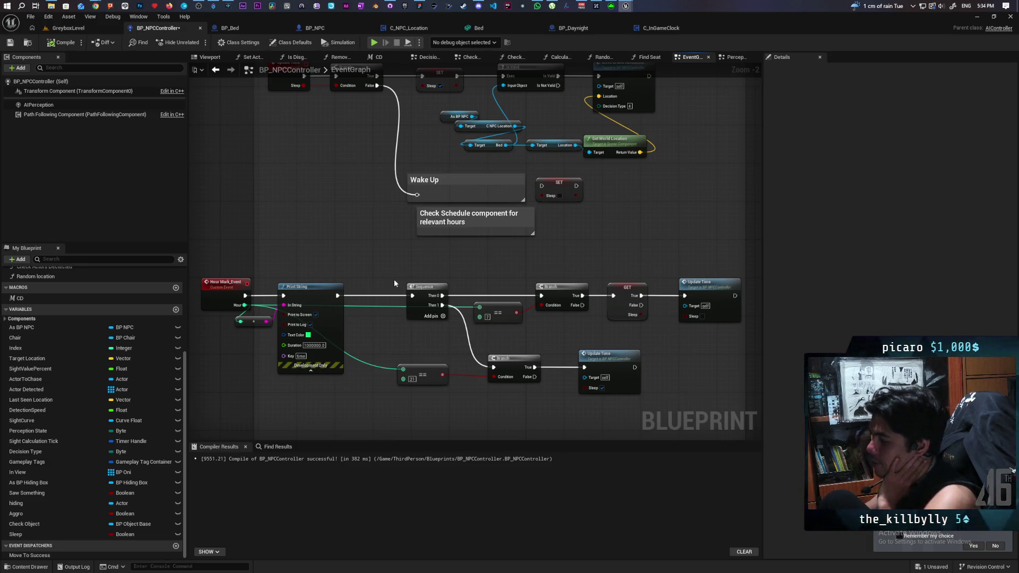
{"action": "scroll", "coordinate": [394, 282], "scroll_direction": "down", "scroll_amount": 3}
{"action": "mouse_move", "coordinate": [399, 289]}
{"action": "left_mouse_down"}
{"action": "mouse_move", "coordinate": [375, 425]}
{"action": "mouse_move", "coordinate": [373, 329]}
{"action": "left_mouse_up"}
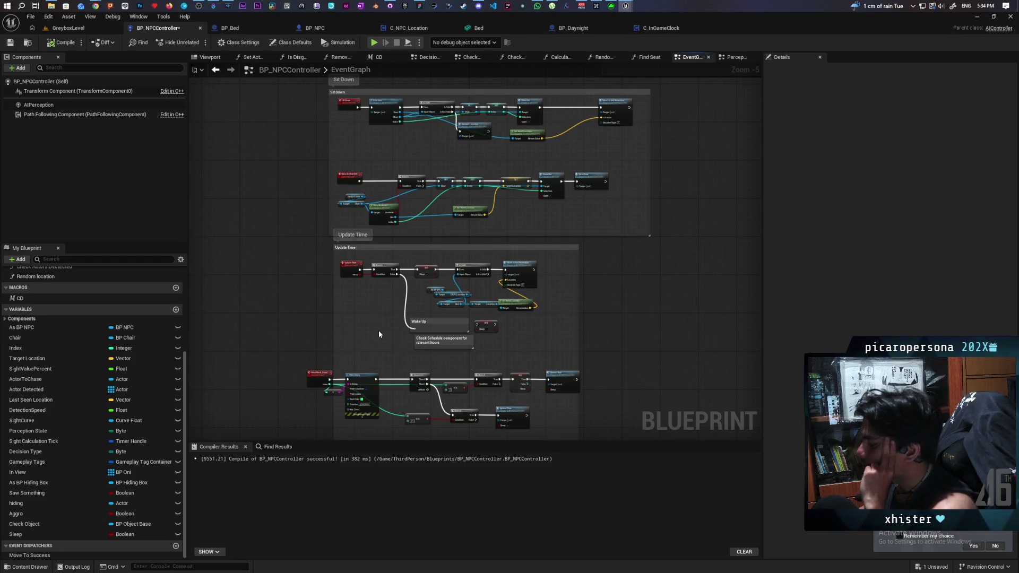
{"action": "scroll", "coordinate": [330, 170], "scroll_direction": "up", "scroll_amount": 2}
{"action": "left_click_drag", "start_coordinate": [322, 197], "coordinate": [360, 183]}
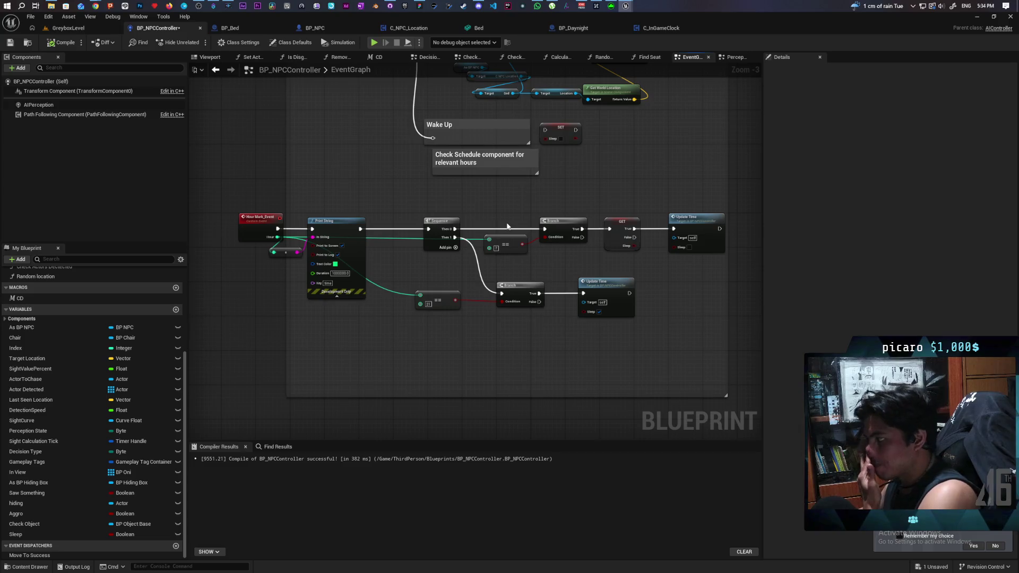
{"action": "left_click_drag", "start_coordinate": [604, 180], "coordinate": [543, 324]}
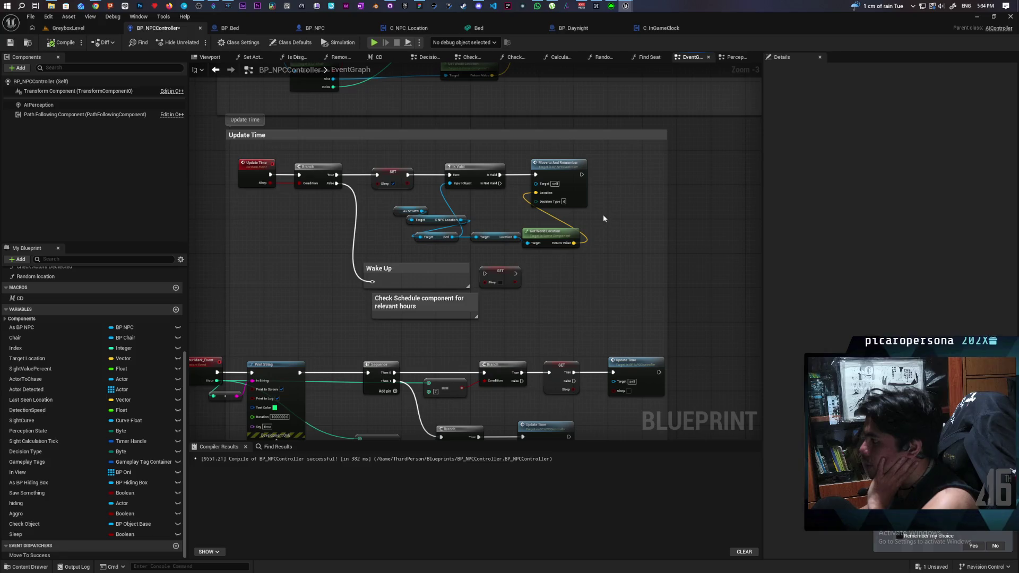
- Box-select the SET, Is Valid and Move To nodes
{"action": "left_click_drag", "start_coordinate": [613, 163], "coordinate": [370, 242]}
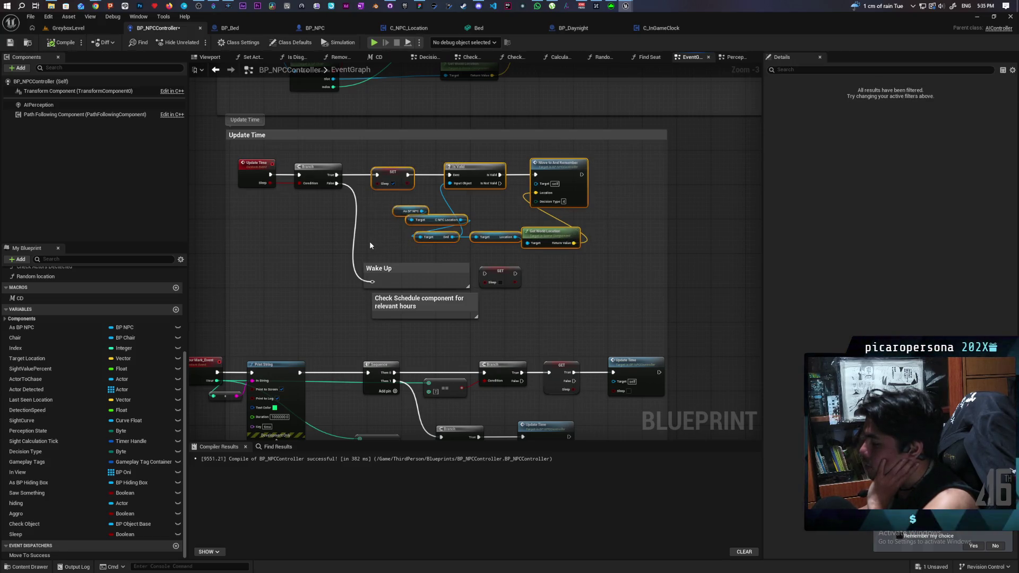
{"action": "scroll", "coordinate": [368, 241], "scroll_direction": "down", "scroll_amount": 4}
{"action": "scroll", "coordinate": [370, 254], "scroll_direction": "up", "scroll_amount": 4}
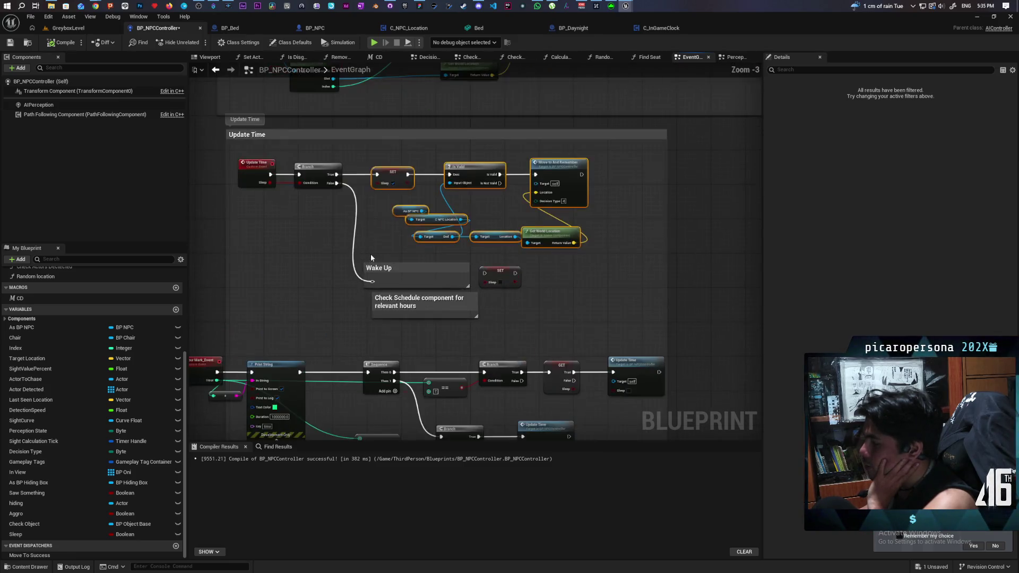
{"action": "scroll", "coordinate": [377, 247], "scroll_direction": "down", "scroll_amount": 5}
{"action": "scroll", "coordinate": [366, 304], "scroll_direction": "up", "scroll_amount": 1}
{"action": "scroll", "coordinate": [372, 301], "scroll_direction": "up", "scroll_amount": 3}
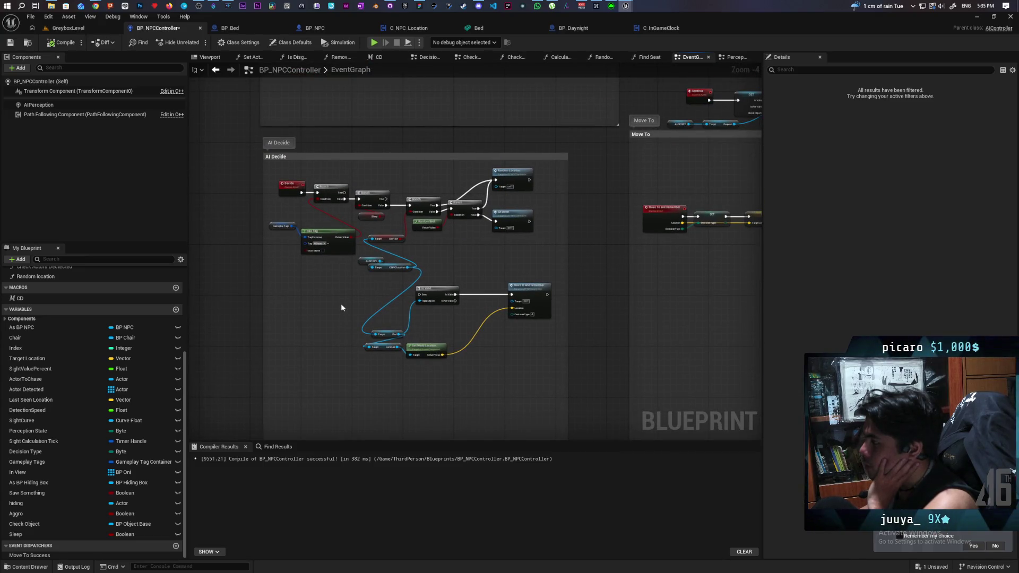
{"action": "scroll", "coordinate": [341, 307], "scroll_direction": "down", "scroll_amount": 3}
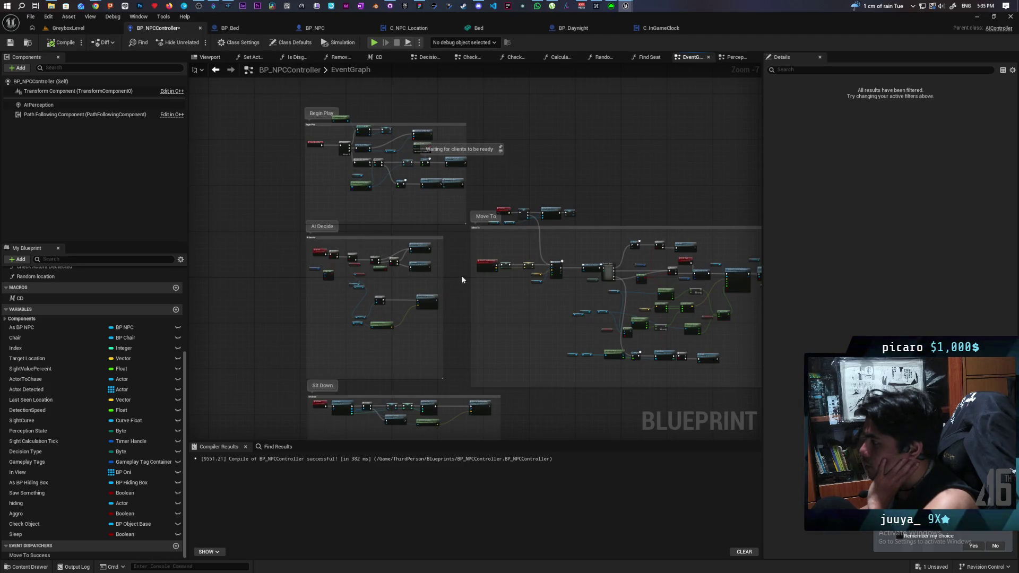
{"action": "scroll", "coordinate": [454, 274], "scroll_direction": "up", "scroll_amount": 4}
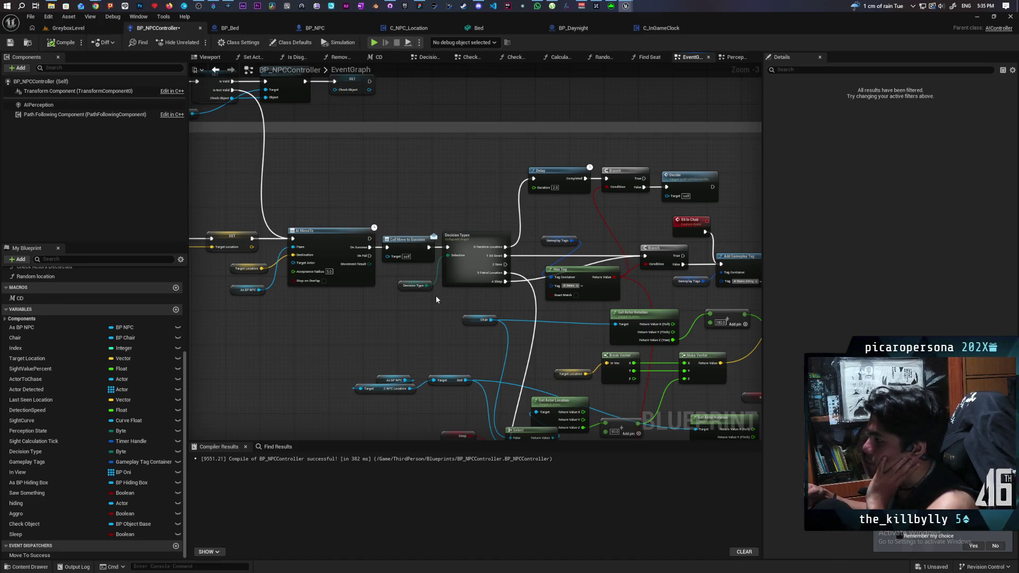
- Pan through the Move To, Sit Down and Update Time groups over to the AI Decide group
{"action": "left_click_drag", "start_coordinate": [401, 306], "coordinate": [576, 291]}
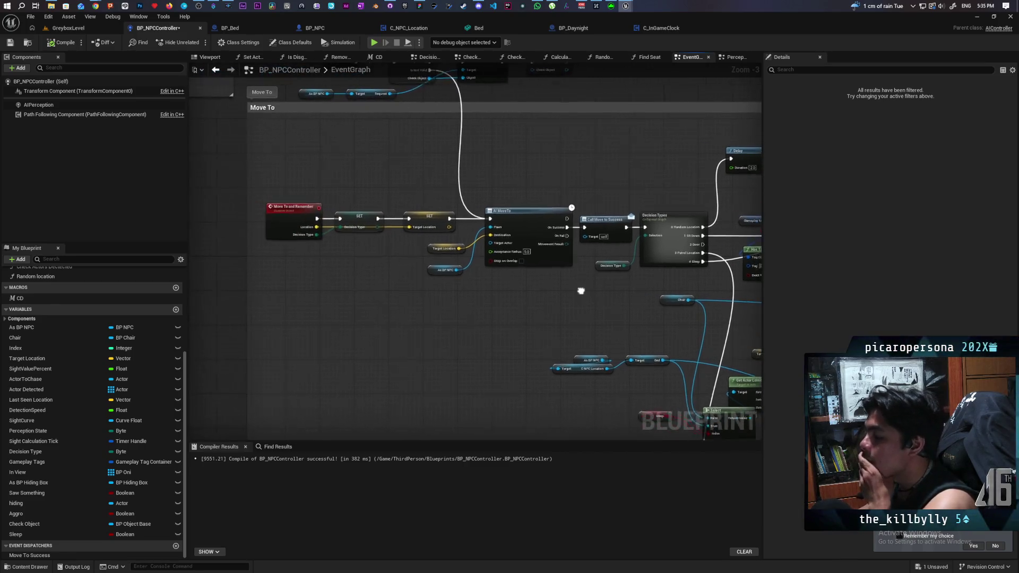
{"action": "scroll", "coordinate": [585, 288], "scroll_direction": "down", "scroll_amount": 4}
{"action": "mouse_move", "coordinate": [565, 247]}
{"action": "left_mouse_down"}
{"action": "mouse_move", "coordinate": [489, 159]}
{"action": "mouse_move", "coordinate": [478, 326]}
{"action": "mouse_move", "coordinate": [484, 292]}
{"action": "left_mouse_up"}
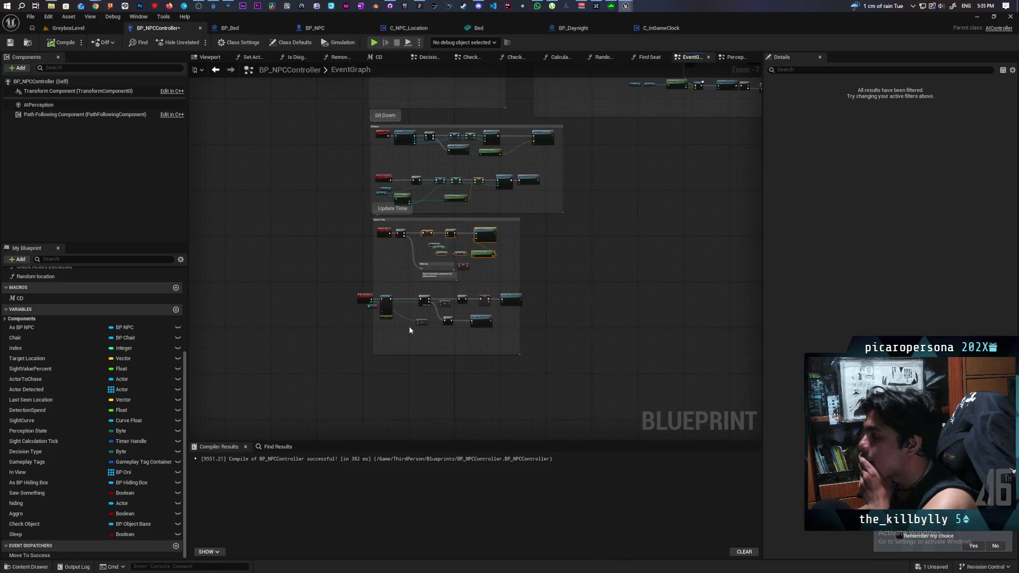
{"action": "scroll", "coordinate": [411, 331], "scroll_direction": "up", "scroll_amount": 6}
{"action": "scroll", "coordinate": [410, 331], "scroll_direction": "down", "scroll_amount": 4}
{"action": "left_click_drag", "start_coordinate": [414, 159], "coordinate": [414, 324]}
{"action": "left_click_drag", "start_coordinate": [417, 198], "coordinate": [409, 335]}
{"action": "left_click_drag", "start_coordinate": [409, 247], "coordinate": [391, 333]}
{"action": "scroll", "coordinate": [367, 283], "scroll_direction": "up", "scroll_amount": 5}
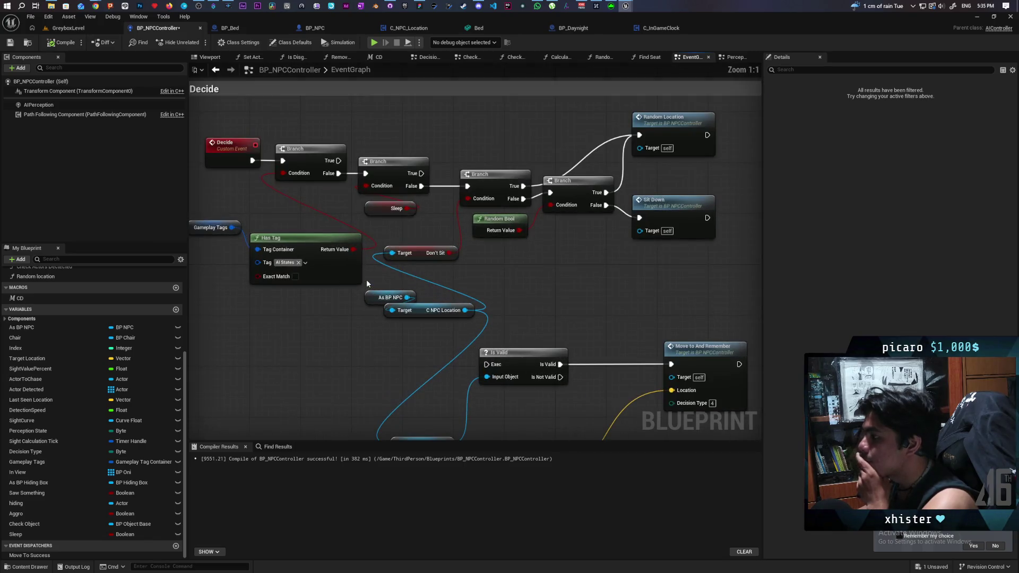
{"action": "scroll", "coordinate": [327, 303], "scroll_direction": "down", "scroll_amount": 3}
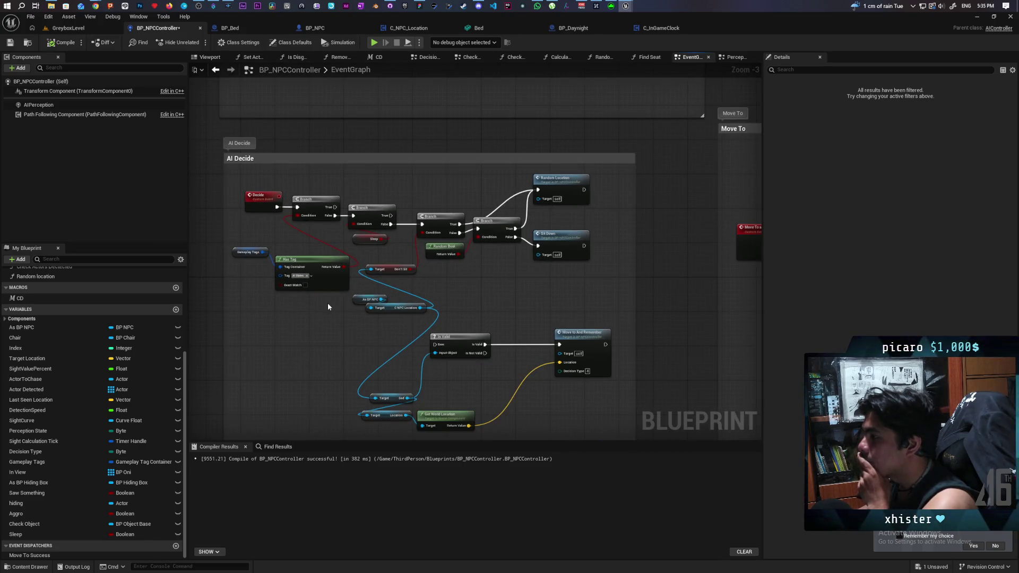
{"action": "scroll", "coordinate": [327, 303], "scroll_direction": "down", "scroll_amount": 2}
{"action": "scroll", "coordinate": [327, 303], "scroll_direction": "up", "scroll_amount": 2}
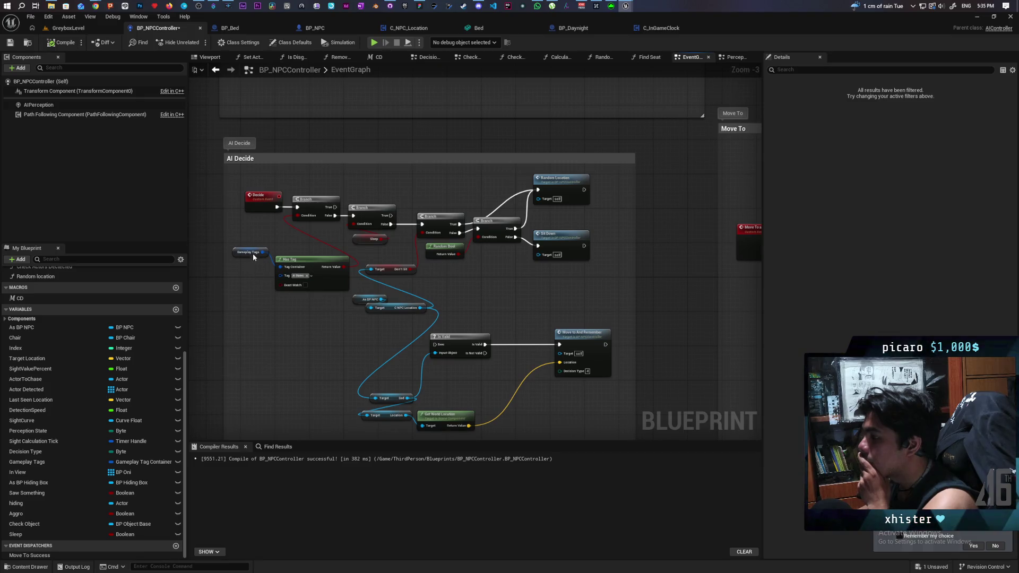
- Select the AI Decide group's Branch, Gameplay Tags and Has Tag nodes
{"action": "left_click", "coordinate": [283, 232]}
{"action": "mouse_move", "coordinate": [256, 217]}
{"action": "left_mouse_down"}
{"action": "mouse_move", "coordinate": [313, 254]}
{"action": "mouse_move", "coordinate": [327, 292]}
{"action": "left_mouse_up"}
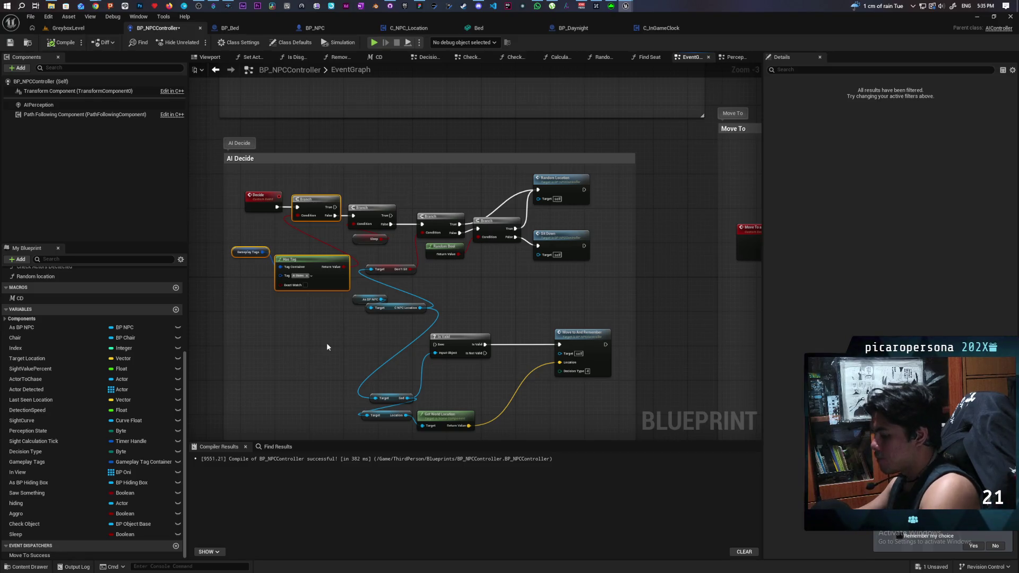
{"action": "mouse_move", "coordinate": [327, 342]}
{"action": "left_mouse_down"}
{"action": "mouse_move", "coordinate": [430, 240]}
{"action": "mouse_move", "coordinate": [404, 232]}
{"action": "left_mouse_up"}
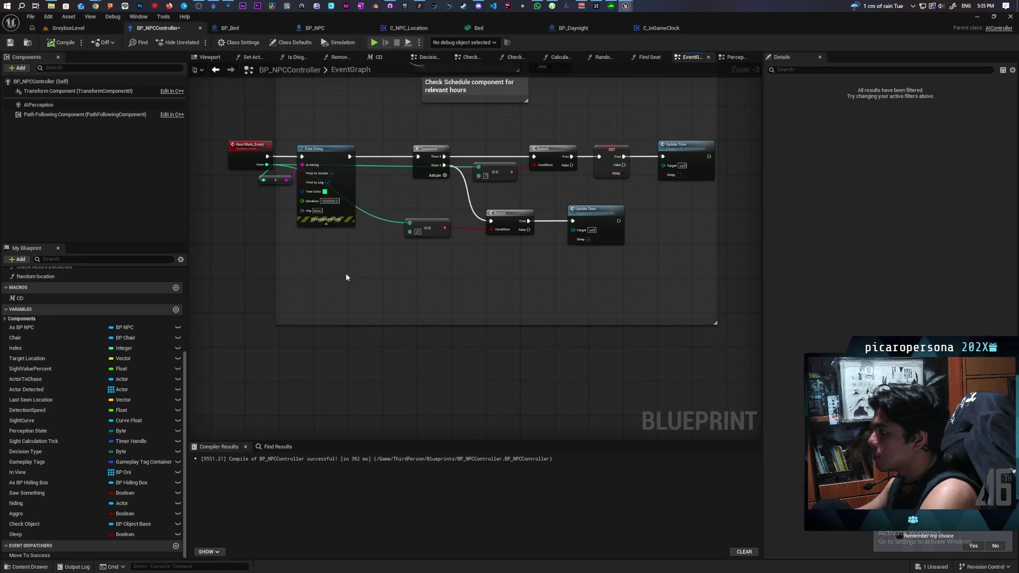
- Paste the tag-check nodes and place the Branch between Print String and Sequence
{"action": "key", "text": "ctrl+v"}
{"action": "left_click_drag", "start_coordinate": [450, 282], "coordinate": [302, 334]}
{"action": "left_click_drag", "start_coordinate": [393, 313], "coordinate": [368, 287]}
{"action": "left_click", "coordinate": [458, 280]}
{"action": "left_click_drag", "start_coordinate": [458, 279], "coordinate": [468, 350]}
{"action": "left_click_drag", "start_coordinate": [404, 315], "coordinate": [393, 225]}
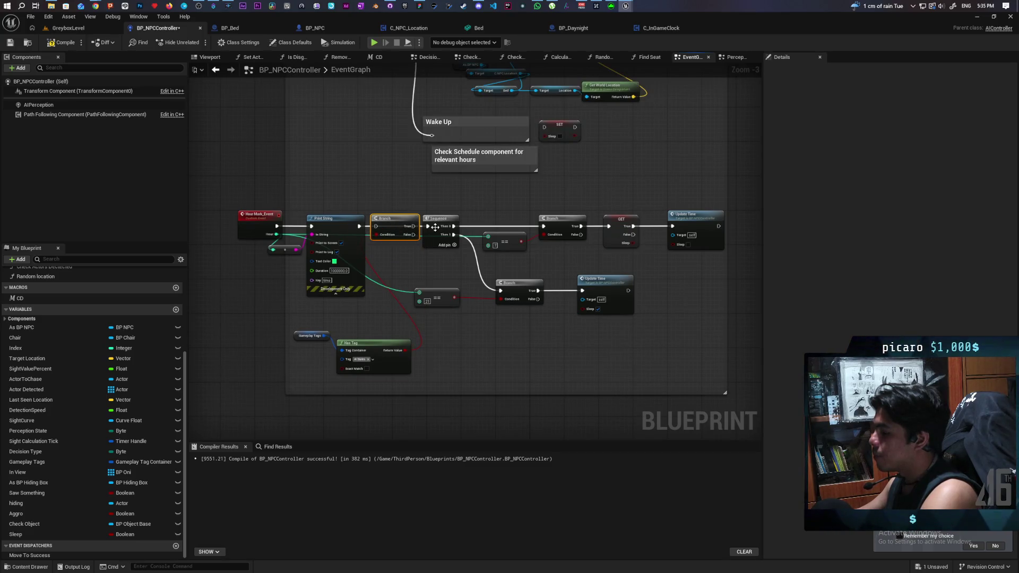
- Connect the Branch False output to Sequence and save the blueprint
{"action": "left_click", "coordinate": [436, 224]}
{"action": "scroll", "coordinate": [424, 218], "scroll_direction": "up", "scroll_amount": 3}
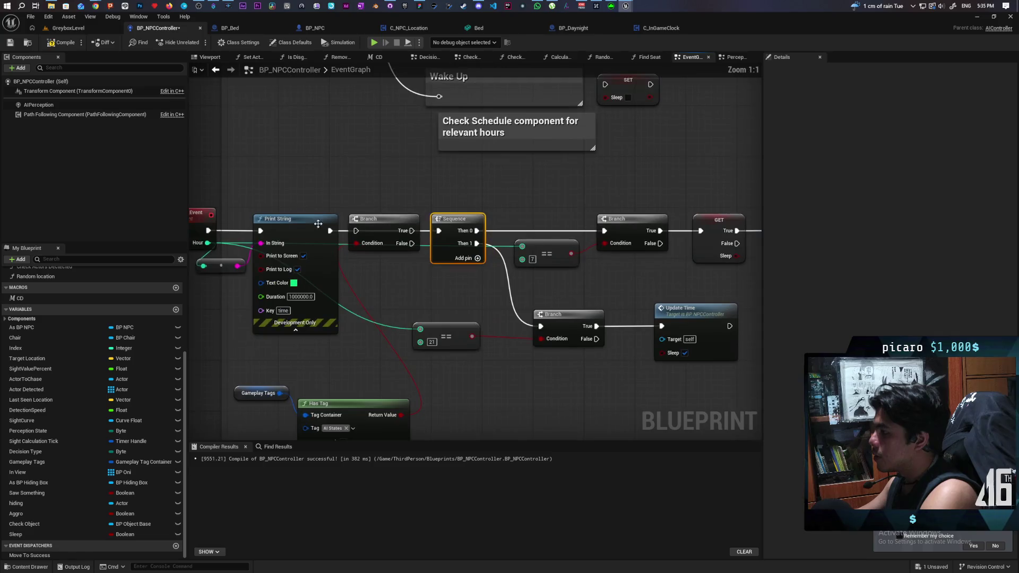
{"action": "left_click_drag", "start_coordinate": [412, 243], "coordinate": [441, 233]}
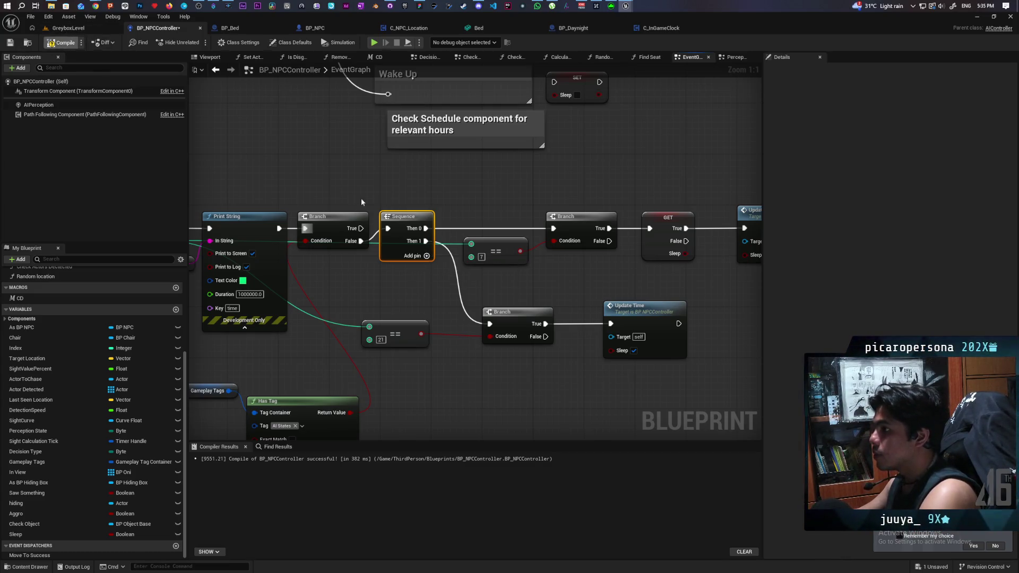
{"action": "key", "text": "ctrl+s"}
- Pan across the AI Decide, Move To and Update Time groups back to Hour Mark Event
{"action": "scroll", "coordinate": [329, 167], "scroll_direction": "down", "scroll_amount": 4}
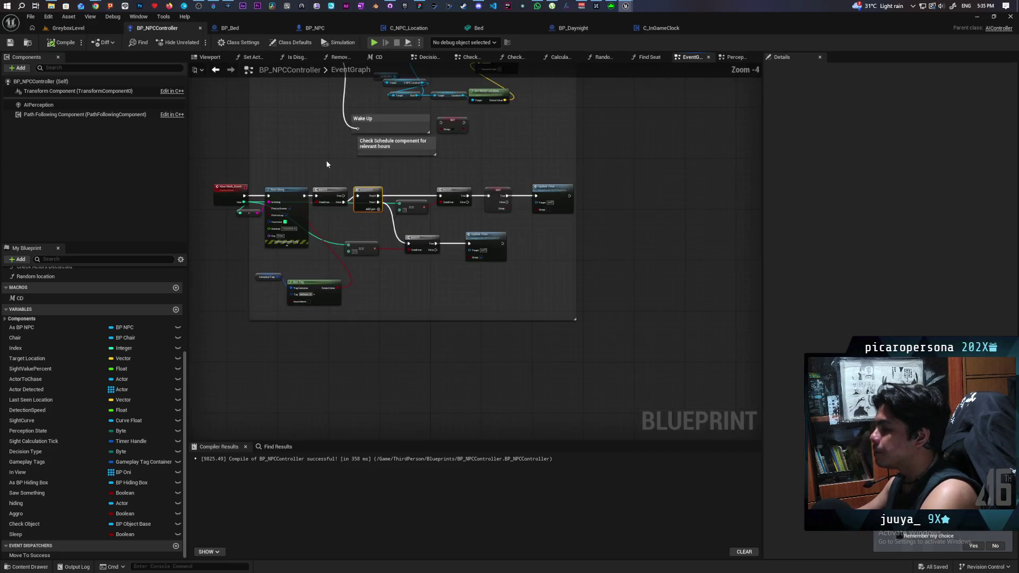
{"action": "mouse_move", "coordinate": [353, 289]}
{"action": "left_mouse_down"}
{"action": "mouse_move", "coordinate": [351, 531]}
{"action": "mouse_move", "coordinate": [346, 402]}
{"action": "mouse_move", "coordinate": [400, 364]}
{"action": "mouse_move", "coordinate": [405, 189]}
{"action": "left_mouse_up"}
{"action": "left_click_drag", "start_coordinate": [409, 382], "coordinate": [408, 227]}
{"action": "scroll", "coordinate": [408, 227], "scroll_direction": "up", "scroll_amount": 2}
{"action": "left_click_drag", "start_coordinate": [350, 274], "coordinate": [414, 267]}
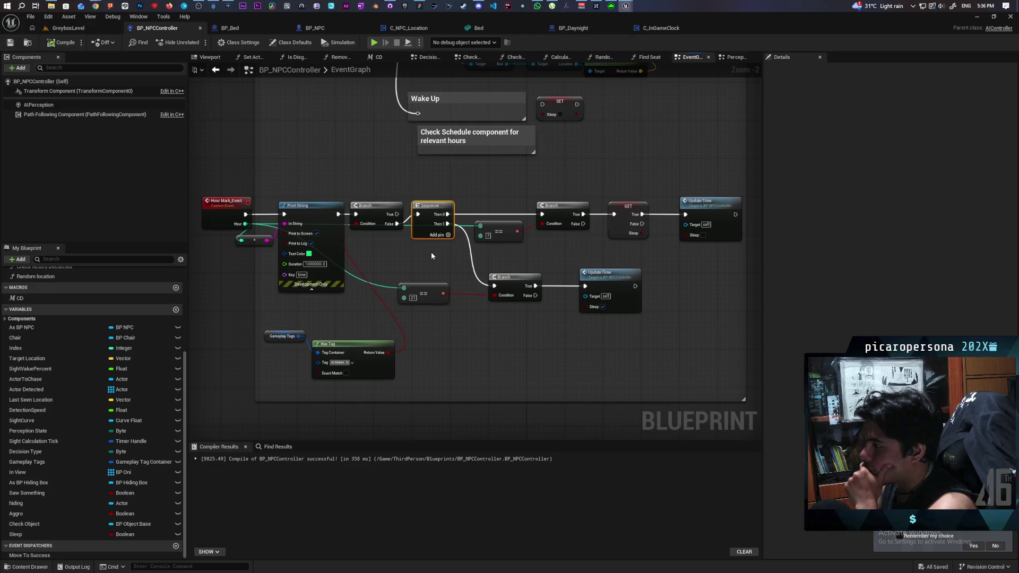
- Recenter the view on the Hour Mark Event chain above the Wake Up comment
{"action": "left_click_drag", "start_coordinate": [431, 256], "coordinate": [411, 311]}
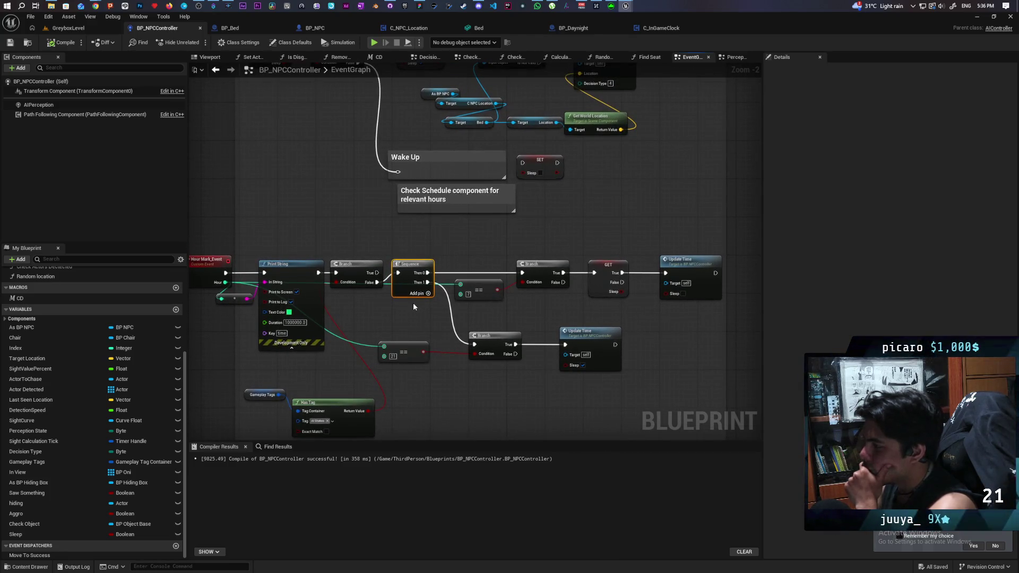
{"action": "scroll", "coordinate": [398, 319], "scroll_direction": "up", "scroll_amount": 1}
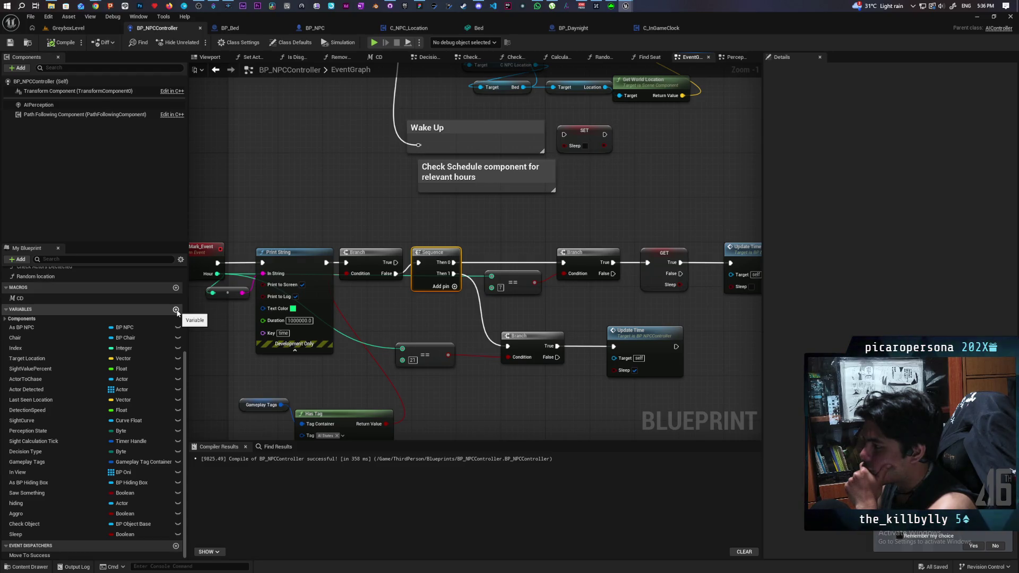
{"action": "left_click_drag", "start_coordinate": [233, 349], "coordinate": [280, 332]}
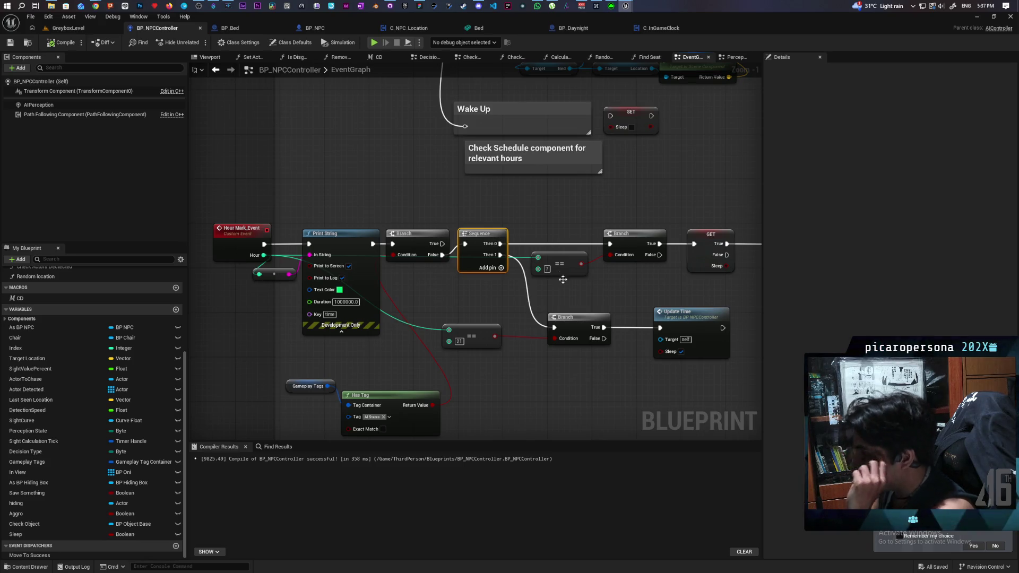
{"action": "scroll", "coordinate": [334, 169], "scroll_direction": "down", "scroll_amount": 2}
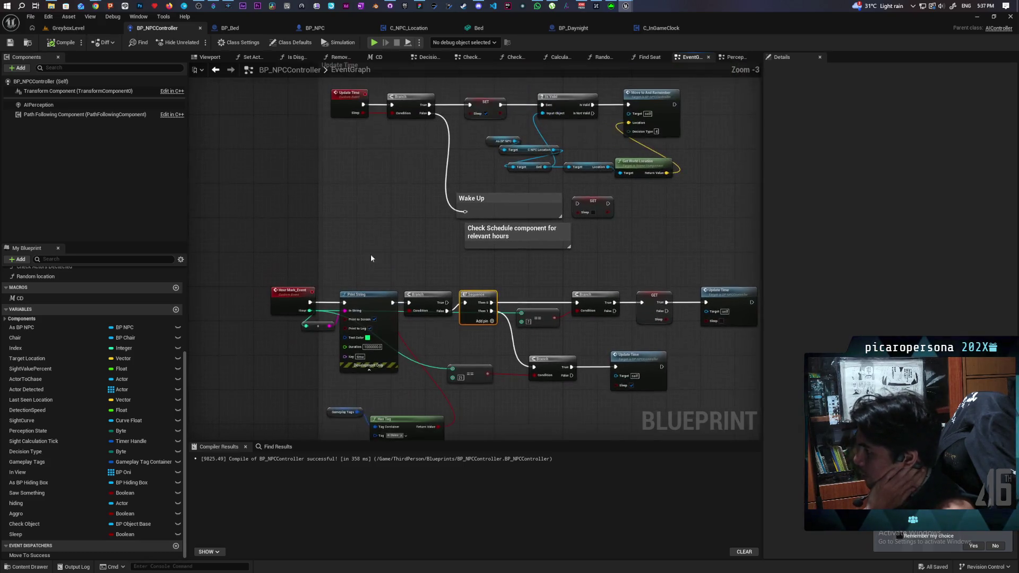
{"action": "mouse_move", "coordinate": [360, 238]}
{"action": "left_mouse_down"}
{"action": "mouse_move", "coordinate": [312, 298]}
{"action": "mouse_move", "coordinate": [302, 204]}
{"action": "left_mouse_up"}
{"action": "scroll", "coordinate": [294, 235], "scroll_direction": "up", "scroll_amount": 2}
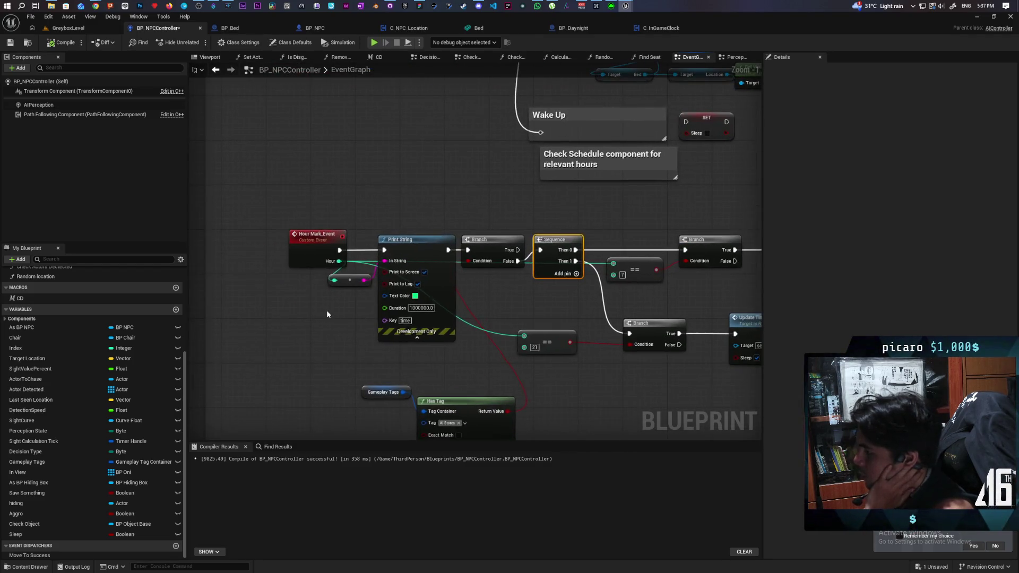
- Shift Hour Mark_Event, its reroute node and Print String slightly left
{"action": "left_click_drag", "start_coordinate": [348, 287], "coordinate": [241, 327]}
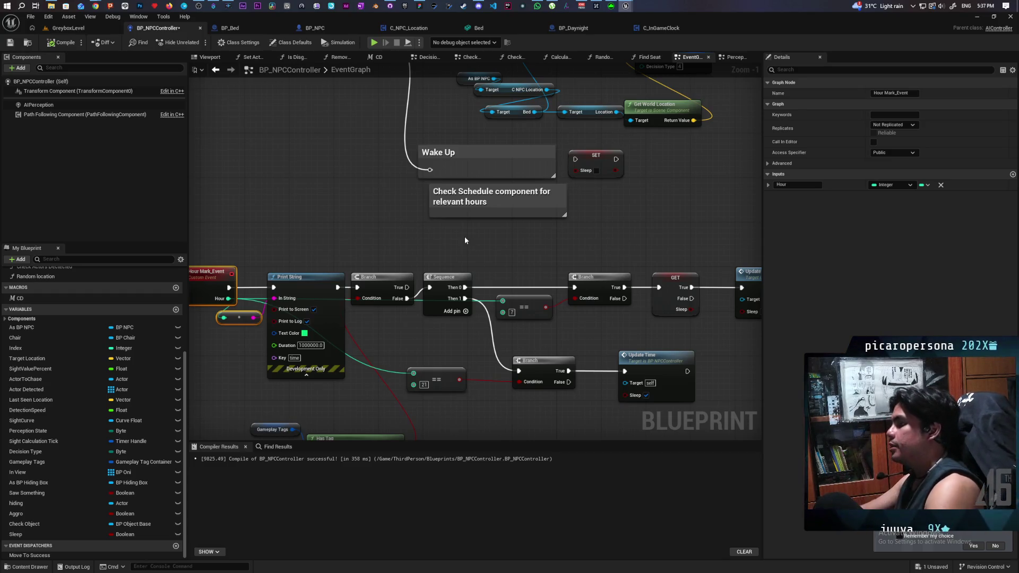
{"action": "mouse_move", "coordinate": [466, 240]}
{"action": "left_mouse_down"}
{"action": "mouse_move", "coordinate": [512, 234]}
{"action": "mouse_move", "coordinate": [423, 218]}
{"action": "mouse_move", "coordinate": [482, 219]}
{"action": "left_mouse_up"}
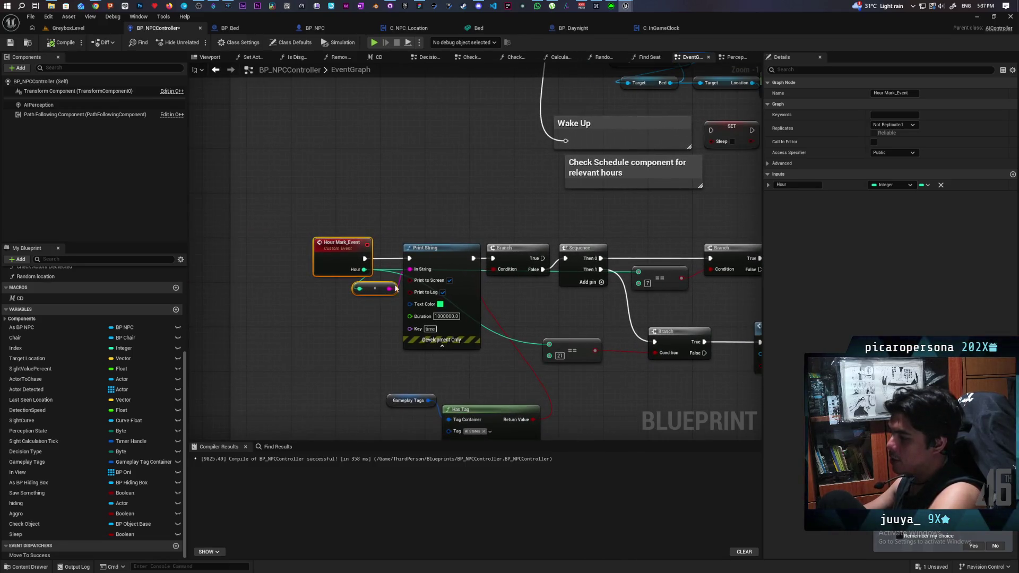
{"action": "left_click_drag", "start_coordinate": [379, 289], "coordinate": [363, 289]}
{"action": "left_click", "coordinate": [374, 307]}
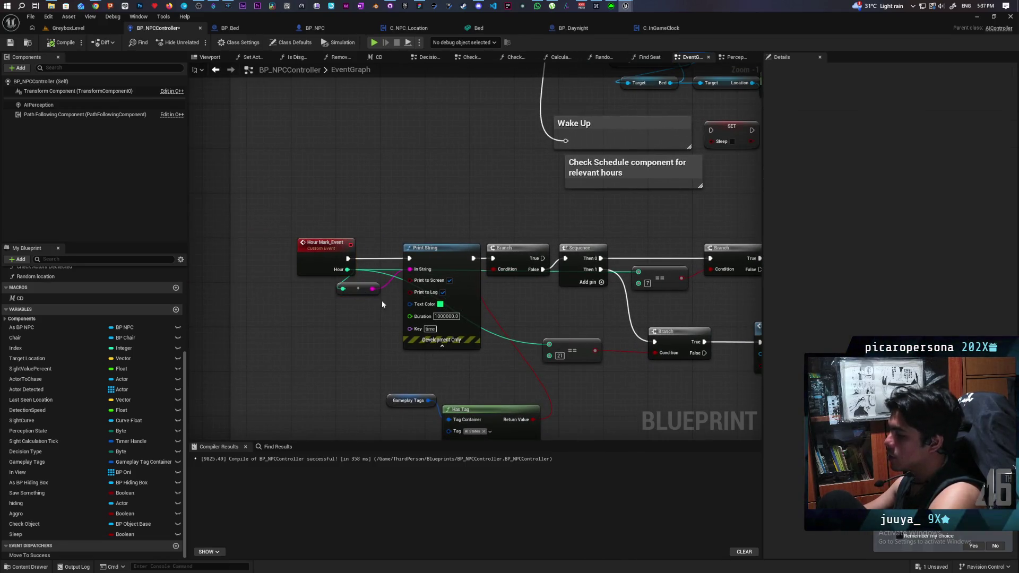
{"action": "left_click_drag", "start_coordinate": [449, 256], "coordinate": [438, 256]}
{"action": "left_click", "coordinate": [419, 221]}
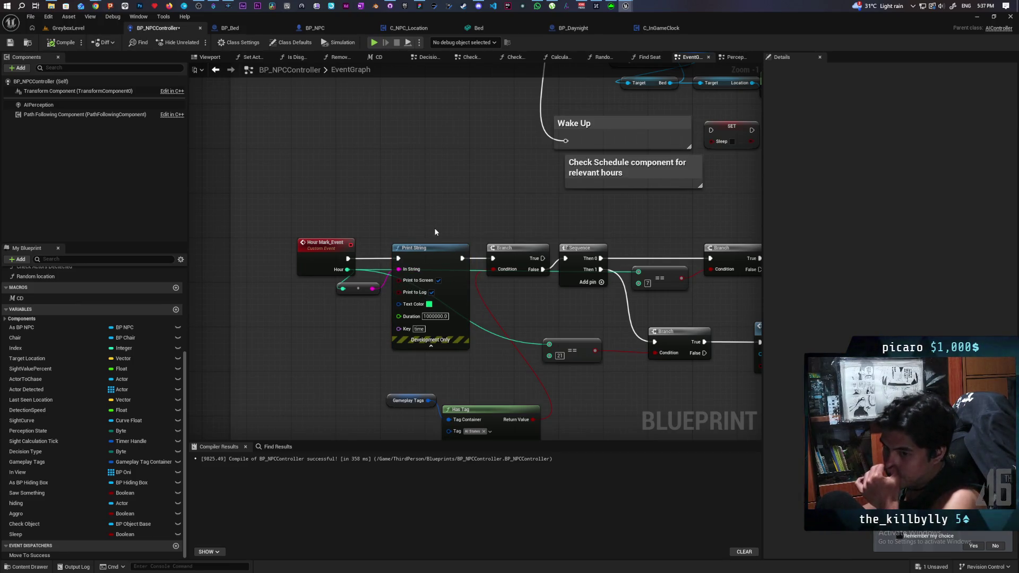
- Zoom out and pan to frame the whole Update Time group with its GET nodes
{"action": "mouse_move", "coordinate": [506, 285]}
{"action": "left_mouse_down"}
{"action": "mouse_move", "coordinate": [363, 305]}
{"action": "mouse_move", "coordinate": [444, 317]}
{"action": "left_mouse_up"}
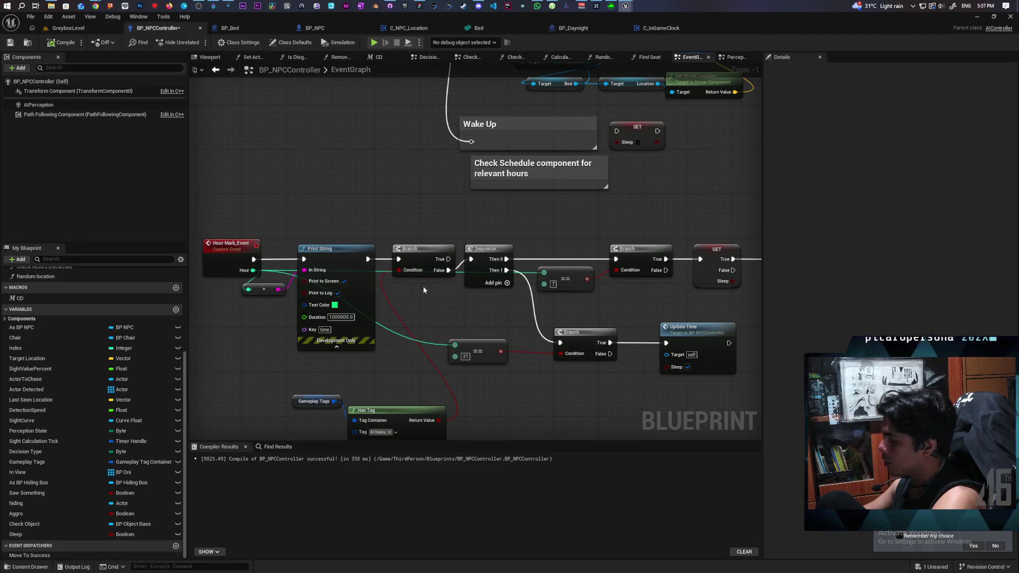
{"action": "left_click_drag", "start_coordinate": [434, 291], "coordinate": [418, 277]}
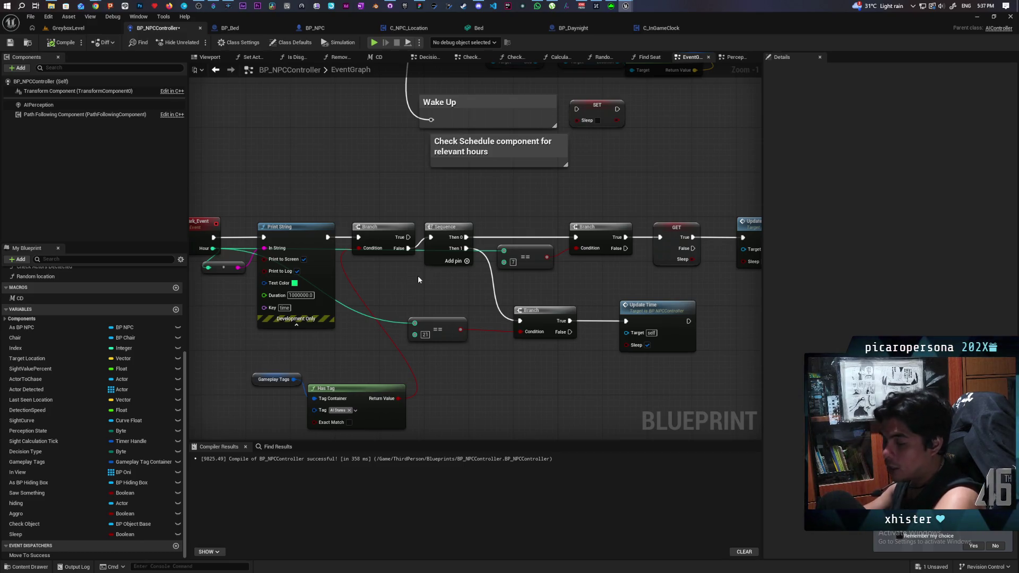
{"action": "scroll", "coordinate": [418, 276], "scroll_direction": "down", "scroll_amount": 1}
{"action": "mouse_move", "coordinate": [418, 280]}
{"action": "left_mouse_down"}
{"action": "mouse_move", "coordinate": [398, 339]}
{"action": "mouse_move", "coordinate": [374, 329]}
{"action": "mouse_move", "coordinate": [413, 325]}
{"action": "left_mouse_up"}
{"action": "scroll", "coordinate": [413, 326], "scroll_direction": "down", "scroll_amount": 1}
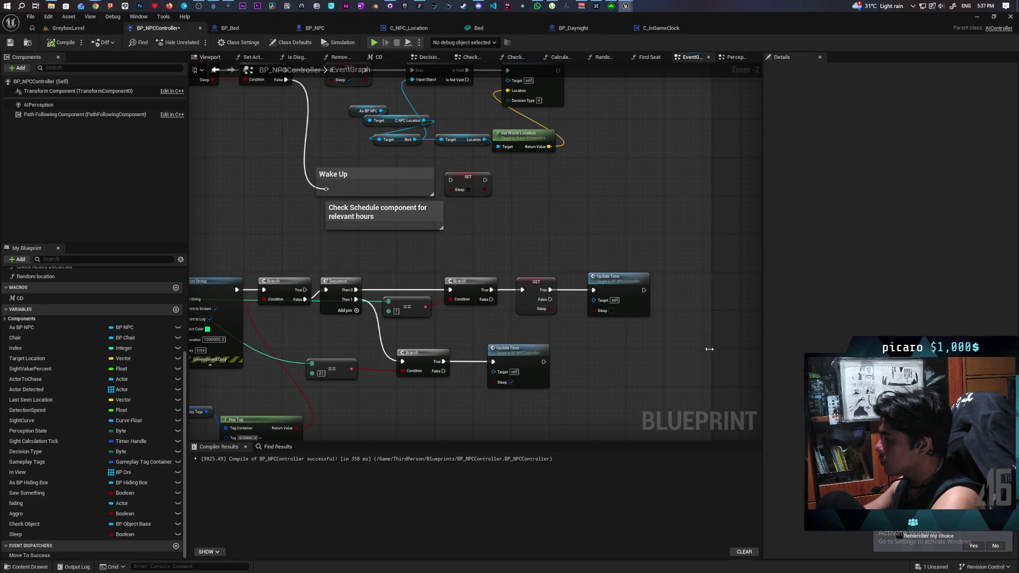
{"action": "scroll", "coordinate": [643, 370], "scroll_direction": "down", "scroll_amount": 2}
{"action": "left_click_drag", "start_coordinate": [642, 370], "coordinate": [644, 349]}
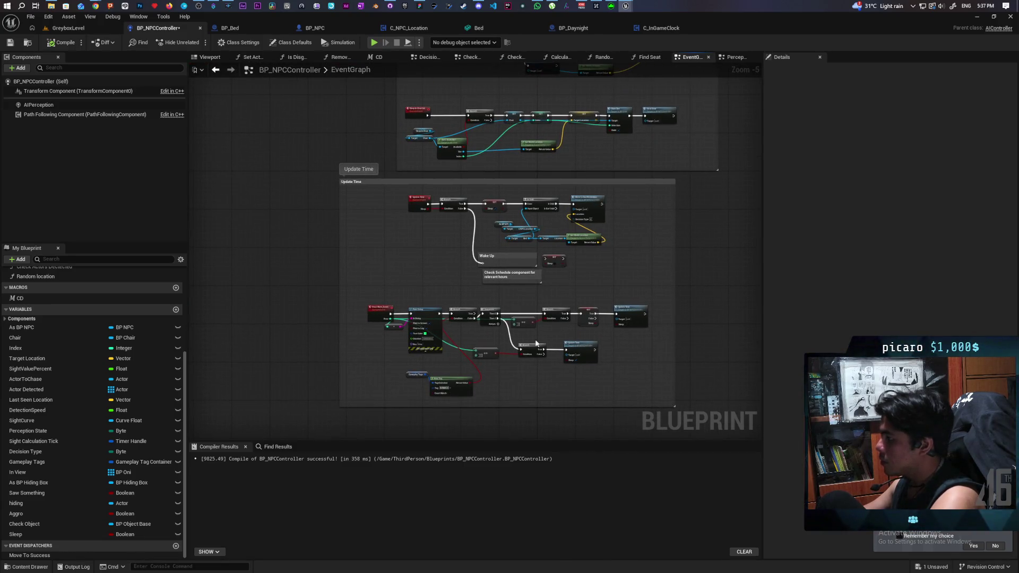
{"action": "scroll", "coordinate": [466, 339], "scroll_direction": "up", "scroll_amount": 4}
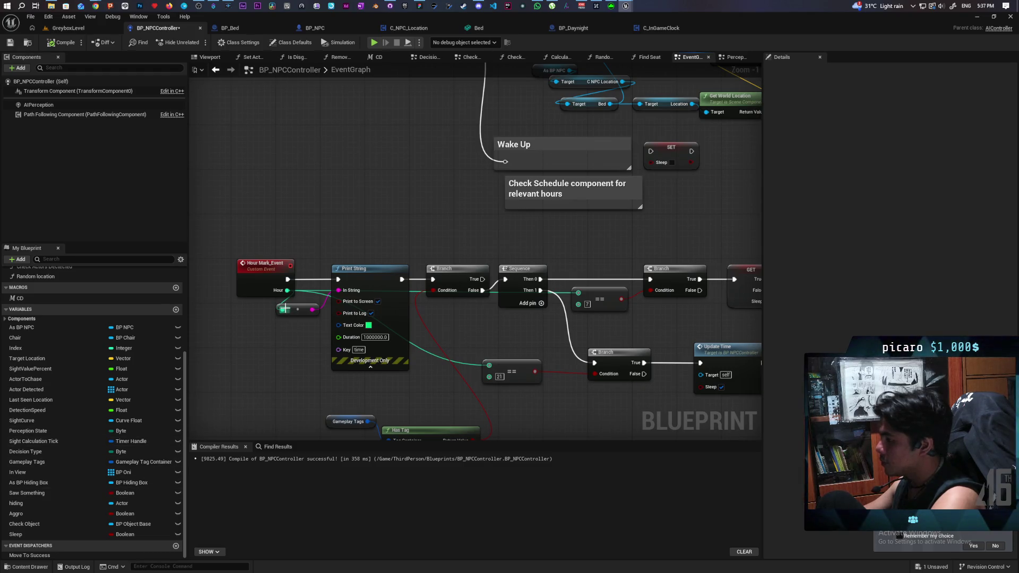
- Promote Hour to a new Pending Hour variable and set it from the Branch True path
{"action": "left_click_drag", "start_coordinate": [283, 316], "coordinate": [349, 219]}
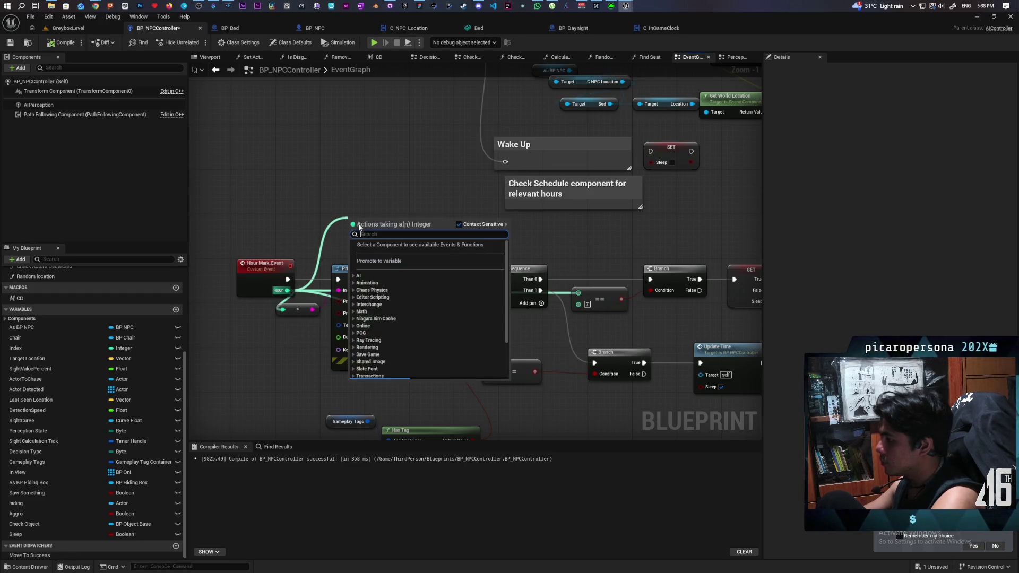
{"action": "left_click", "coordinate": [379, 261]}
{"action": "type", "text": "Per"}
{"action": "type", "text": "g Hour"}
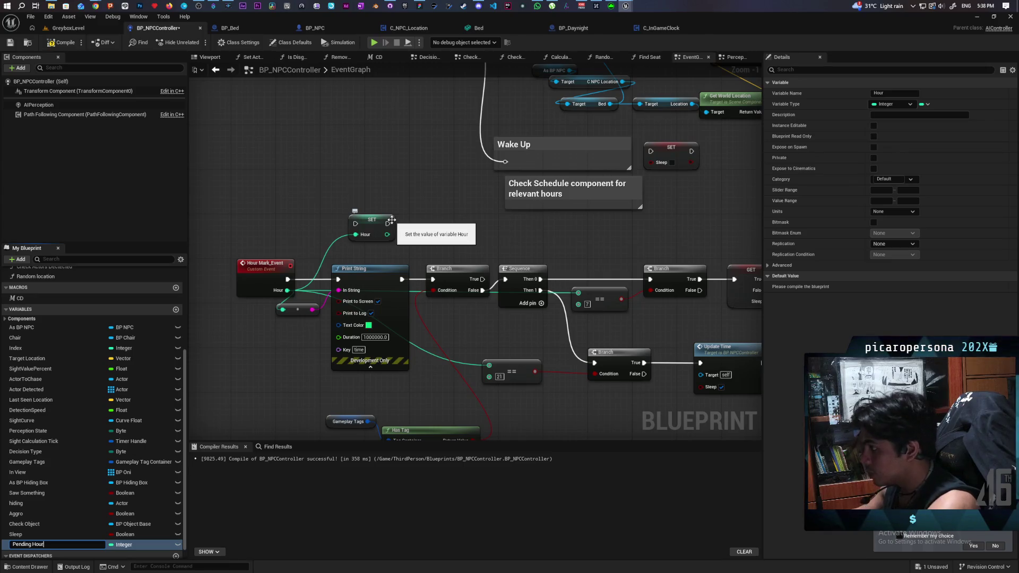
{"action": "key", "text": "Return"}
{"action": "left_click_drag", "start_coordinate": [391, 219], "coordinate": [534, 231]}
{"action": "left_click_drag", "start_coordinate": [480, 280], "coordinate": [498, 225]}
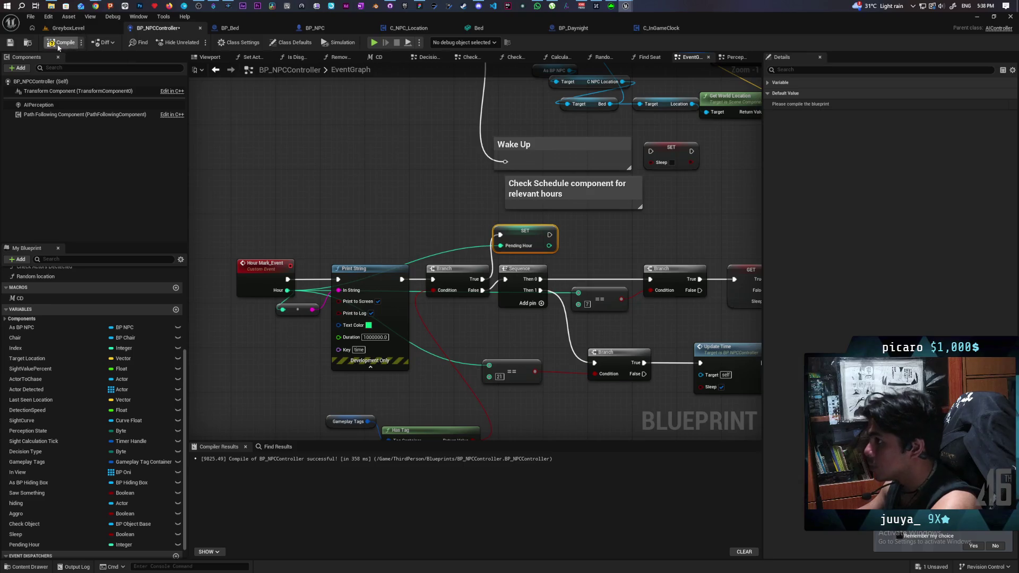
- Give Pending Hour a default value of -1, then compile and save
{"action": "key", "text": "F7"}
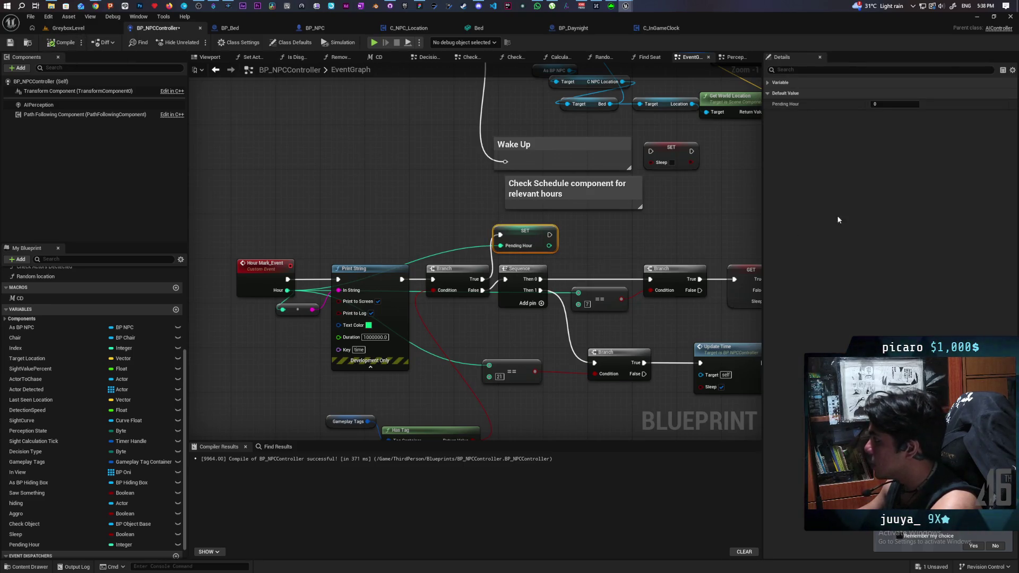
{"action": "left_click", "coordinate": [894, 104]}
{"action": "type", "text": "-1"}
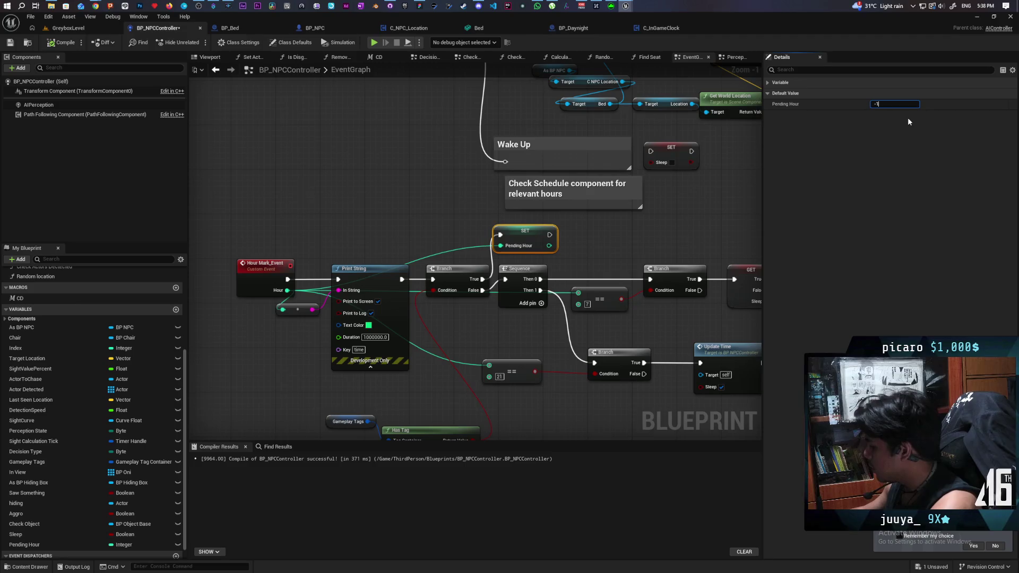
{"action": "key", "text": "F7"}
{"action": "key", "text": "ctrl+s"}
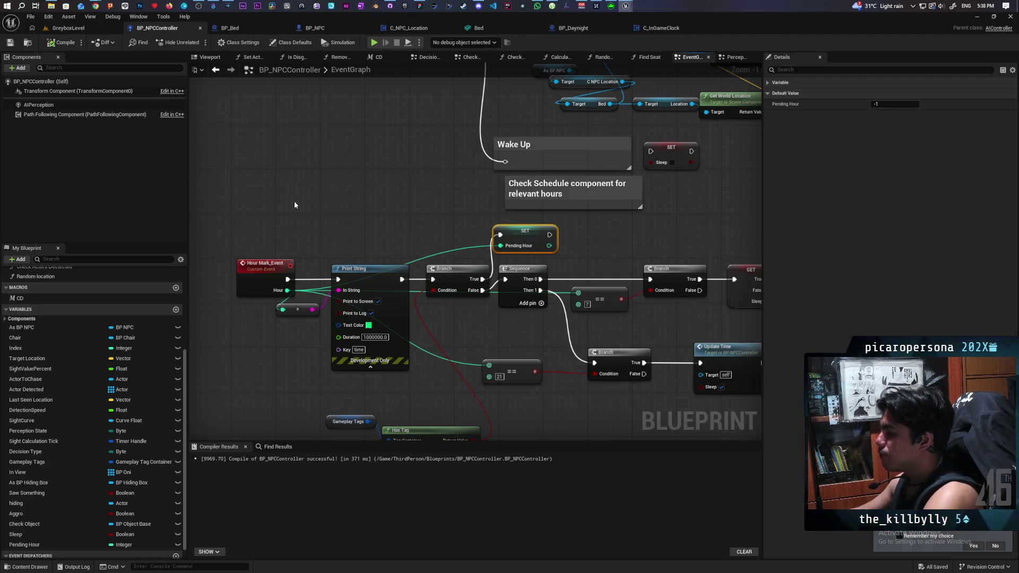
{"action": "scroll", "coordinate": [289, 200], "scroll_direction": "down", "scroll_amount": 4}
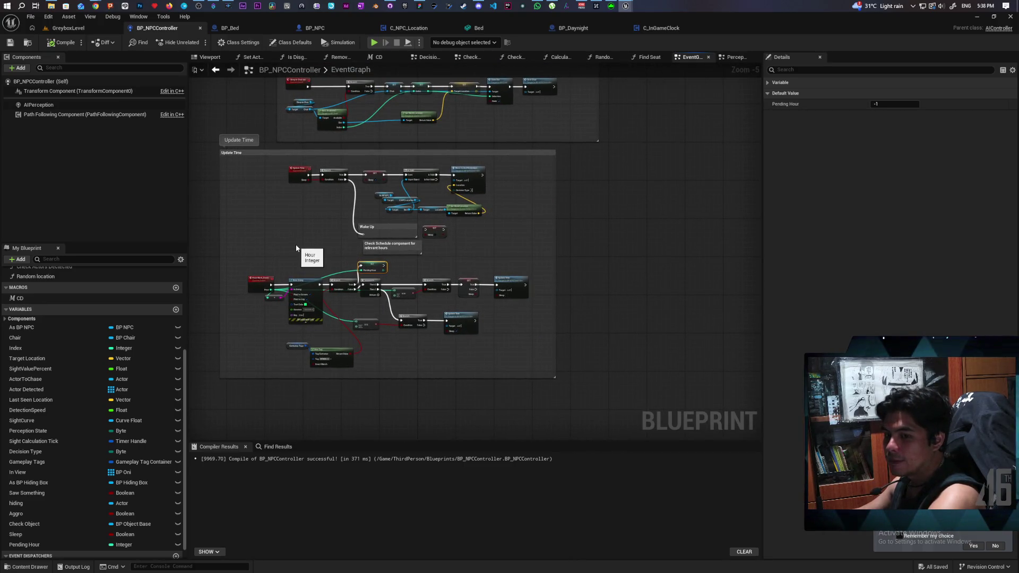
- Move the Hour Mark_Event, Print String and Branch nodes left to tidy the graph
{"action": "scroll", "coordinate": [434, 269], "scroll_direction": "down", "scroll_amount": 1}
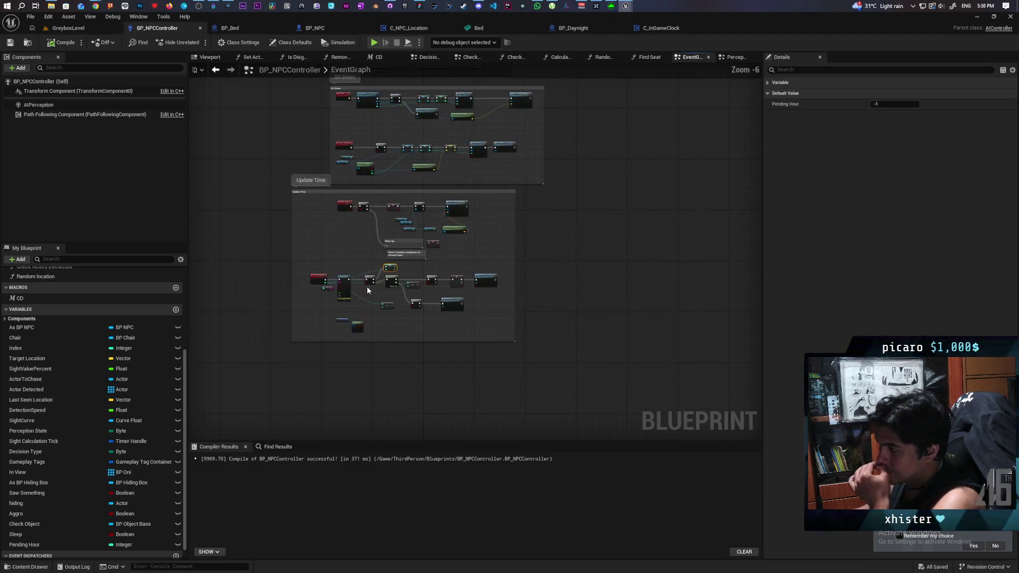
{"action": "scroll", "coordinate": [367, 289], "scroll_direction": "up", "scroll_amount": 6}
{"action": "left_click_drag", "start_coordinate": [400, 292], "coordinate": [468, 300]}
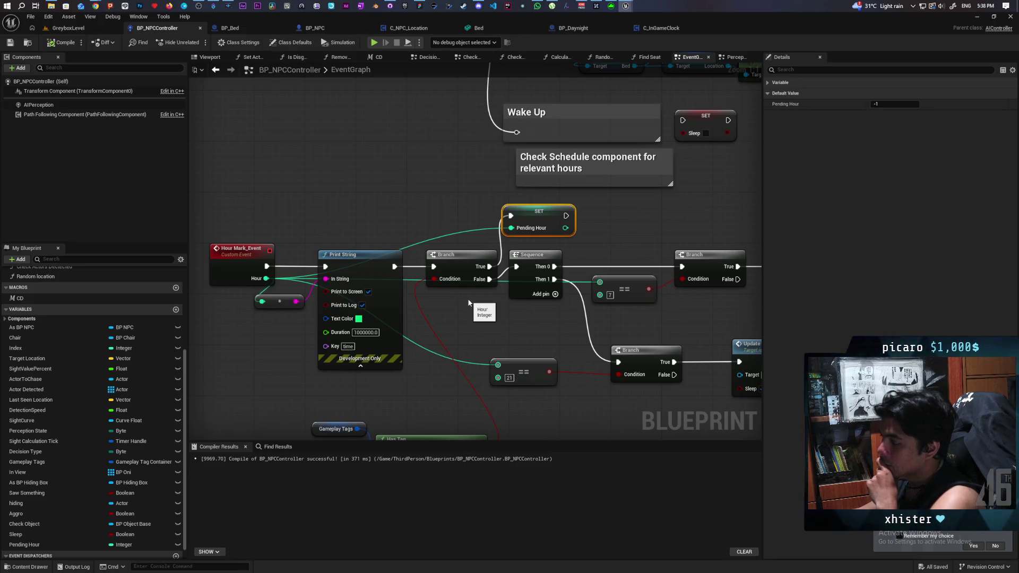
{"action": "mouse_move", "coordinate": [497, 317]}
{"action": "left_mouse_down"}
{"action": "mouse_move", "coordinate": [539, 281]}
{"action": "mouse_move", "coordinate": [612, 252]}
{"action": "left_mouse_up"}
{"action": "left_click_drag", "start_coordinate": [309, 204], "coordinate": [584, 268]}
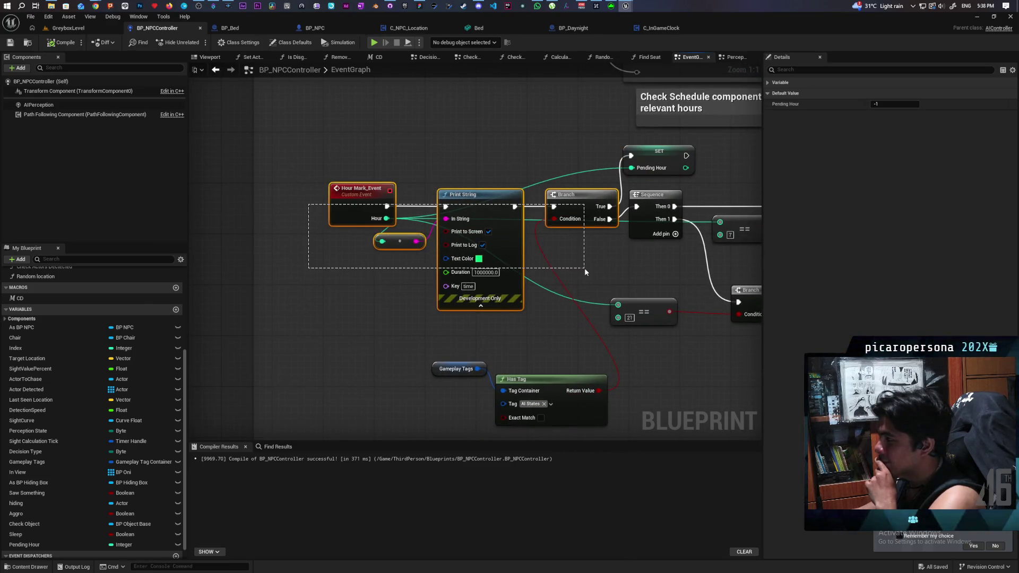
{"action": "mouse_move", "coordinate": [578, 200]}
{"action": "left_mouse_down"}
{"action": "mouse_move", "coordinate": [537, 201]}
{"action": "mouse_move", "coordinate": [530, 183]}
{"action": "mouse_move", "coordinate": [520, 189]}
{"action": "left_mouse_up"}
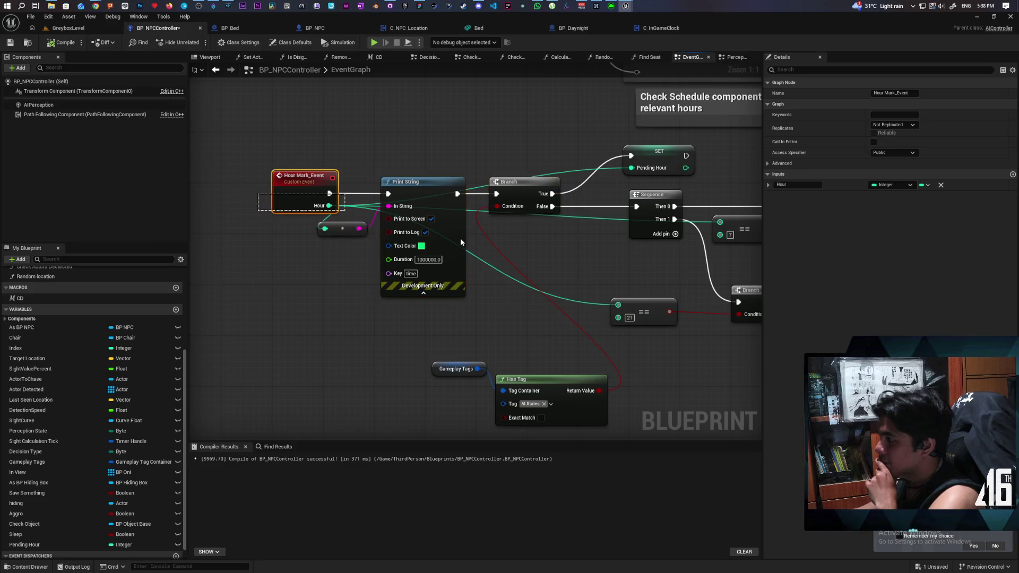
{"action": "left_click_drag", "start_coordinate": [508, 193], "coordinate": [459, 193]}
{"action": "left_click", "coordinate": [504, 222]}
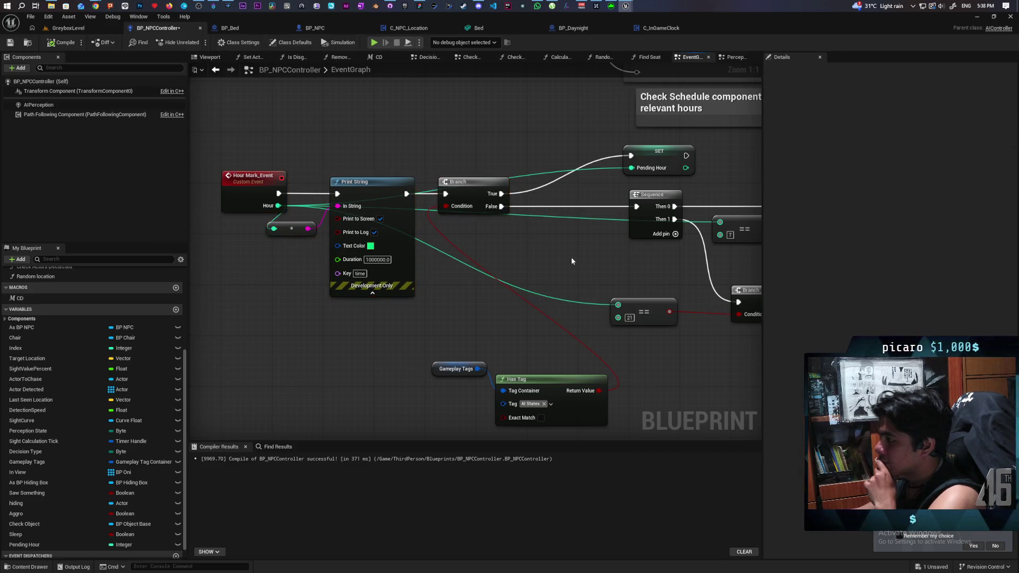
{"action": "mouse_move", "coordinate": [416, 335]}
{"action": "left_mouse_down"}
{"action": "mouse_move", "coordinate": [497, 381]}
{"action": "mouse_move", "coordinate": [394, 348]}
{"action": "left_mouse_up"}
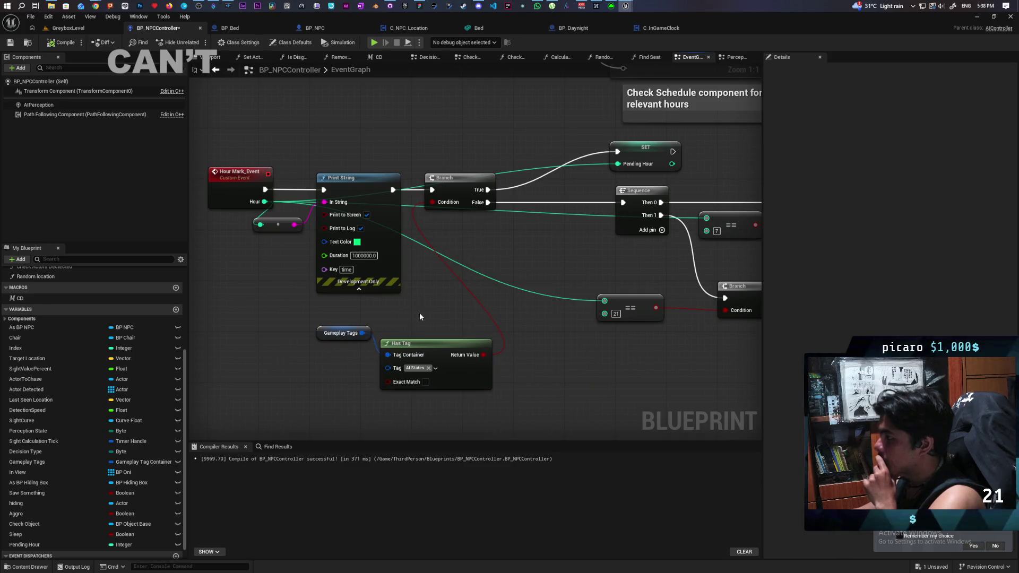
- Add a SET Pending Hour = -1 on the False path, then compile and save
{"action": "left_click", "coordinate": [55, 545]}
{"action": "left_click_drag", "start_coordinate": [55, 545], "coordinate": [536, 212]}
{"action": "left_click", "coordinate": [575, 216]}
{"action": "type", "text": "-1"}
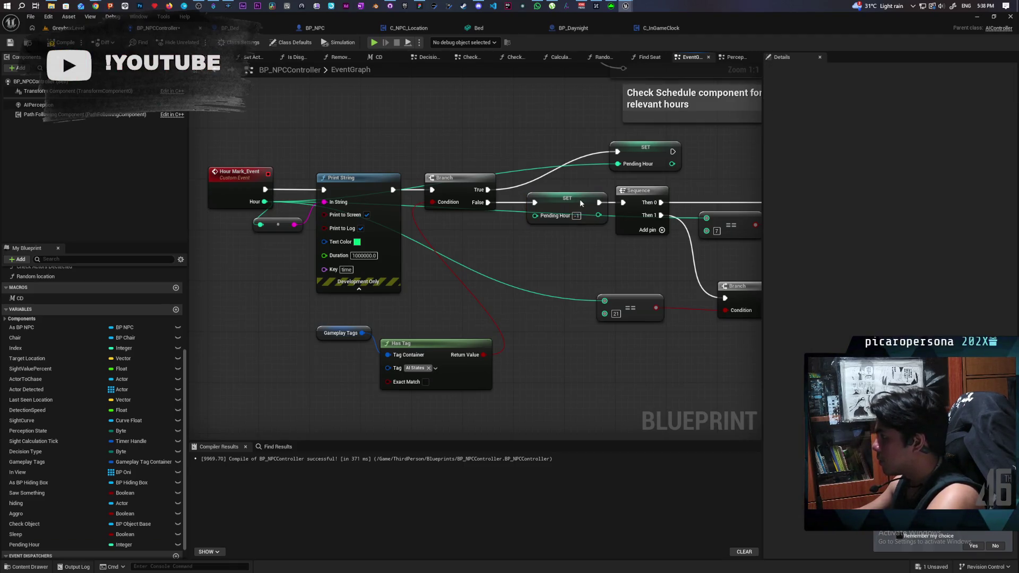
{"action": "left_click_drag", "start_coordinate": [567, 198], "coordinate": [561, 198]}
{"action": "left_click", "coordinate": [66, 43]}
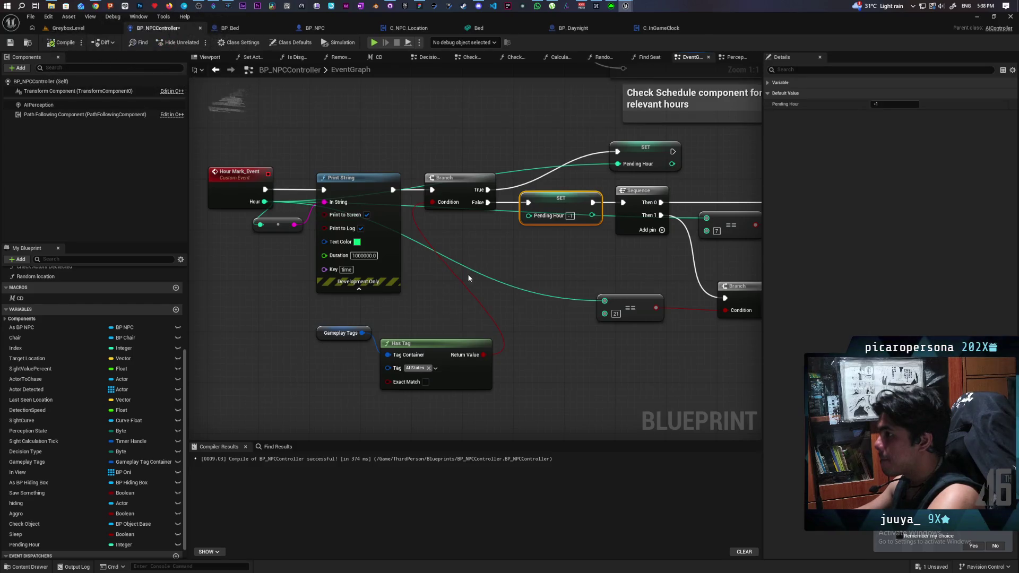
{"action": "scroll", "coordinate": [426, 312], "scroll_direction": "down", "scroll_amount": 3}
{"action": "key", "text": "ctrl+s"}
{"action": "scroll", "coordinate": [427, 310], "scroll_direction": "down", "scroll_amount": 4}
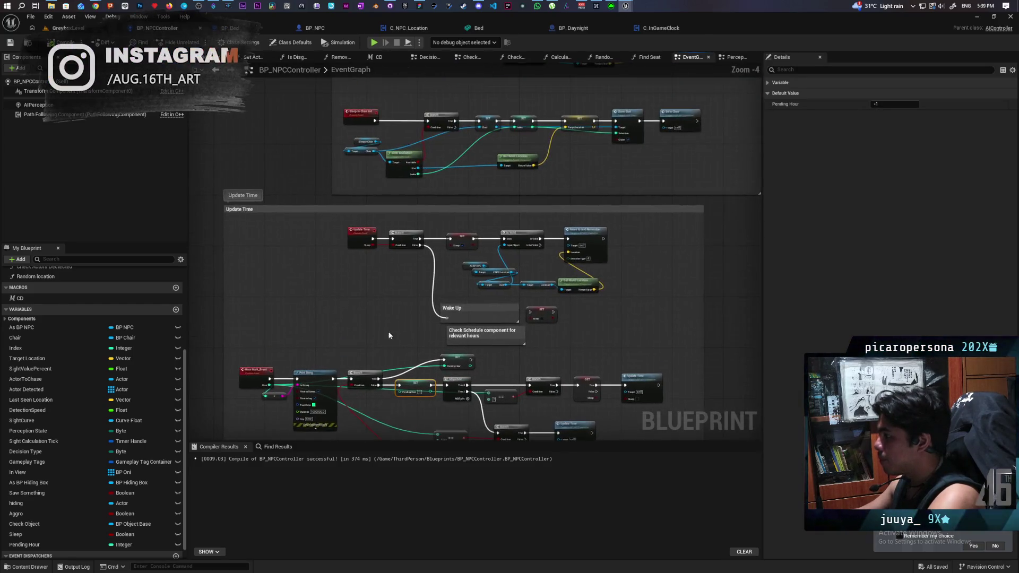
- Zoom out and pan past Continue and Object Seen to the Move To comment, selecting Pending Hour
{"action": "scroll", "coordinate": [523, 322], "scroll_direction": "up", "scroll_amount": 6}
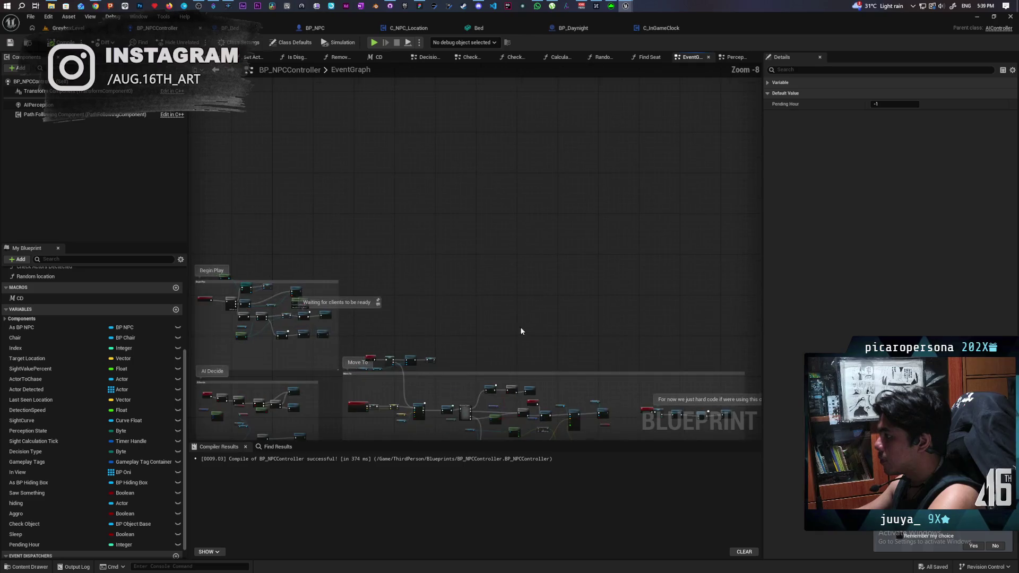
{"action": "mouse_move", "coordinate": [495, 205]}
{"action": "left_mouse_down"}
{"action": "mouse_move", "coordinate": [427, 316]}
{"action": "mouse_move", "coordinate": [381, 304]}
{"action": "mouse_move", "coordinate": [415, 295]}
{"action": "mouse_move", "coordinate": [398, 341]}
{"action": "mouse_move", "coordinate": [364, 269]}
{"action": "mouse_move", "coordinate": [357, 289]}
{"action": "mouse_move", "coordinate": [414, 270]}
{"action": "mouse_move", "coordinate": [459, 309]}
{"action": "mouse_move", "coordinate": [482, 348]}
{"action": "left_mouse_up"}
{"action": "scroll", "coordinate": [397, 334], "scroll_direction": "up", "scroll_amount": 1}
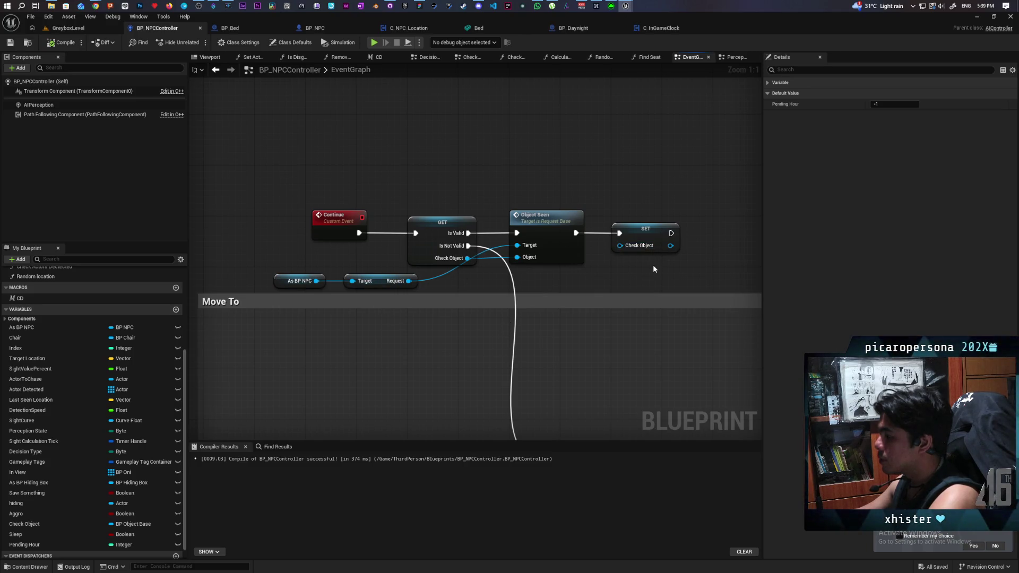
{"action": "left_click_drag", "start_coordinate": [509, 246], "coordinate": [531, 183]}
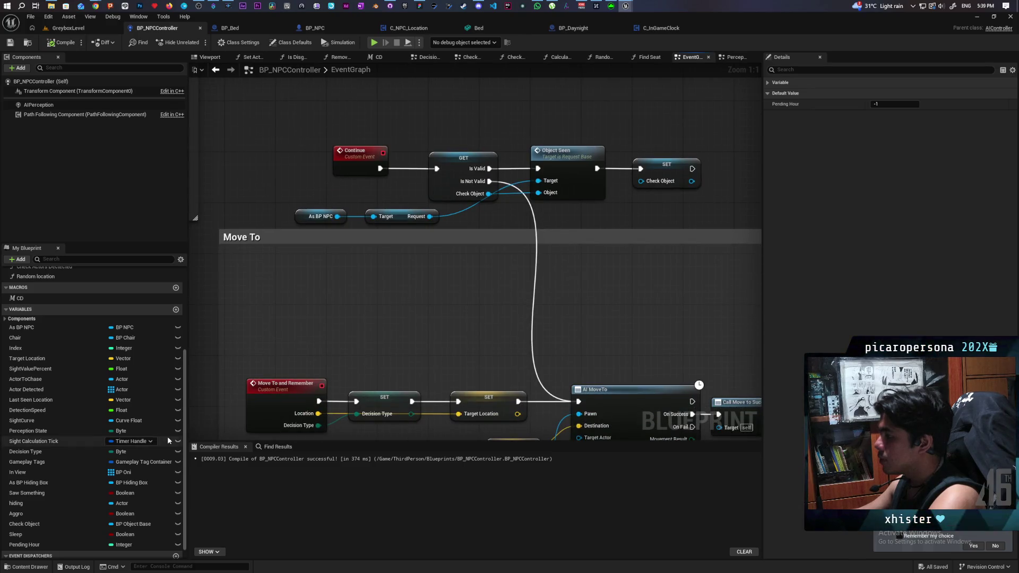
{"action": "left_click", "coordinate": [26, 546]}
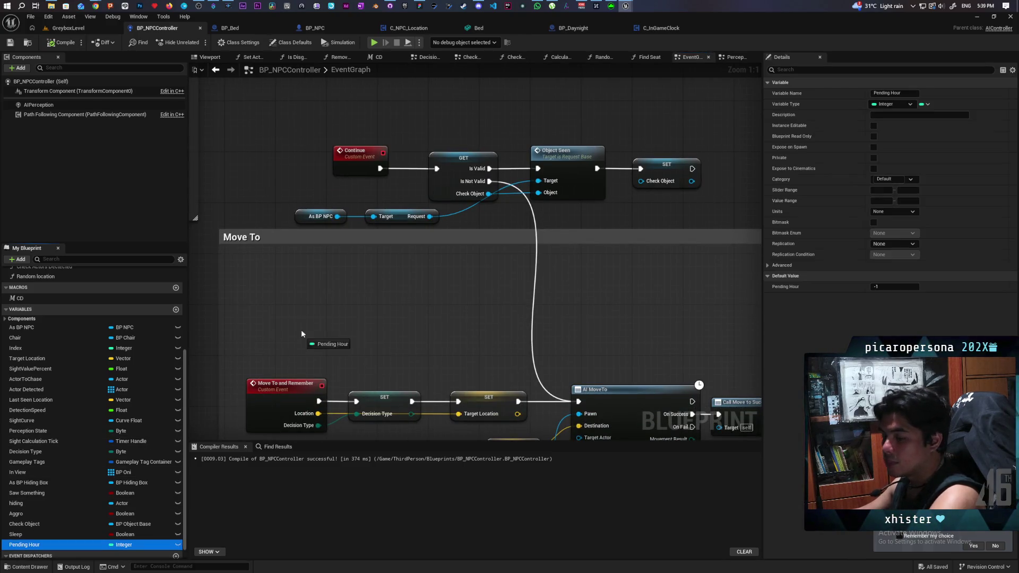
- Add a Pending Hour getter with a Greater-than -1 check, replacing an initial Equal node
{"action": "mouse_move", "coordinate": [356, 322]}
{"action": "left_mouse_down"}
{"action": "mouse_move", "coordinate": [328, 303]}
{"action": "mouse_move", "coordinate": [414, 313]}
{"action": "mouse_move", "coordinate": [405, 306]}
{"action": "left_mouse_up"}
{"action": "type", "text": "=="}
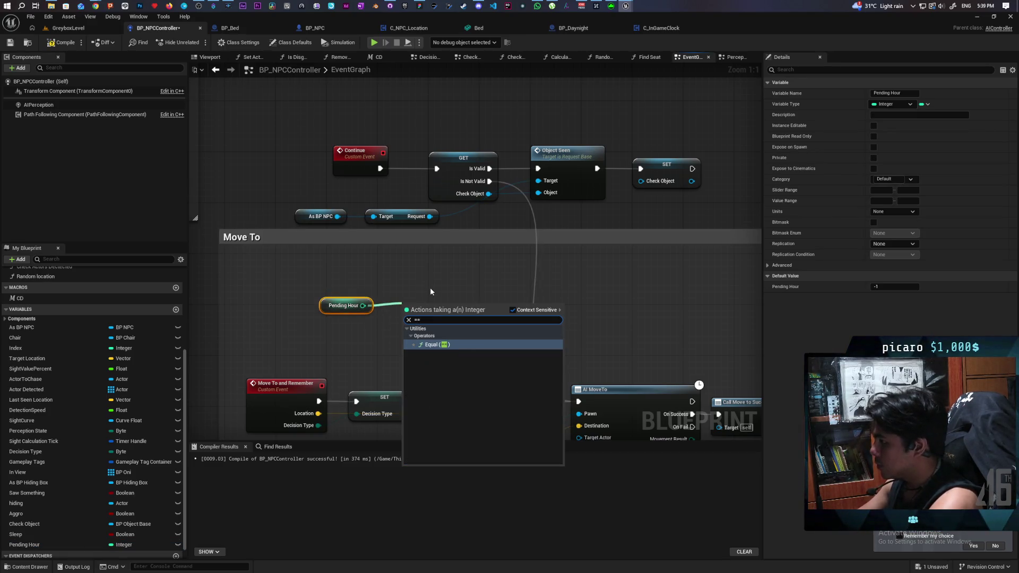
{"action": "key", "text": "Return"}
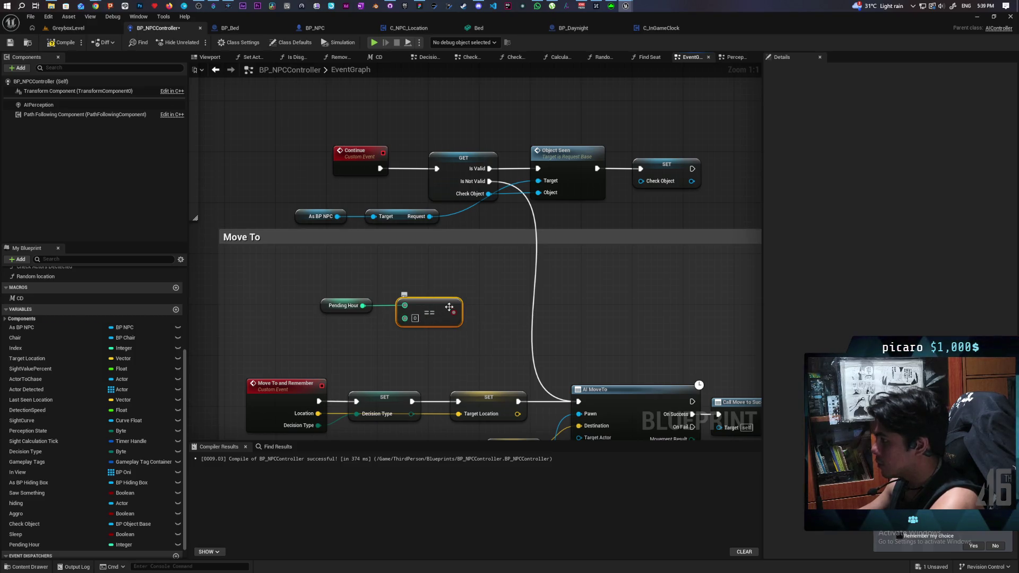
{"action": "key", "text": "Delete"}
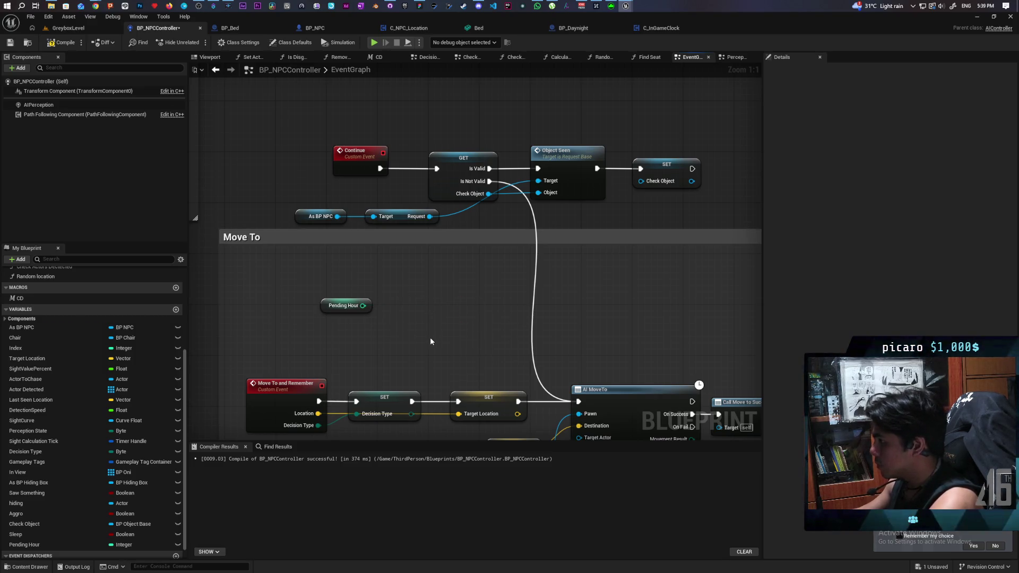
{"action": "left_click_drag", "start_coordinate": [363, 305], "coordinate": [387, 302]}
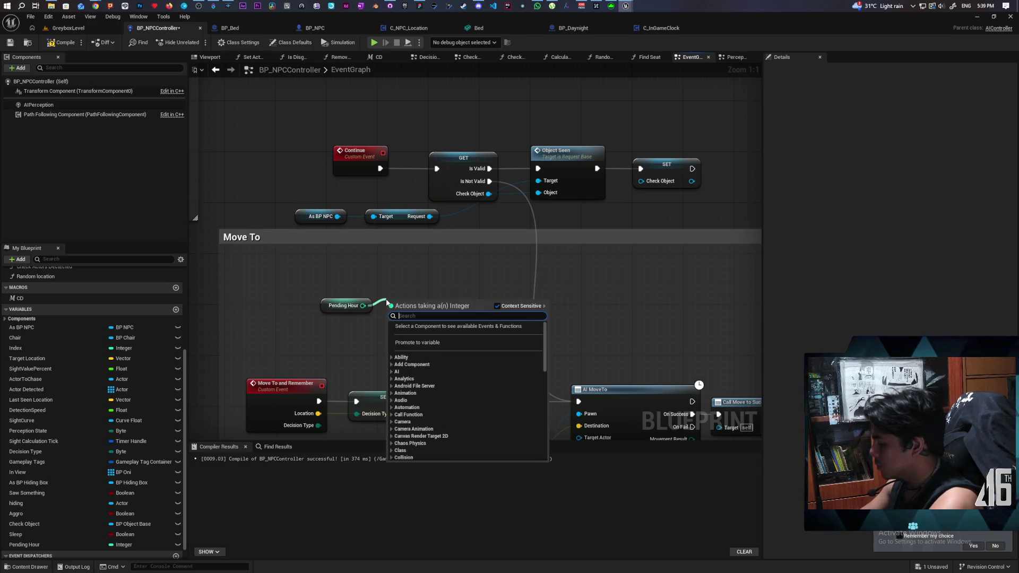
{"action": "type", "text": ">"}
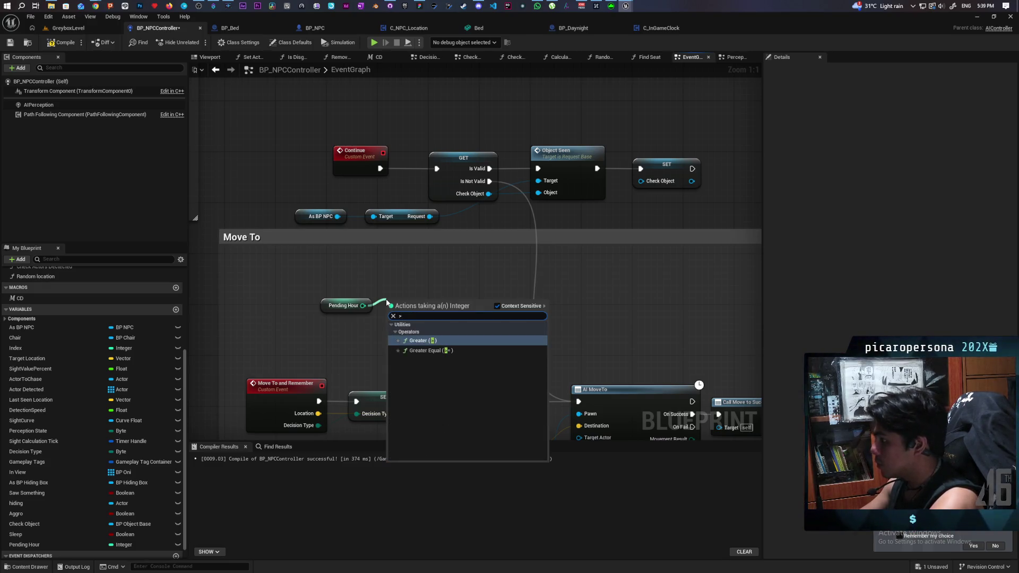
{"action": "key", "text": "Return"}
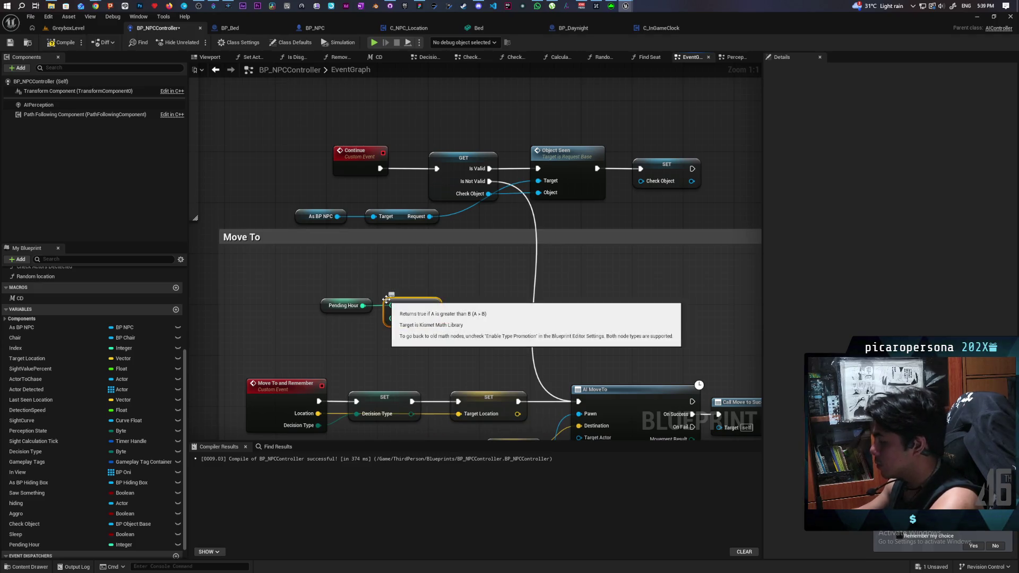
{"action": "type", "text": "-1"}
{"action": "left_click", "coordinate": [427, 349]}
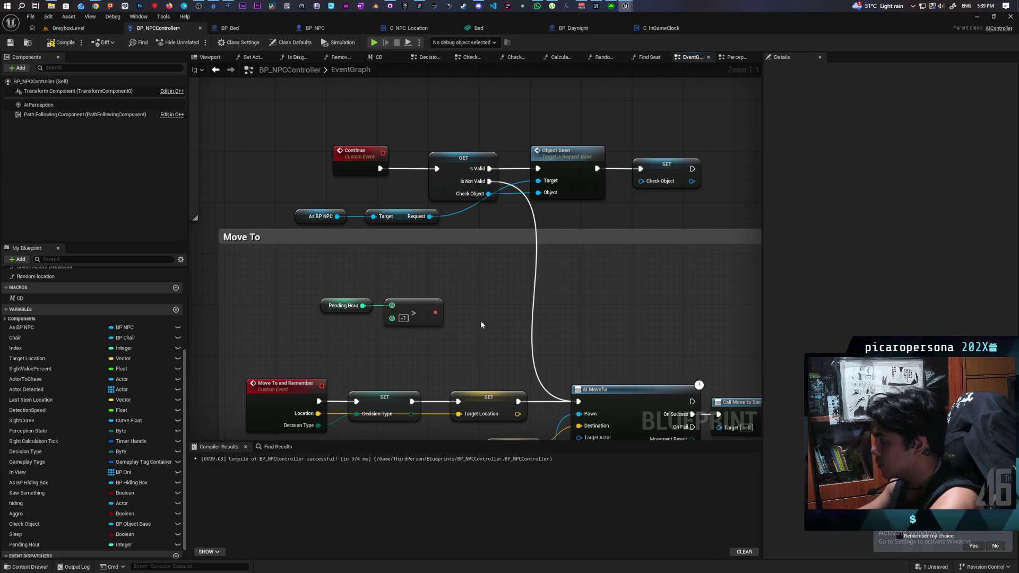
- Add a Branch on the Greater result, route Is Not Valid into it, and tidy the nodes
{"action": "left_click", "coordinate": [503, 286]}
{"action": "left_click_drag", "start_coordinate": [435, 312], "coordinate": [510, 309]}
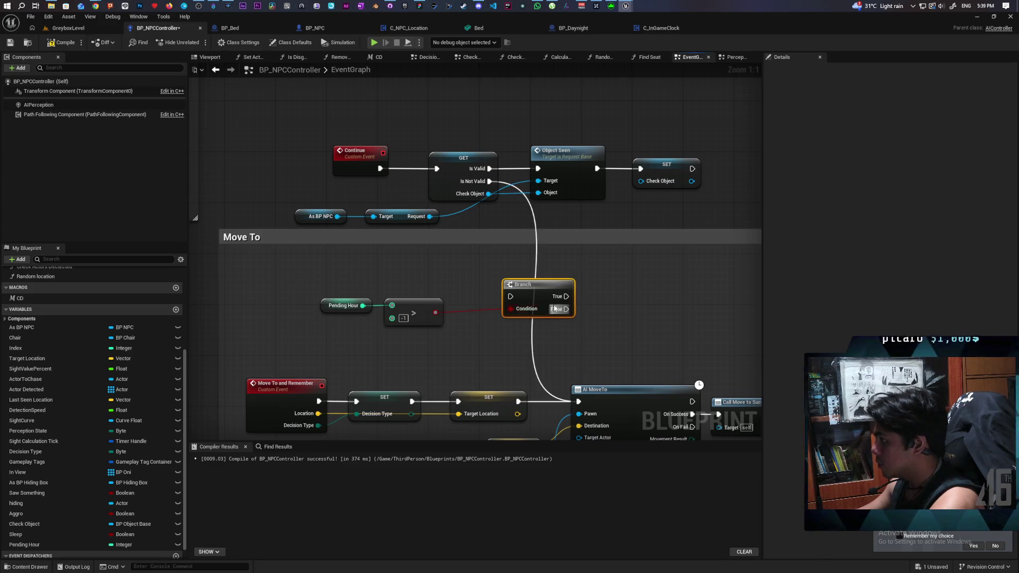
{"action": "mouse_move", "coordinate": [489, 180]}
{"action": "left_mouse_down"}
{"action": "mouse_move", "coordinate": [527, 232]}
{"action": "mouse_move", "coordinate": [510, 296]}
{"action": "mouse_move", "coordinate": [578, 340]}
{"action": "mouse_move", "coordinate": [578, 401]}
{"action": "left_mouse_up"}
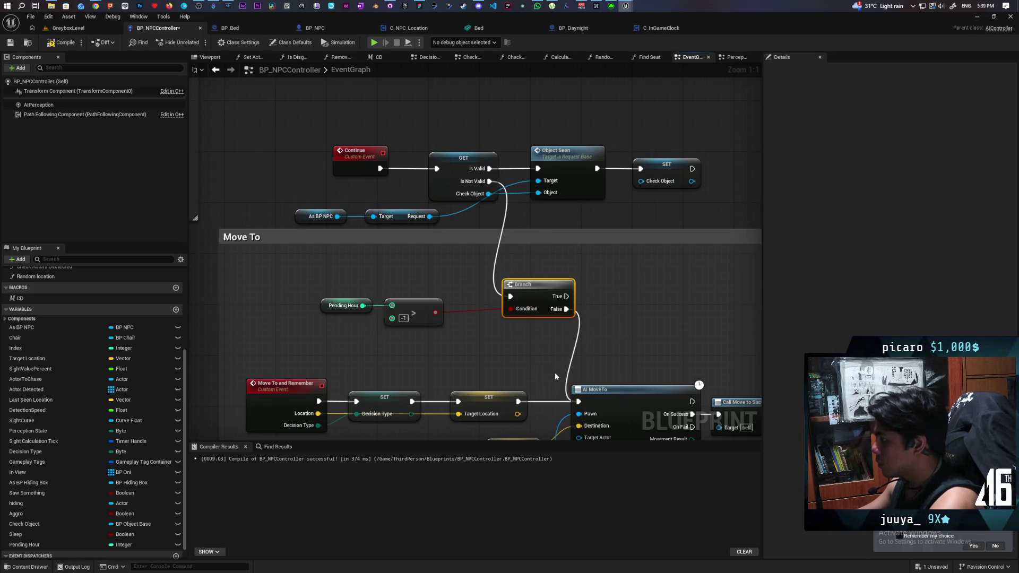
{"action": "left_click_drag", "start_coordinate": [405, 349], "coordinate": [313, 295]}
{"action": "left_click_drag", "start_coordinate": [531, 289], "coordinate": [488, 289]}
{"action": "left_click_drag", "start_coordinate": [272, 336], "coordinate": [488, 300]}
{"action": "left_click", "coordinate": [455, 339]}
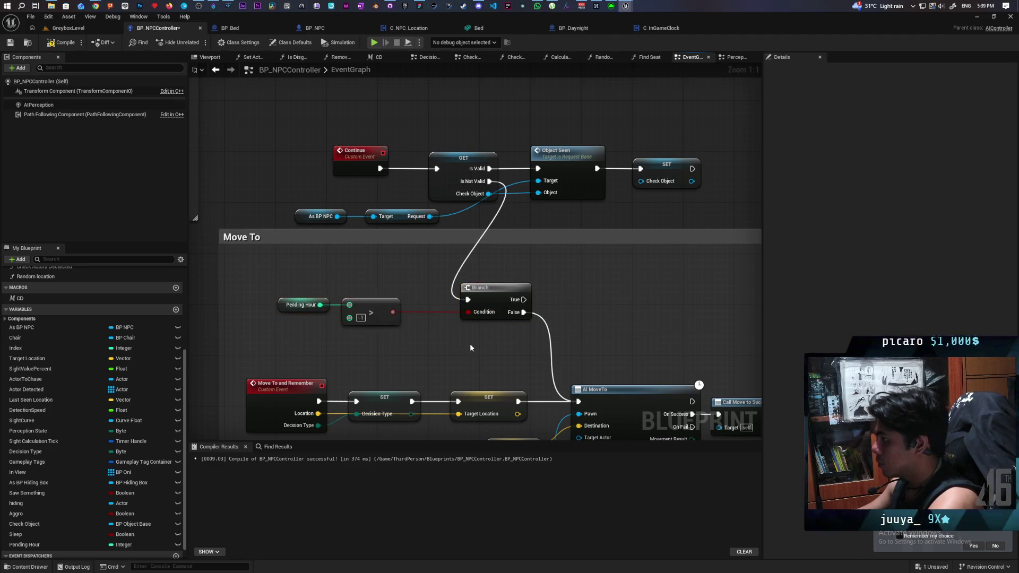
{"action": "left_click_drag", "start_coordinate": [469, 342], "coordinate": [410, 339]}
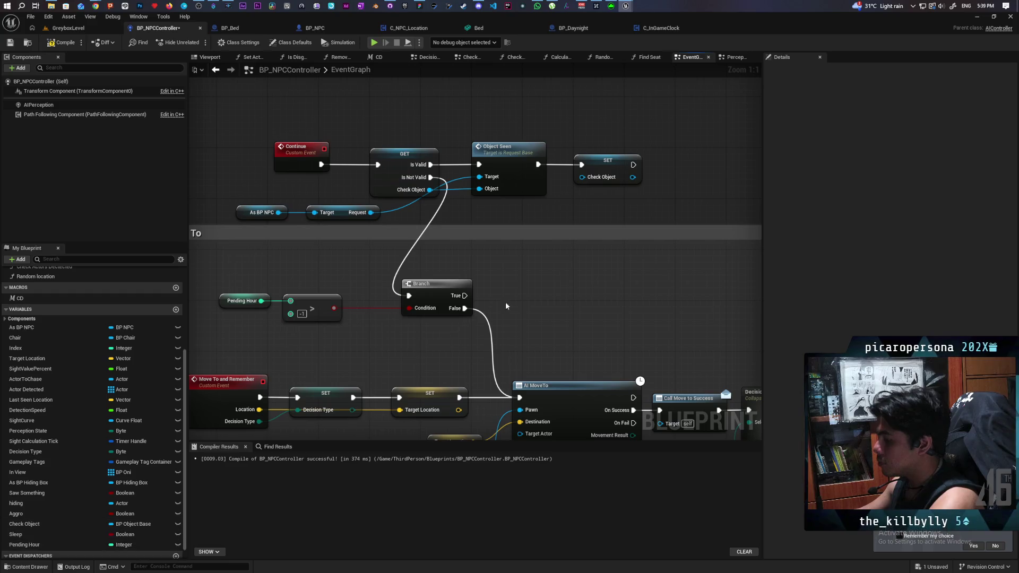
- Place a Hour Mark Event call and connect the Branch True output to it
{"action": "right_click", "coordinate": [517, 280]}
{"action": "type", "text": "hour mark"}
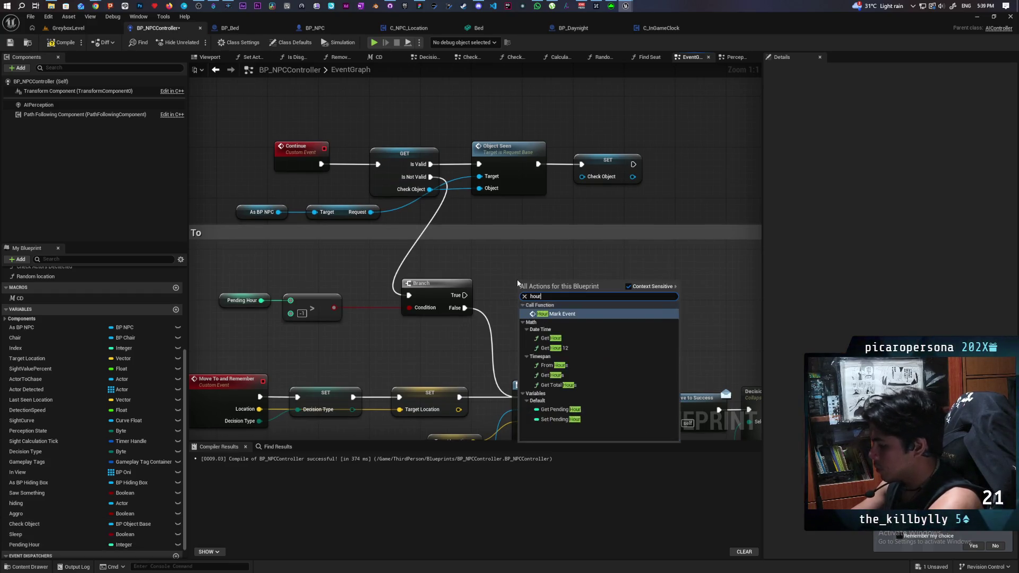
{"action": "key", "text": "Return"}
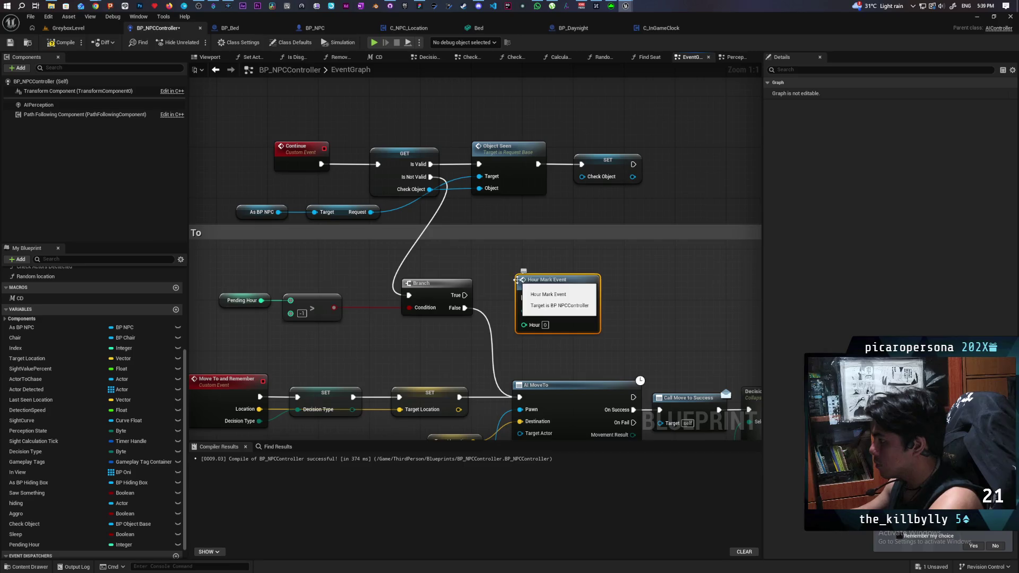
{"action": "left_click_drag", "start_coordinate": [465, 295], "coordinate": [528, 298]}
{"action": "key", "text": "Escape"}
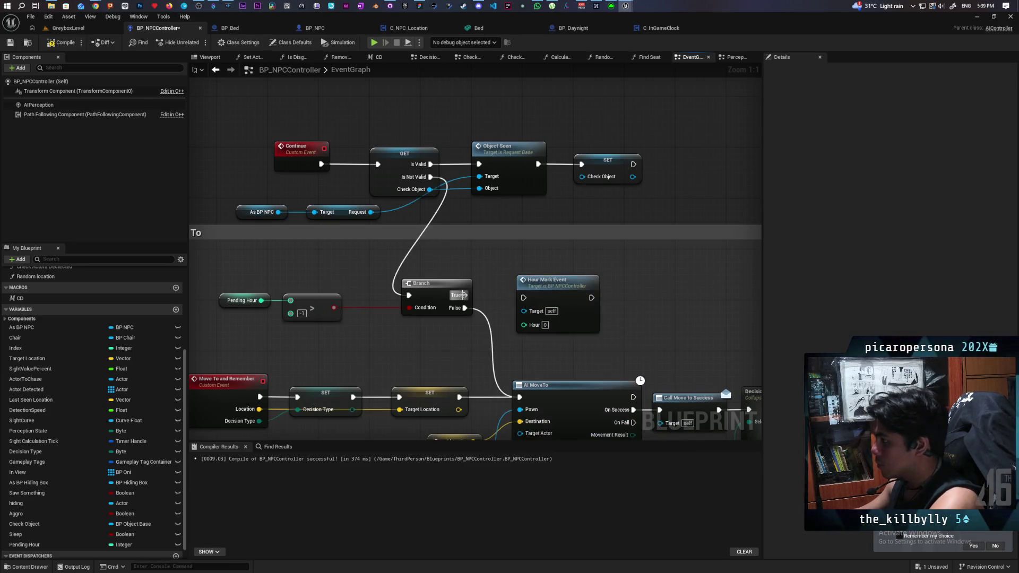
{"action": "left_click", "coordinate": [560, 293]}
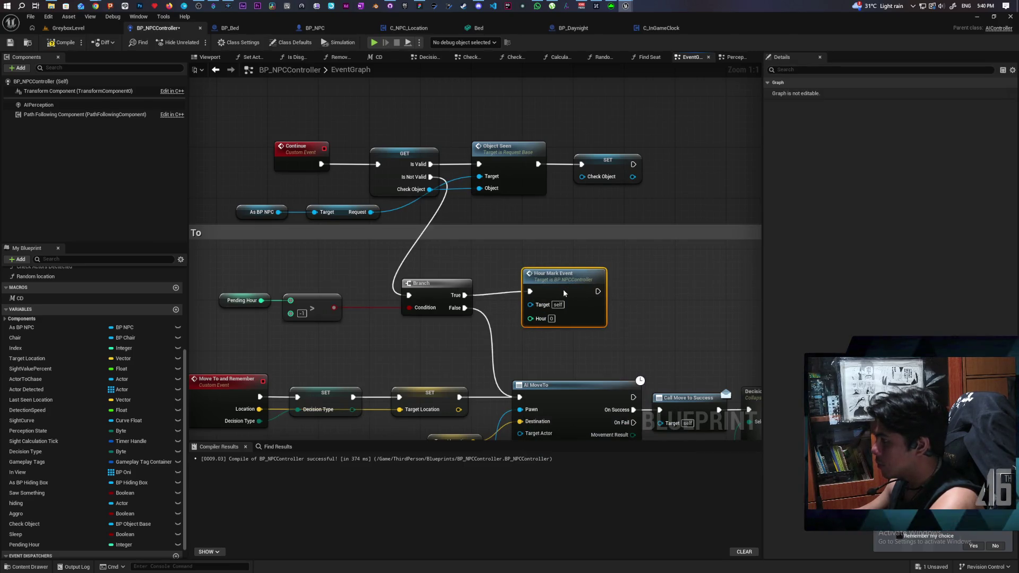
- Connect Pending Hour to Hour Mark Event's Hour input and nudge the nodes into place
{"action": "mouse_move", "coordinate": [32, 544]}
{"action": "left_mouse_down"}
{"action": "mouse_move", "coordinate": [531, 350]}
{"action": "mouse_move", "coordinate": [525, 323]}
{"action": "left_mouse_up"}
{"action": "left_click_drag", "start_coordinate": [447, 326], "coordinate": [449, 342]}
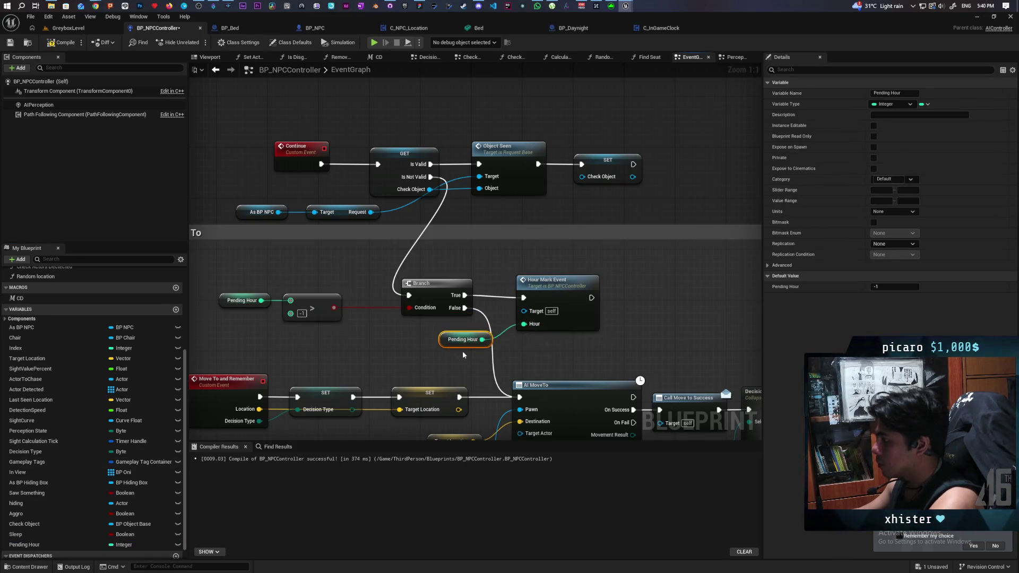
{"action": "scroll", "coordinate": [450, 319], "scroll_direction": "down", "scroll_amount": 2}
{"action": "left_click_drag", "start_coordinate": [429, 266], "coordinate": [429, 268]}
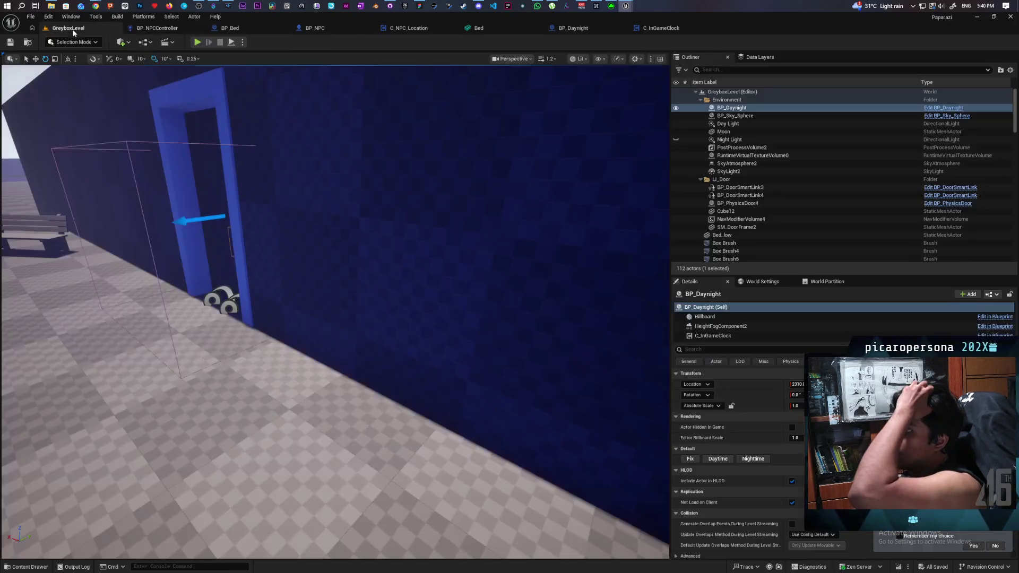
{"action": "left_click", "coordinate": [68, 27]}
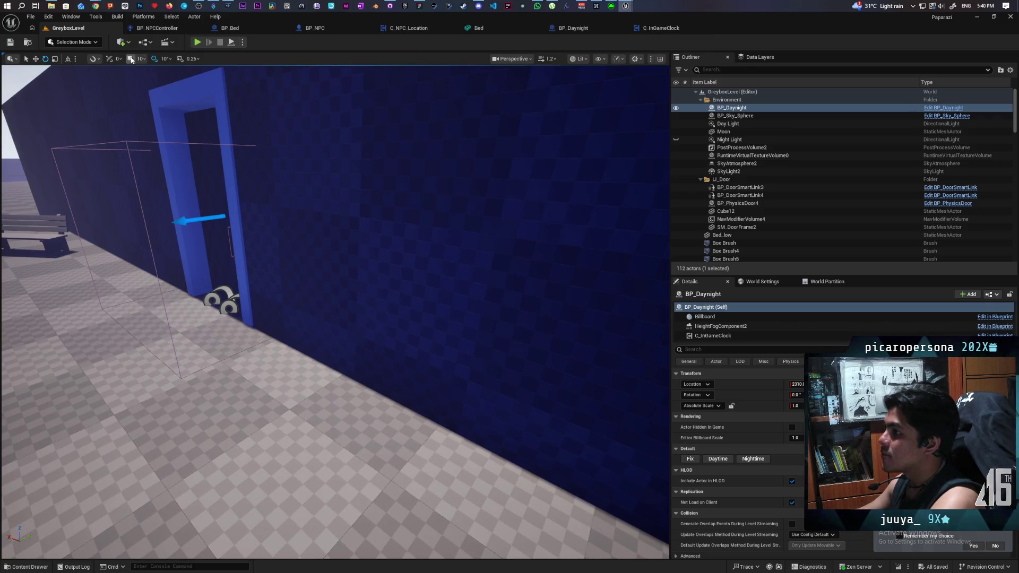
{"action": "left_click", "coordinate": [197, 42]}
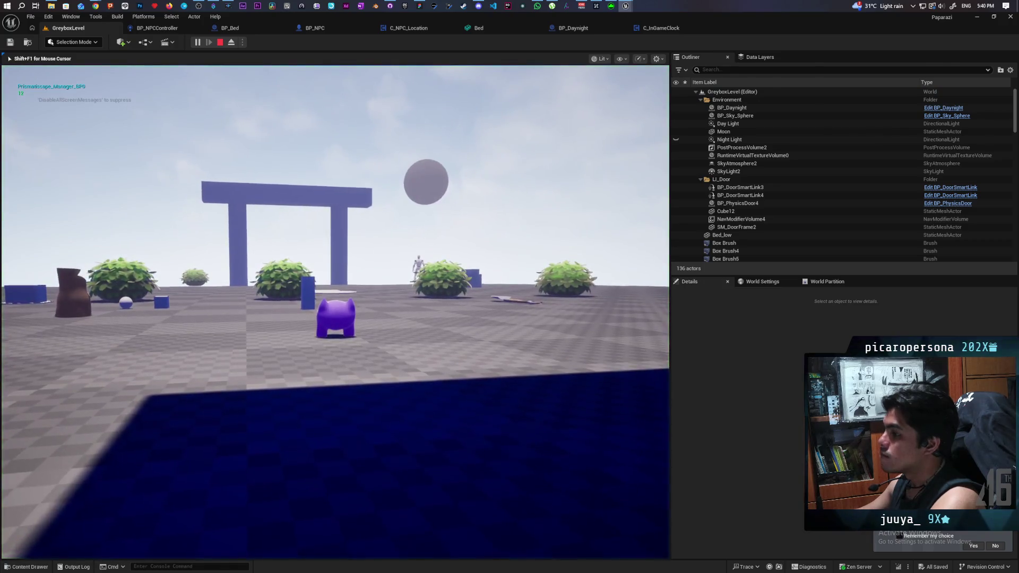
{"action": "key", "text": "F8"}
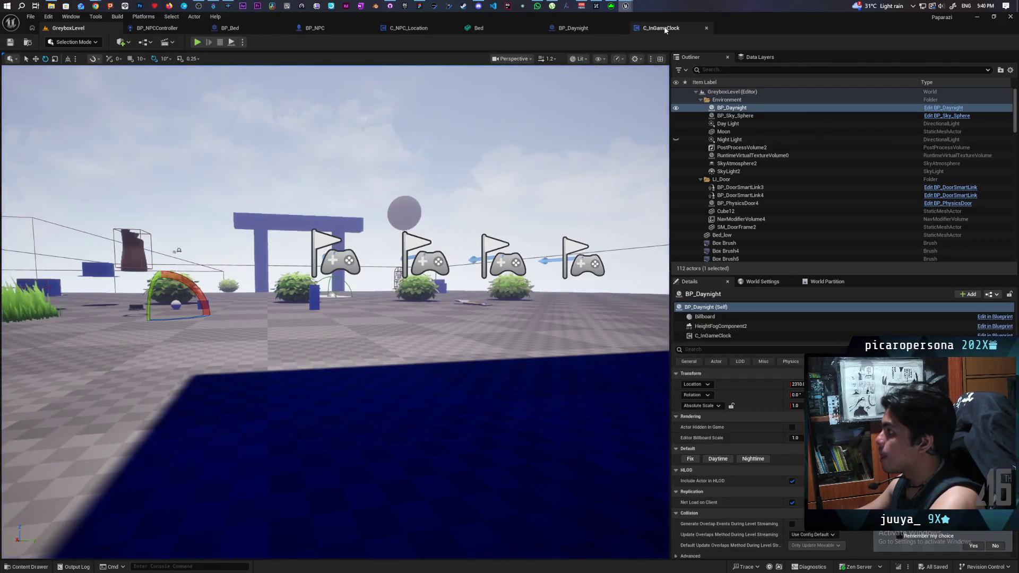
{"action": "left_click", "coordinate": [661, 28]}
{"action": "left_click", "coordinate": [157, 28]}
{"action": "scroll", "coordinate": [403, 275], "scroll_direction": "down", "scroll_amount": 8}
{"action": "scroll", "coordinate": [433, 189], "scroll_direction": "up", "scroll_amount": 6}
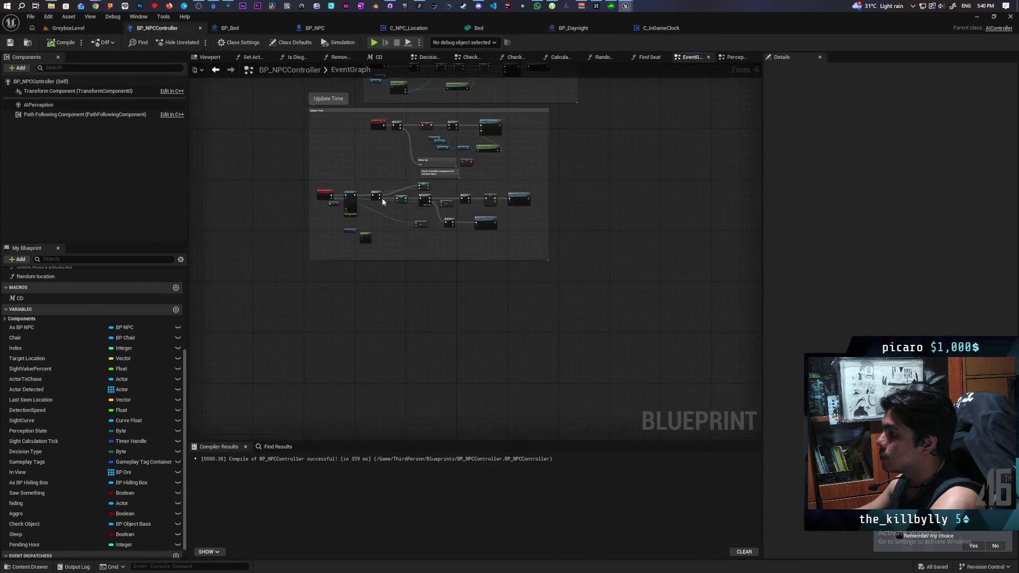
{"action": "mouse_move", "coordinate": [372, 228]}
{"action": "left_mouse_down"}
{"action": "mouse_move", "coordinate": [472, 286]}
{"action": "mouse_move", "coordinate": [516, 283]}
{"action": "mouse_move", "coordinate": [596, 253]}
{"action": "mouse_move", "coordinate": [552, 224]}
{"action": "mouse_move", "coordinate": [416, 198]}
{"action": "mouse_move", "coordinate": [433, 279]}
{"action": "mouse_move", "coordinate": [273, 280]}
{"action": "mouse_move", "coordinate": [370, 273]}
{"action": "mouse_move", "coordinate": [361, 264]}
{"action": "mouse_move", "coordinate": [193, 268]}
{"action": "mouse_move", "coordinate": [320, 278]}
{"action": "mouse_move", "coordinate": [463, 258]}
{"action": "left_mouse_up"}
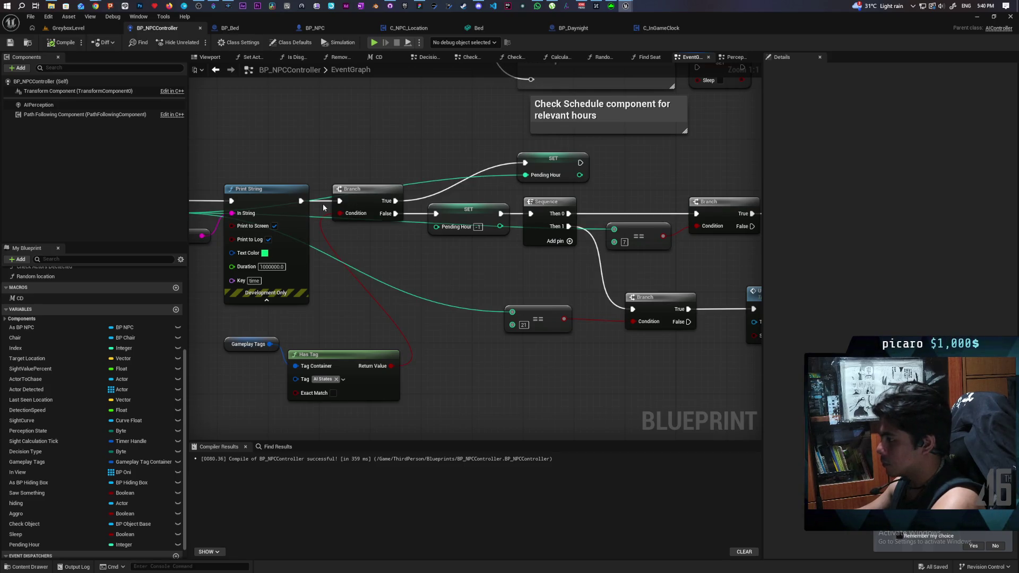
{"action": "mouse_move", "coordinate": [462, 250]}
{"action": "left_mouse_down"}
{"action": "mouse_move", "coordinate": [446, 296]}
{"action": "mouse_move", "coordinate": [421, 292]}
{"action": "mouse_move", "coordinate": [482, 294]}
{"action": "mouse_move", "coordinate": [428, 288]}
{"action": "mouse_move", "coordinate": [446, 279]}
{"action": "left_mouse_up"}
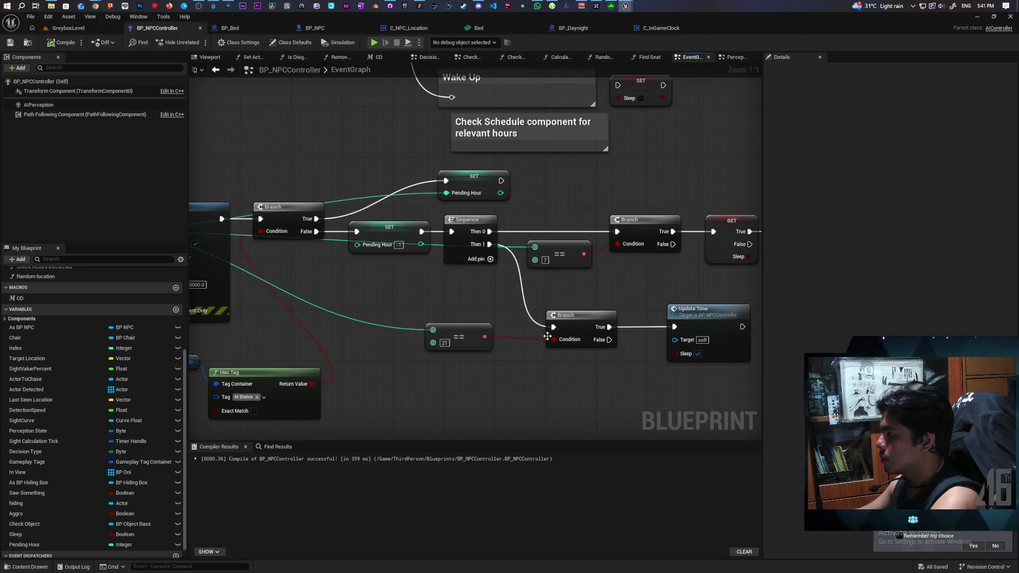
{"action": "left_click_drag", "start_coordinate": [544, 339], "coordinate": [304, 316]}
{"action": "left_click_drag", "start_coordinate": [455, 303], "coordinate": [637, 300]}
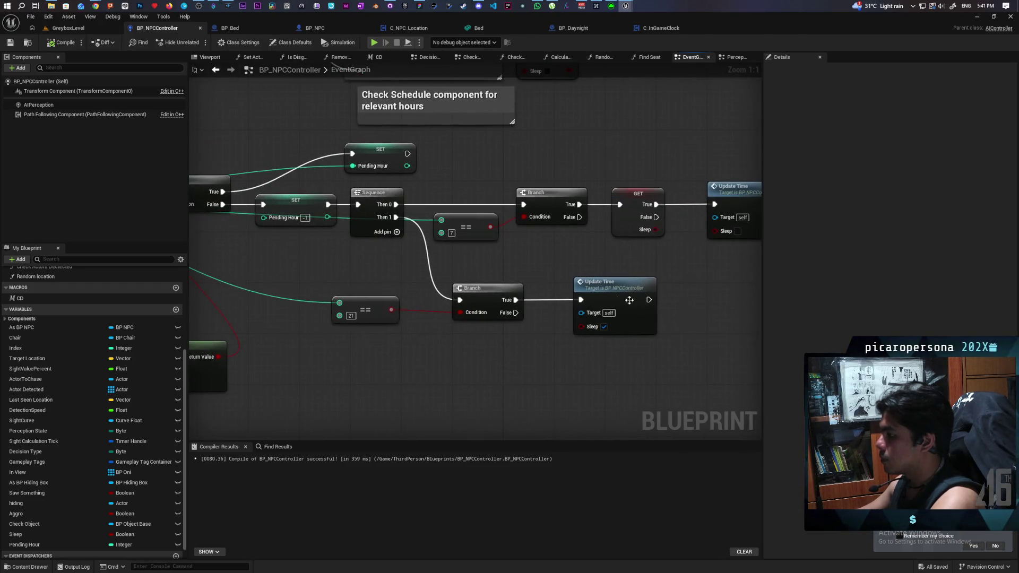
{"action": "left_click", "coordinate": [547, 210]}
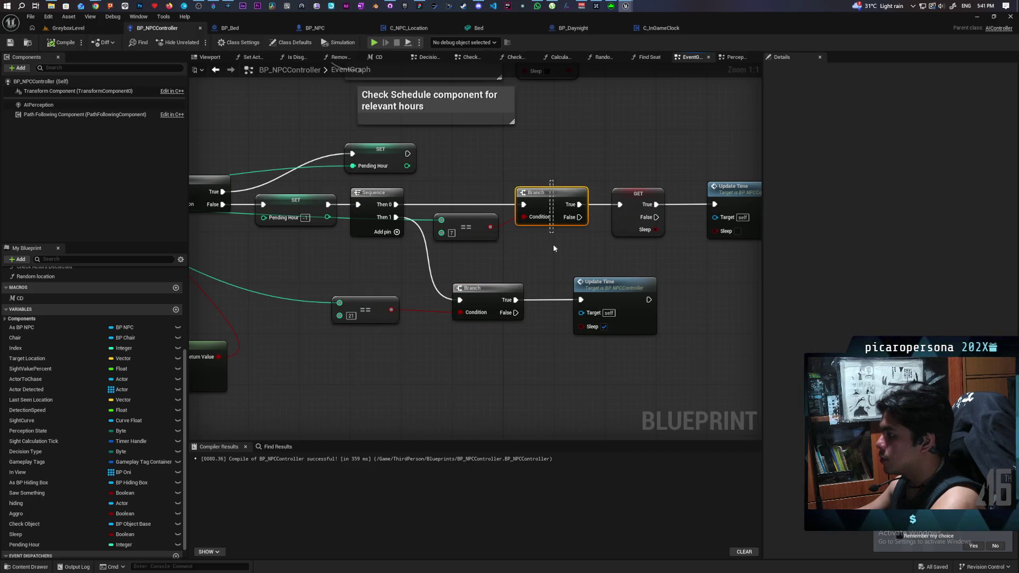
{"action": "left_click_drag", "start_coordinate": [498, 260], "coordinate": [588, 256]}
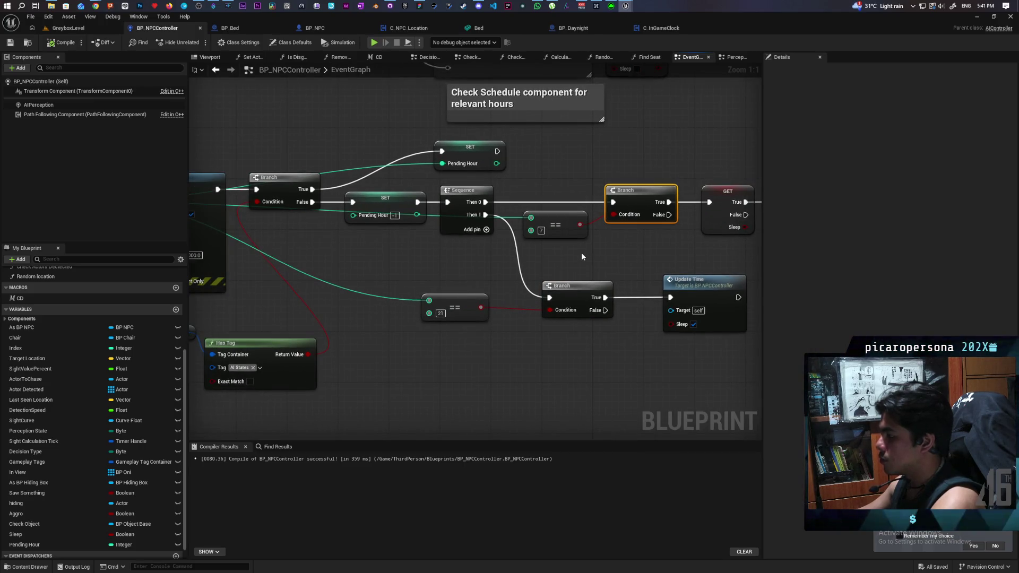
{"action": "mouse_move", "coordinate": [582, 257]}
{"action": "left_mouse_down"}
{"action": "mouse_move", "coordinate": [448, 266]}
{"action": "mouse_move", "coordinate": [536, 261]}
{"action": "mouse_move", "coordinate": [634, 274]}
{"action": "mouse_move", "coordinate": [661, 263]}
{"action": "mouse_move", "coordinate": [589, 261]}
{"action": "mouse_move", "coordinate": [689, 251]}
{"action": "left_mouse_up"}
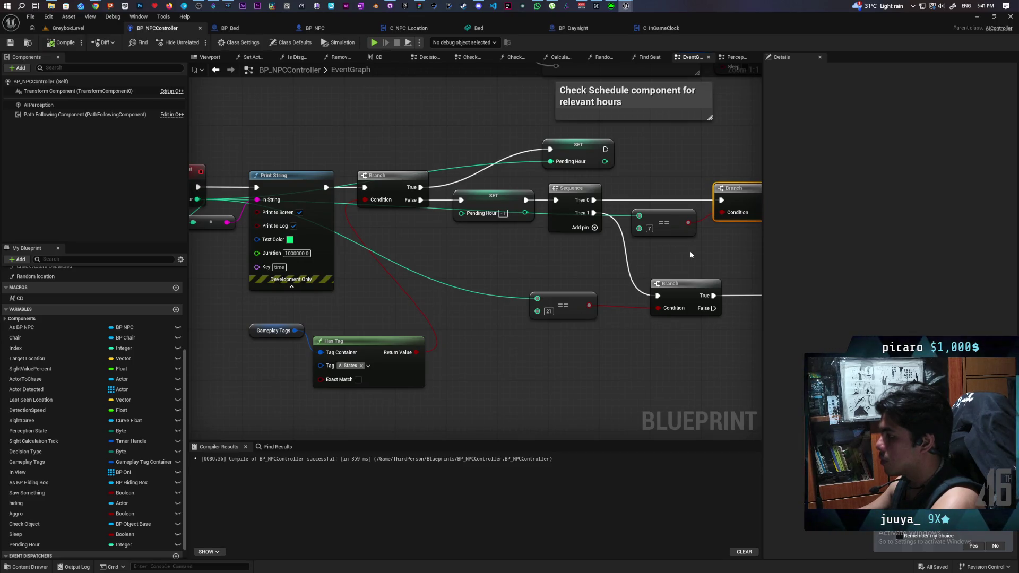
{"action": "left_click", "coordinate": [498, 260]}
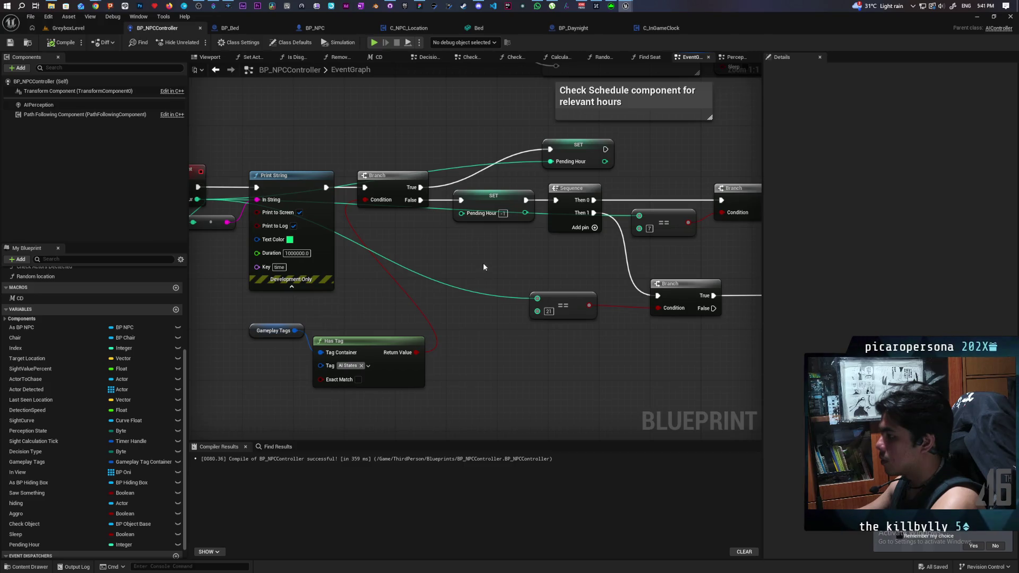
{"action": "mouse_move", "coordinate": [439, 281]}
{"action": "left_mouse_down"}
{"action": "mouse_move", "coordinate": [416, 288]}
{"action": "mouse_move", "coordinate": [400, 270]}
{"action": "mouse_move", "coordinate": [398, 286]}
{"action": "mouse_move", "coordinate": [553, 286]}
{"action": "mouse_move", "coordinate": [372, 298]}
{"action": "left_mouse_up"}
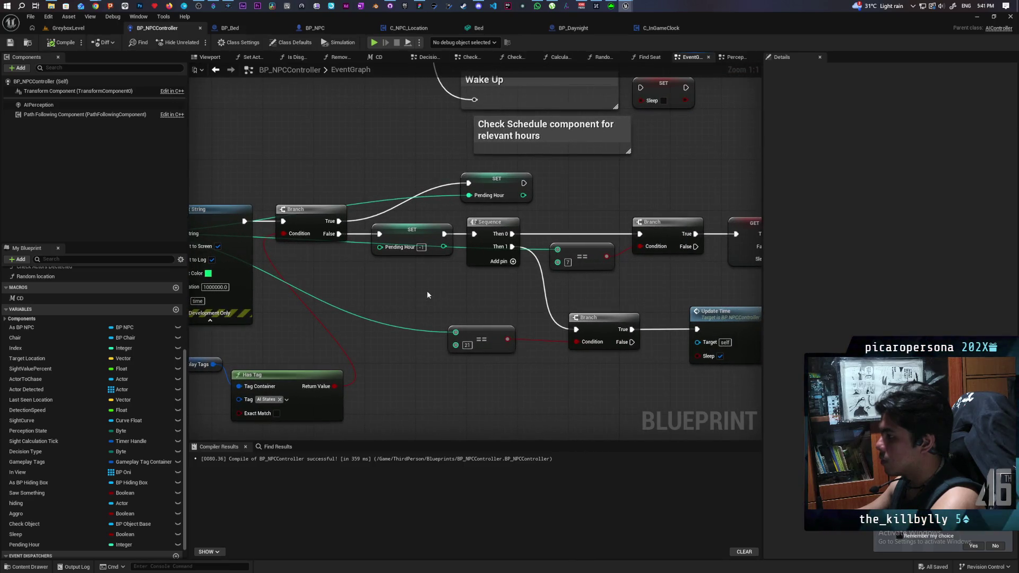
{"action": "left_click_drag", "start_coordinate": [25, 545], "coordinate": [429, 394]}
{"action": "left_click", "coordinate": [435, 394]}
{"action": "right_click", "coordinate": [438, 385]}
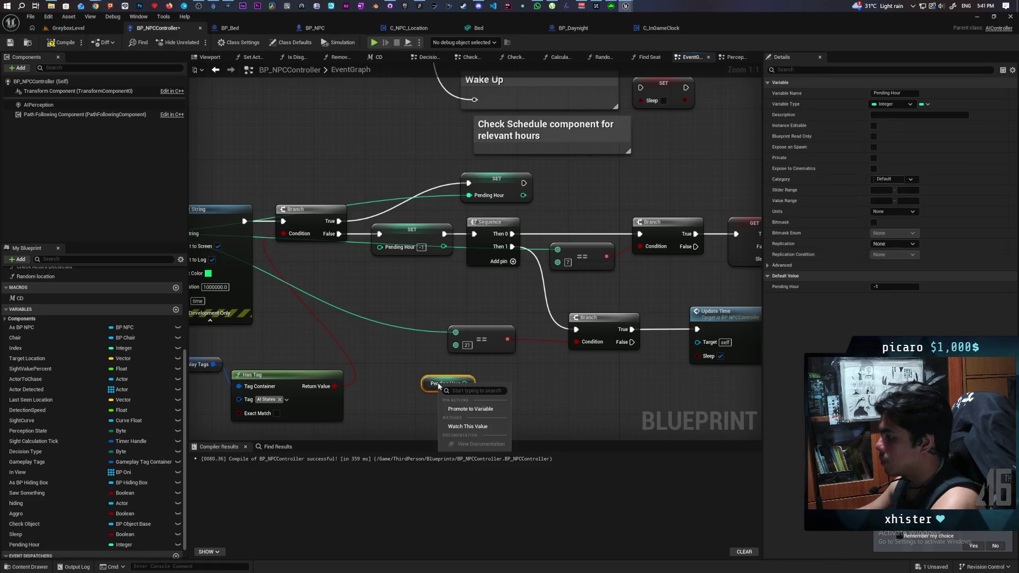
{"action": "right_click", "coordinate": [433, 383]}
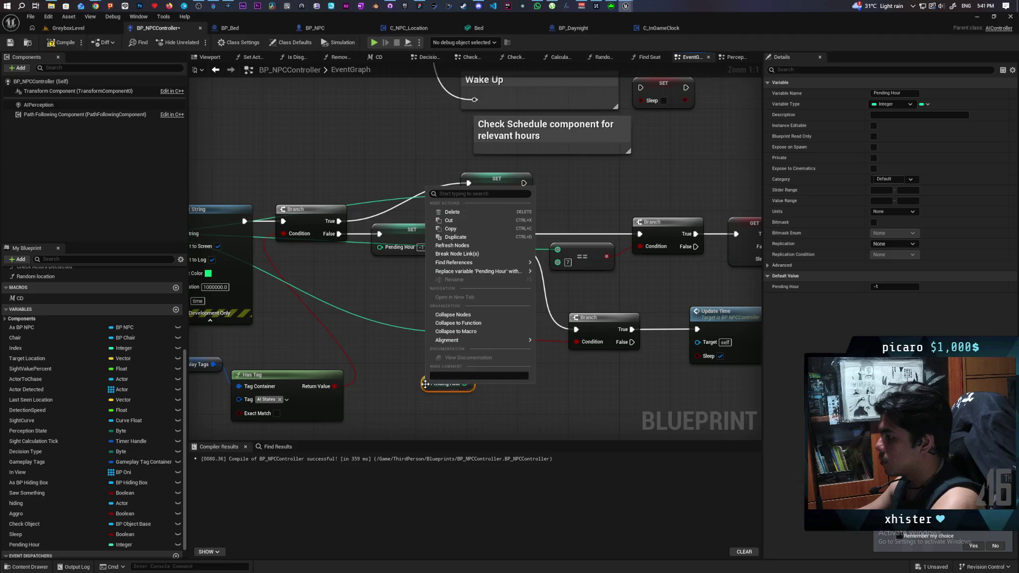
{"action": "left_click", "coordinate": [441, 411]}
{"action": "key", "text": "Delete"}
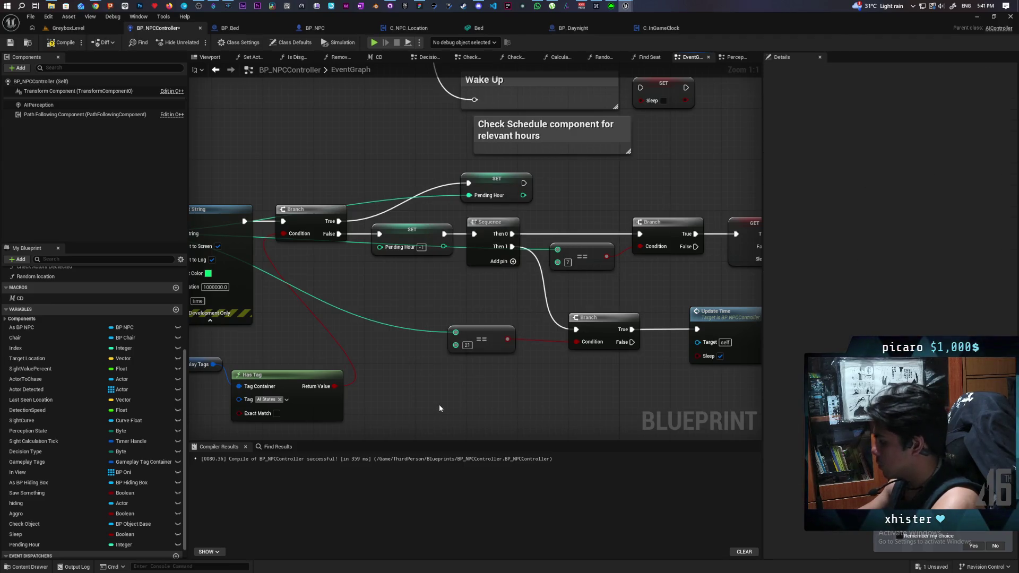
{"action": "mouse_move", "coordinate": [438, 405]}
{"action": "left_mouse_down"}
{"action": "mouse_move", "coordinate": [425, 337]}
{"action": "mouse_move", "coordinate": [425, 354]}
{"action": "mouse_move", "coordinate": [443, 368]}
{"action": "mouse_move", "coordinate": [437, 382]}
{"action": "left_mouse_up"}
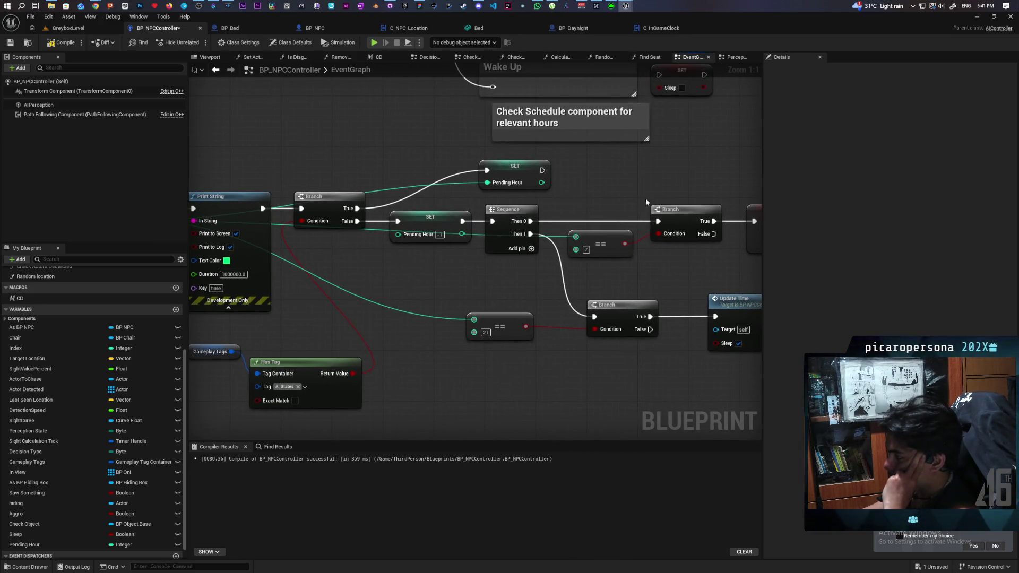
{"action": "mouse_move", "coordinate": [634, 258]}
{"action": "left_mouse_down"}
{"action": "mouse_move", "coordinate": [484, 276]}
{"action": "mouse_move", "coordinate": [623, 288]}
{"action": "left_mouse_up"}
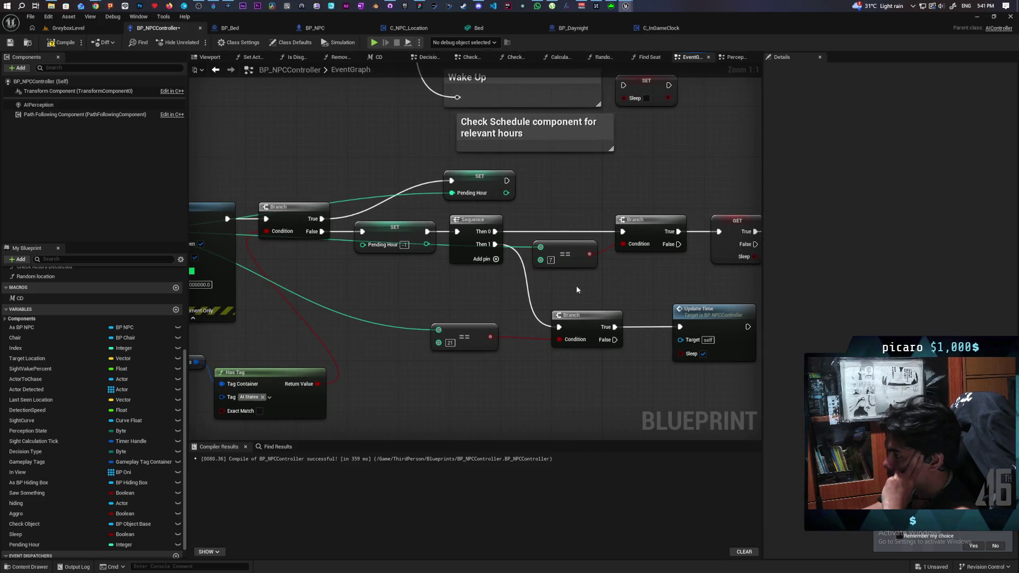